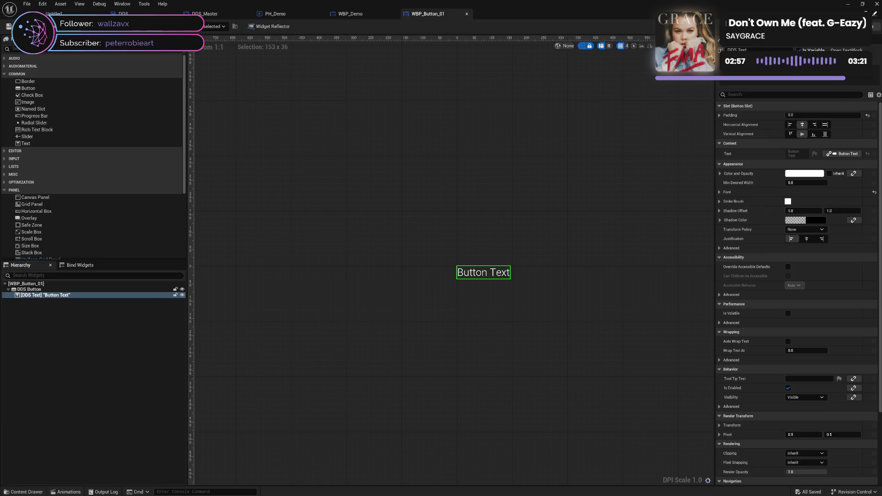
In the event graph, add a DDSText getter with a Get Font node wired to it.
{"action": "key", "text": "ctrl+shift+g"}
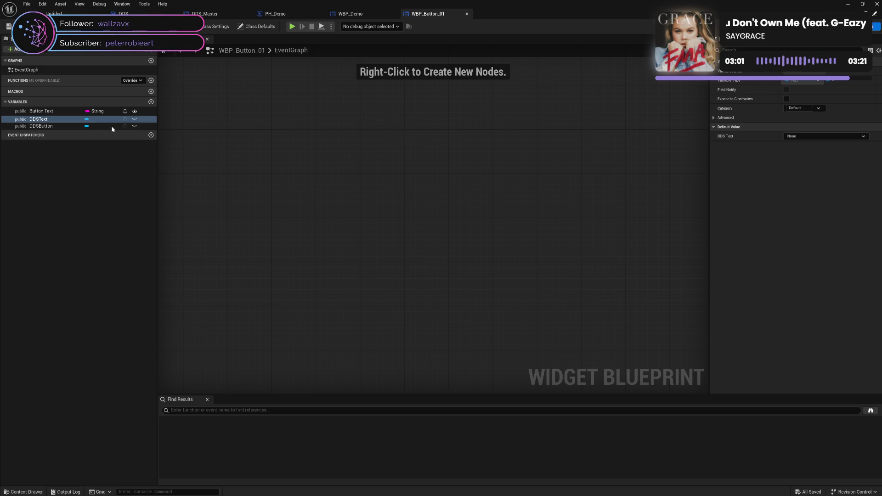
{"action": "left_click_drag", "start_coordinate": [39, 120], "coordinate": [375, 175]}
{"action": "left_click", "coordinate": [347, 181]}
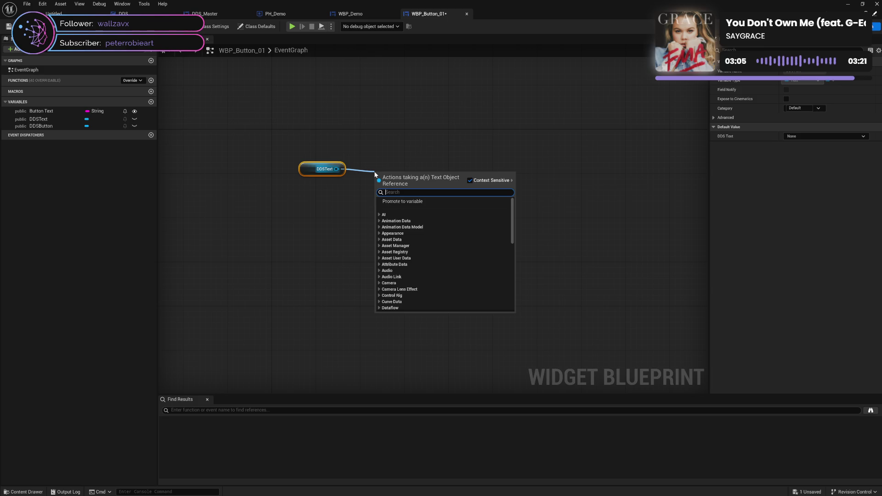
{"action": "type", "text": "get st"}
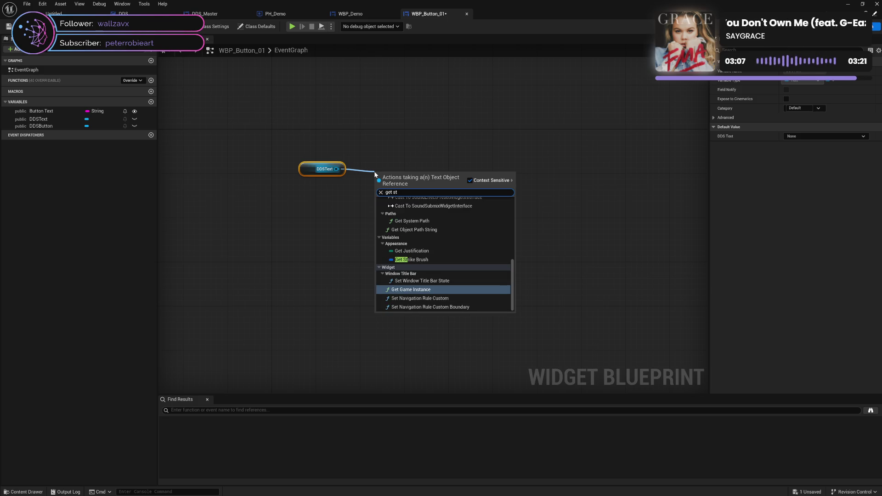
{"action": "key", "text": "BackSpace"}
{"action": "key", "text": "BackSpace"}
{"action": "type", "text": "font"}
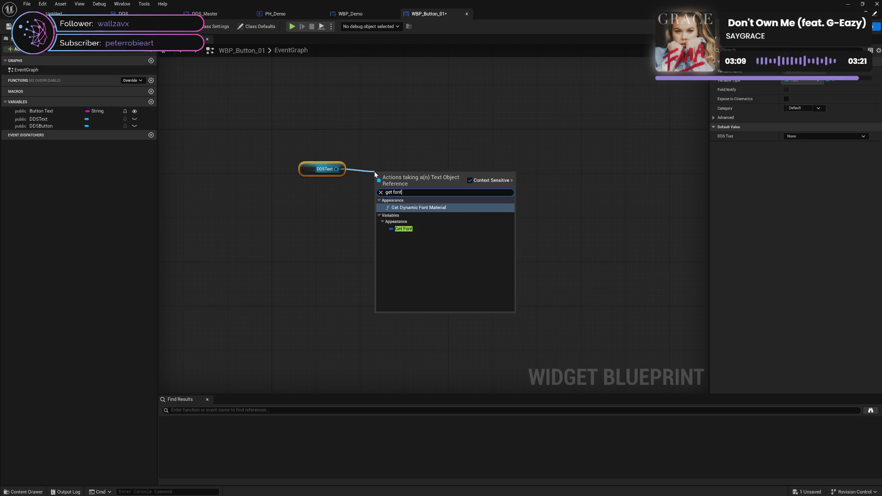
{"action": "left_click", "coordinate": [422, 230]}
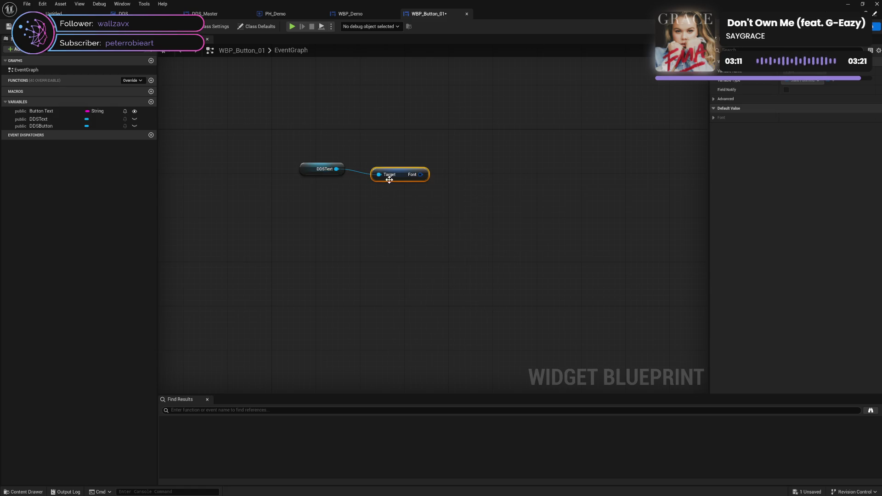
{"action": "left_click_drag", "start_coordinate": [389, 179], "coordinate": [367, 174]}
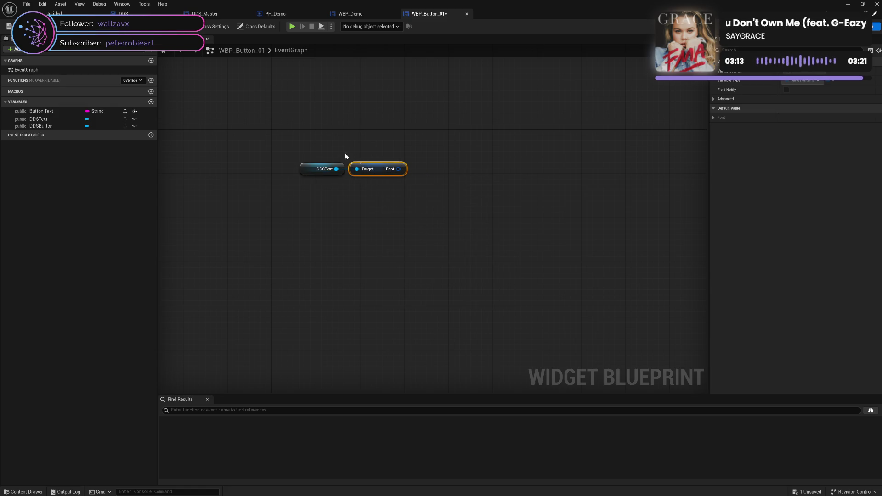
Add a SET Font node fed by Get Font's font output.
{"action": "mouse_move", "coordinate": [326, 145]}
{"action": "left_mouse_down"}
{"action": "mouse_move", "coordinate": [375, 194]}
{"action": "mouse_move", "coordinate": [378, 183]}
{"action": "mouse_move", "coordinate": [374, 210]}
{"action": "mouse_move", "coordinate": [435, 212]}
{"action": "left_mouse_up"}
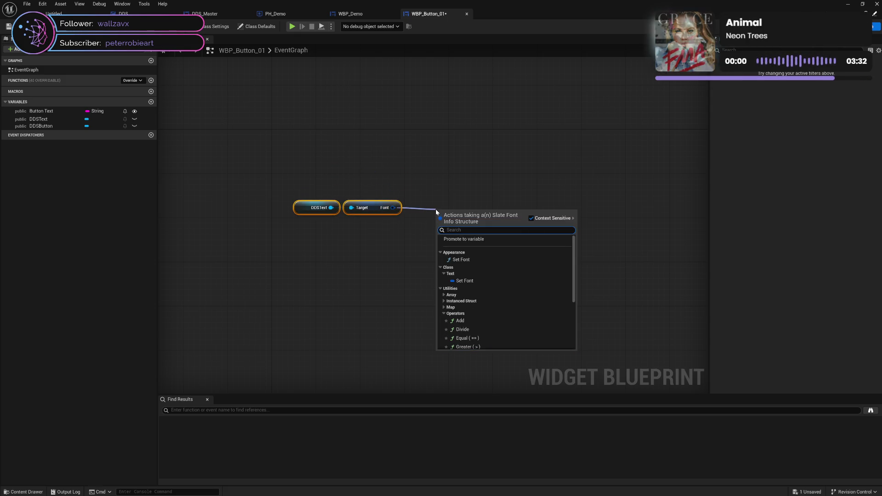
{"action": "type", "text": "set m"}
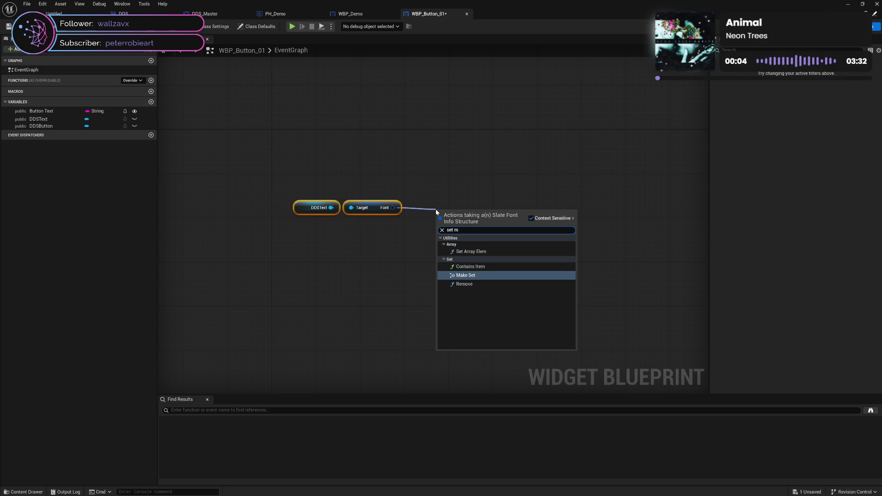
{"action": "key", "text": "BackSpace"}
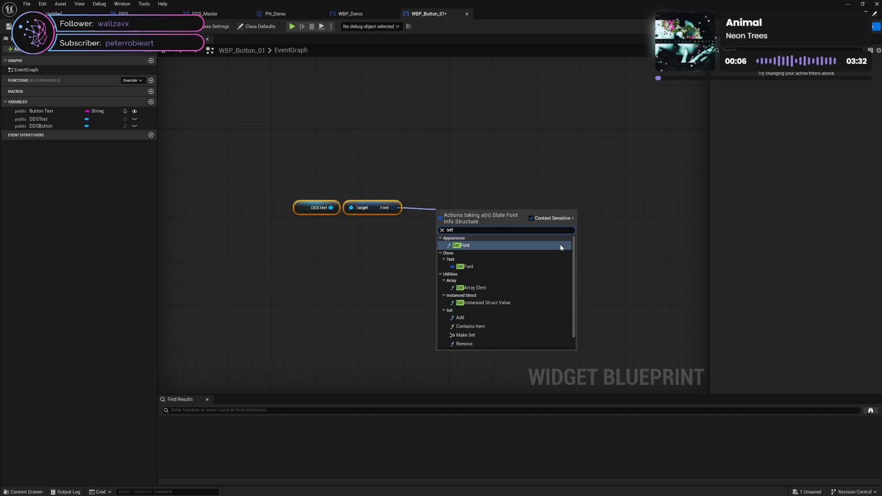
{"action": "scroll", "coordinate": [537, 292], "scroll_direction": "down", "scroll_amount": 1}
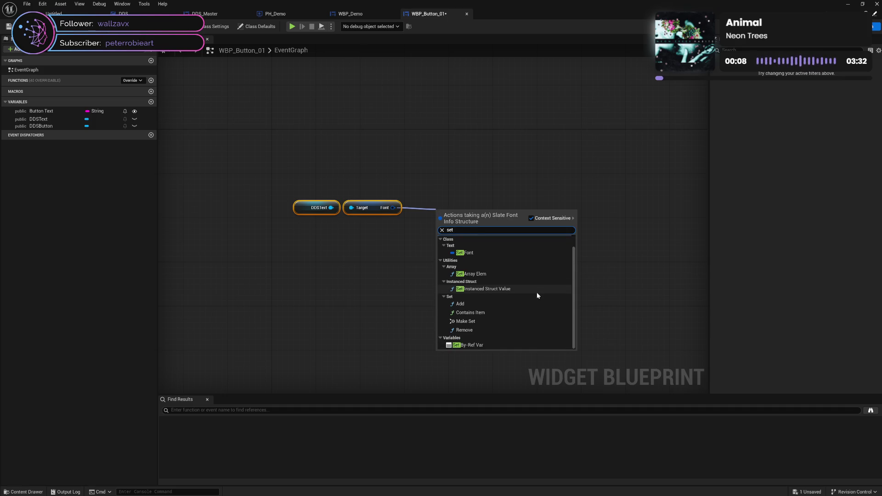
{"action": "scroll", "coordinate": [536, 292], "scroll_direction": "up", "scroll_amount": 1}
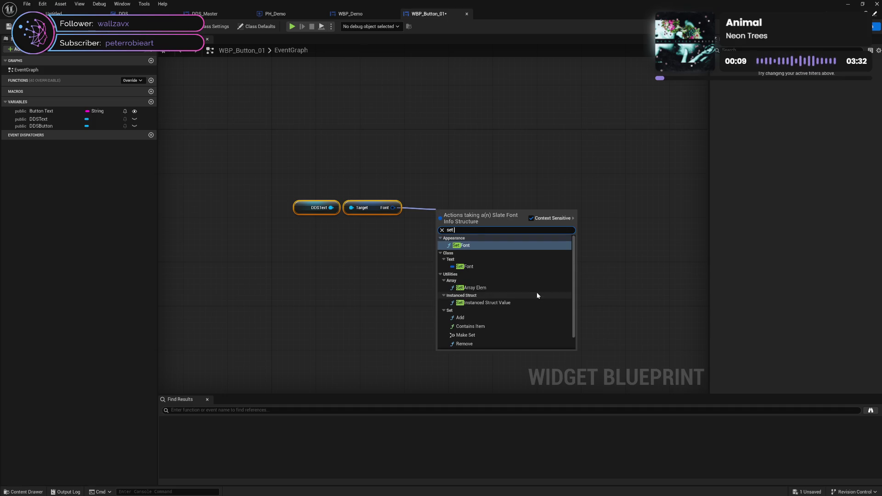
{"action": "left_click", "coordinate": [477, 268]}
{"action": "mouse_move", "coordinate": [462, 218]}
{"action": "left_mouse_down"}
{"action": "mouse_move", "coordinate": [463, 197]}
{"action": "mouse_move", "coordinate": [545, 195]}
{"action": "left_mouse_up"}
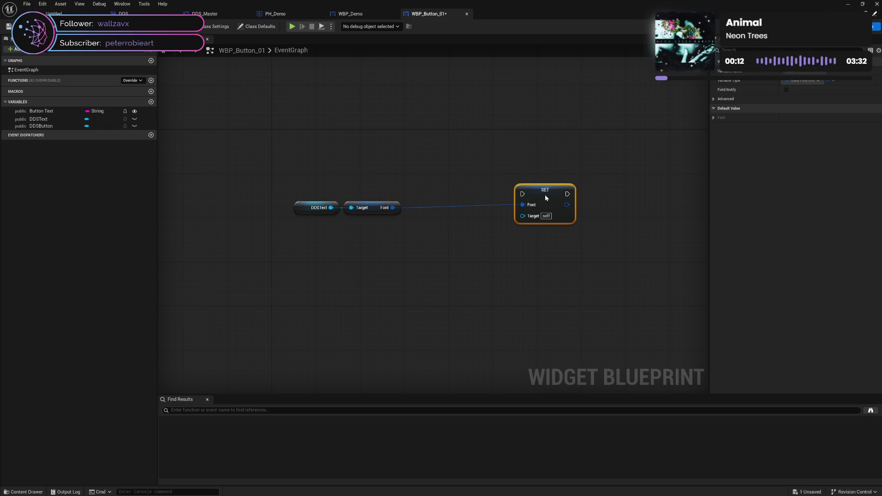
Wire a pasted copy of DDSText into the SET Font node's Target.
{"action": "left_click", "coordinate": [522, 205], "text": "alt"}
{"action": "left_click", "coordinate": [305, 209]}
{"action": "key", "text": "ctrl+c"}
{"action": "key", "text": "ctrl+v"}
{"action": "mouse_move", "coordinate": [469, 236]}
{"action": "left_mouse_down"}
{"action": "mouse_move", "coordinate": [537, 223]}
{"action": "mouse_move", "coordinate": [508, 219]}
{"action": "mouse_move", "coordinate": [587, 186]}
{"action": "mouse_move", "coordinate": [519, 259]}
{"action": "left_mouse_up"}
{"action": "left_click", "coordinate": [455, 235], "text": "ctrl"}
Add Make Slate Font Info, promote its Size pin to a Font Size variable, and save.
{"action": "type", "text": "mak"}
{"action": "left_click", "coordinate": [566, 290]}
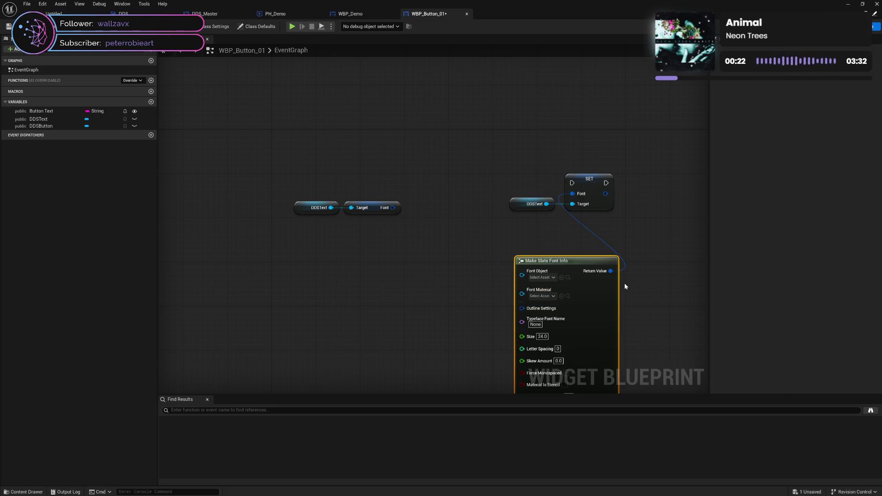
{"action": "mouse_move", "coordinate": [595, 293]}
{"action": "left_mouse_down"}
{"action": "mouse_move", "coordinate": [569, 267]}
{"action": "mouse_move", "coordinate": [621, 245]}
{"action": "left_mouse_up"}
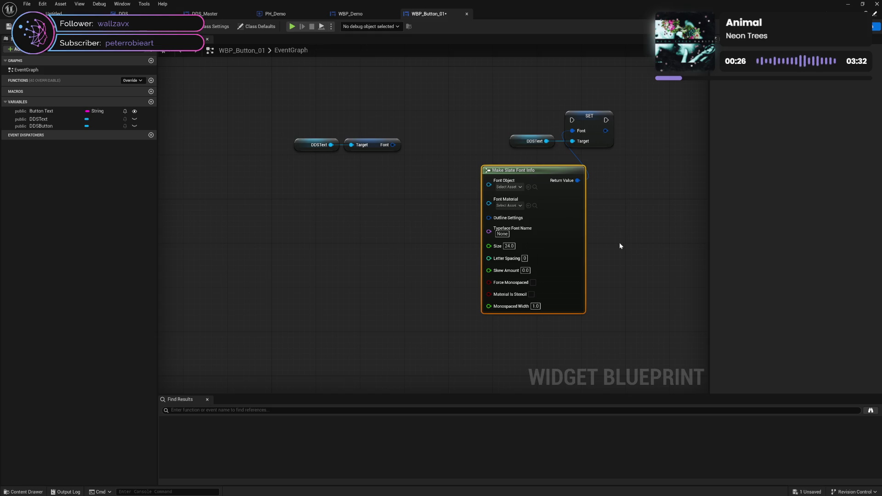
{"action": "right_click", "coordinate": [489, 246]}
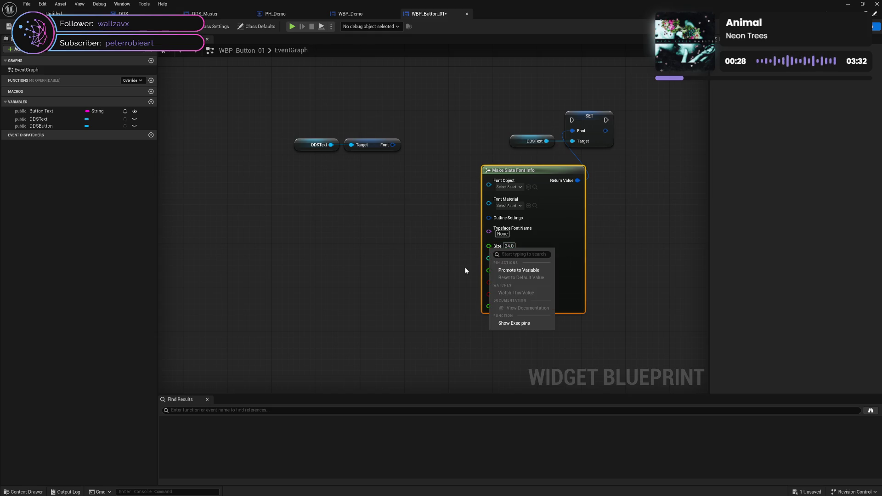
{"action": "left_click", "coordinate": [520, 271]}
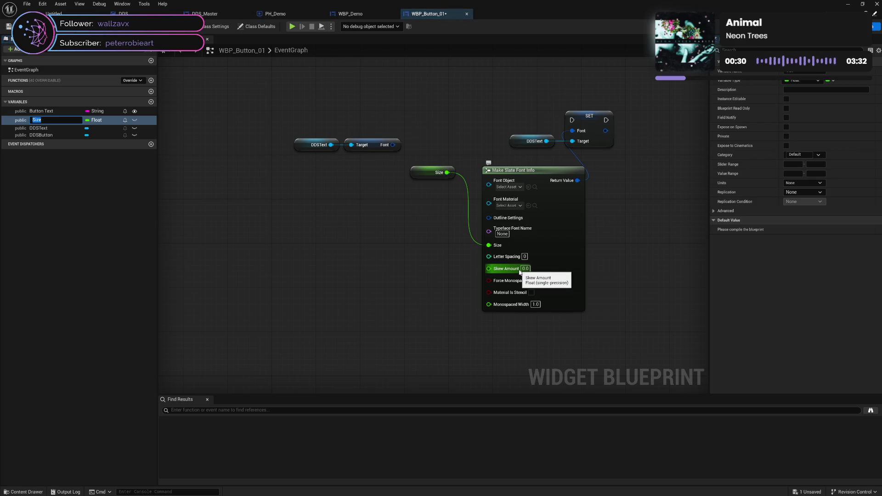
{"action": "type", "text": "Font"}
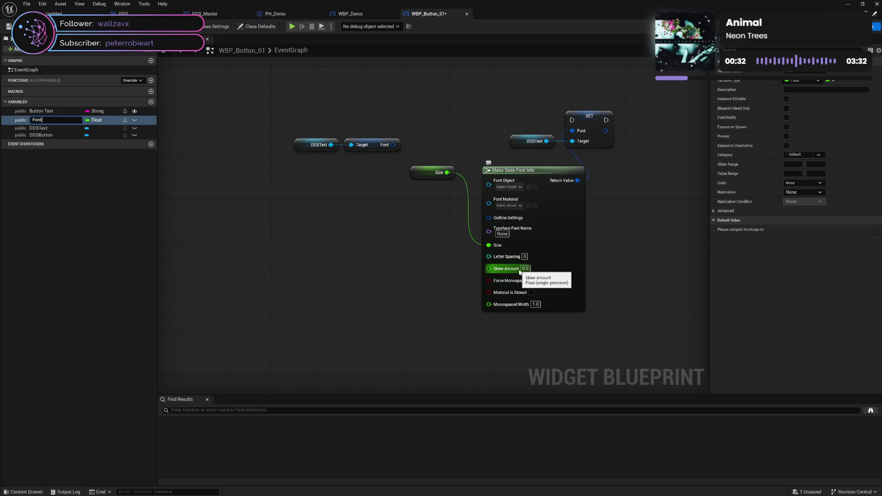
{"action": "key", "text": "Return"}
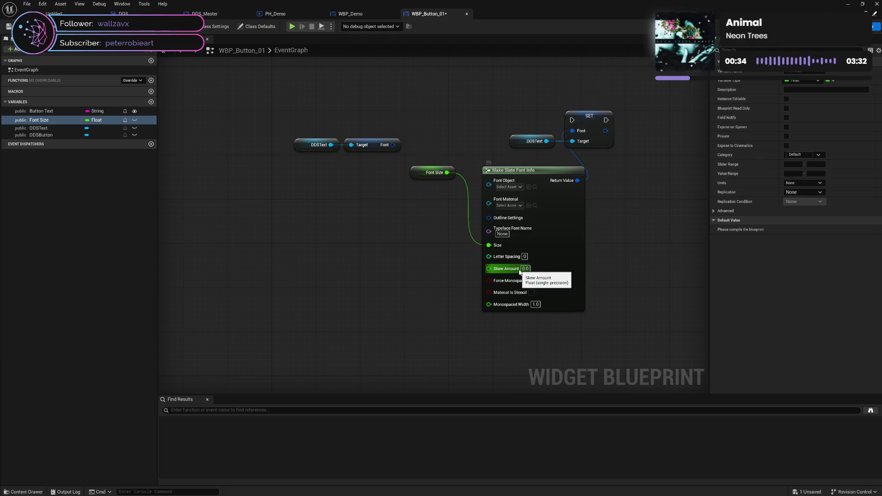
{"action": "key", "text": "ctrl+s"}
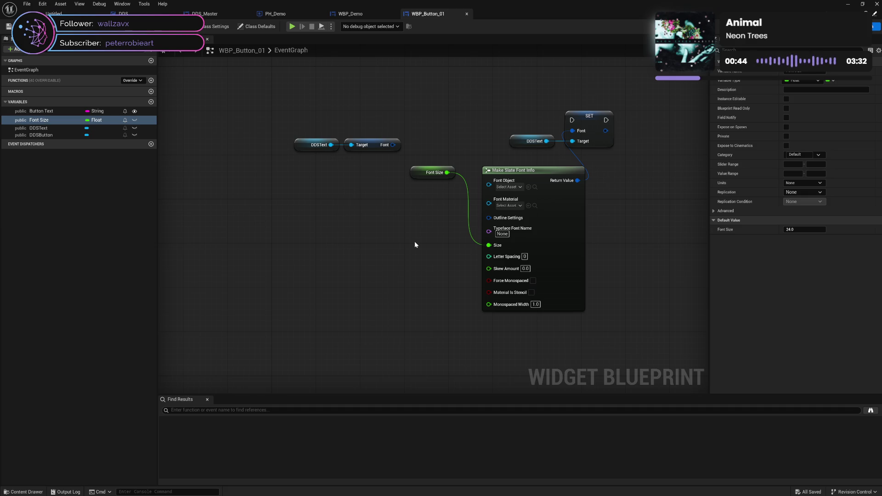
{"action": "left_click_drag", "start_coordinate": [420, 174], "coordinate": [435, 251]}
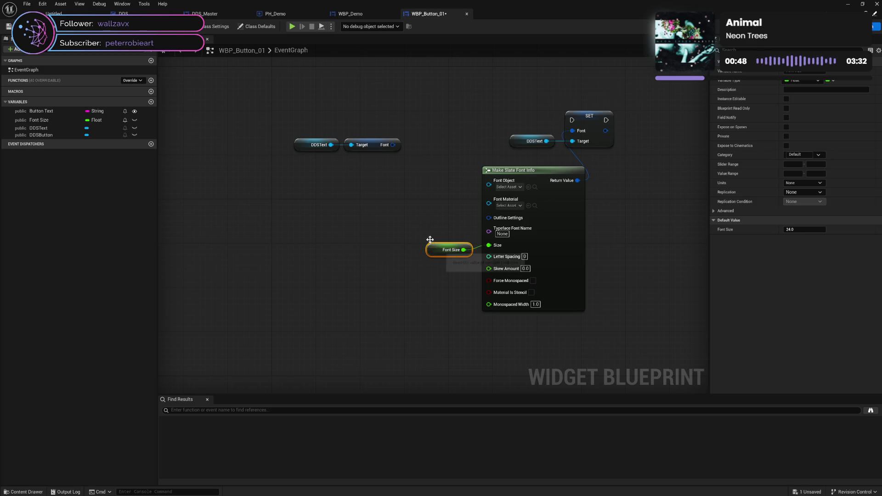
Add a Break Slate Font Info node from Get Font's Font output and expand its pins.
{"action": "left_click", "coordinate": [415, 193]}
{"action": "left_click_drag", "start_coordinate": [395, 145], "coordinate": [374, 208]}
{"action": "type", "text": "brea"}
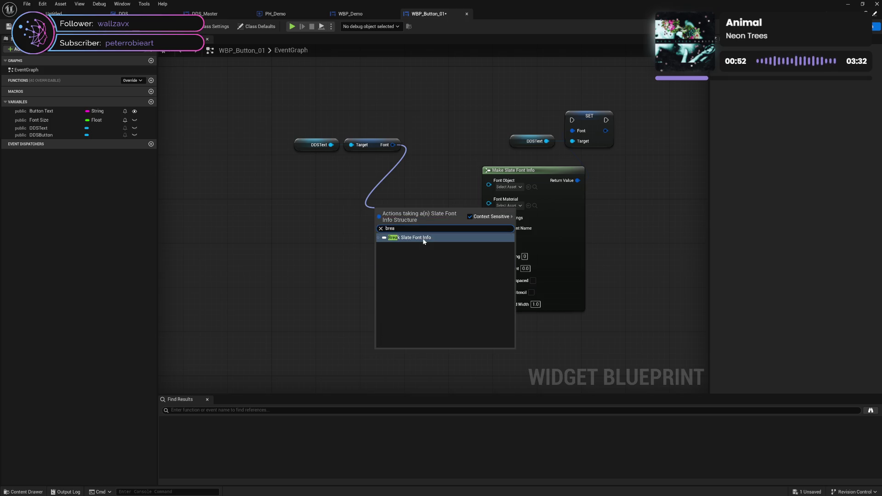
{"action": "left_click", "coordinate": [404, 238]}
{"action": "mouse_move", "coordinate": [411, 214]}
{"action": "left_mouse_down"}
{"action": "mouse_move", "coordinate": [359, 213]}
{"action": "mouse_move", "coordinate": [362, 175]}
{"action": "mouse_move", "coordinate": [489, 184]}
{"action": "left_mouse_up"}
{"action": "left_click", "coordinate": [358, 214]}
Connect Font Family, Typeface, Letter Spacing, Skew Amount and Monospaced Width into Make Slate Font Info.
{"action": "mouse_move", "coordinate": [398, 196]}
{"action": "left_mouse_down"}
{"action": "mouse_move", "coordinate": [495, 192]}
{"action": "mouse_move", "coordinate": [441, 205]}
{"action": "mouse_move", "coordinate": [488, 201]}
{"action": "left_mouse_up"}
{"action": "left_click_drag", "start_coordinate": [398, 216], "coordinate": [489, 215]}
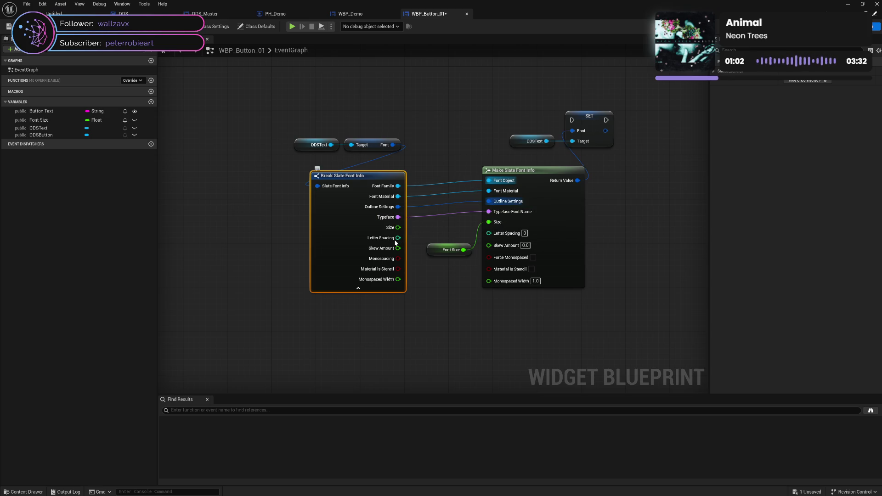
{"action": "mouse_move", "coordinate": [398, 237]}
{"action": "left_mouse_down"}
{"action": "mouse_move", "coordinate": [510, 239]}
{"action": "mouse_move", "coordinate": [440, 247]}
{"action": "mouse_move", "coordinate": [496, 244]}
{"action": "mouse_move", "coordinate": [489, 243]}
{"action": "left_mouse_up"}
{"action": "mouse_move", "coordinate": [399, 260]}
{"action": "left_mouse_down"}
{"action": "mouse_move", "coordinate": [497, 258]}
{"action": "mouse_move", "coordinate": [489, 254]}
{"action": "mouse_move", "coordinate": [417, 269]}
{"action": "mouse_move", "coordinate": [489, 264]}
{"action": "left_mouse_up"}
{"action": "mouse_move", "coordinate": [397, 279]}
{"action": "left_mouse_down"}
{"action": "mouse_move", "coordinate": [457, 285]}
{"action": "mouse_move", "coordinate": [489, 274]}
{"action": "left_mouse_up"}
Tidy the font node chain, straightening the Font Size link and moving the setter to the end.
{"action": "left_click_drag", "start_coordinate": [346, 271], "coordinate": [357, 264]}
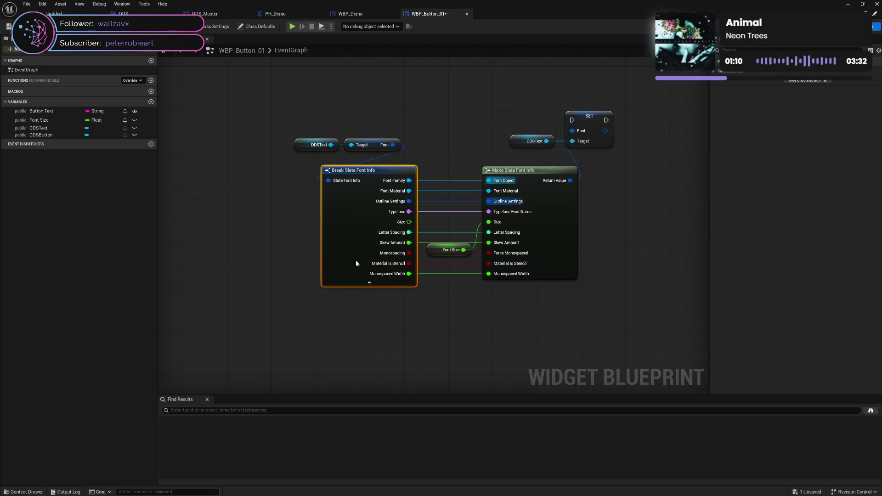
{"action": "left_click_drag", "start_coordinate": [289, 184], "coordinate": [566, 263]}
{"action": "key", "text": "q"}
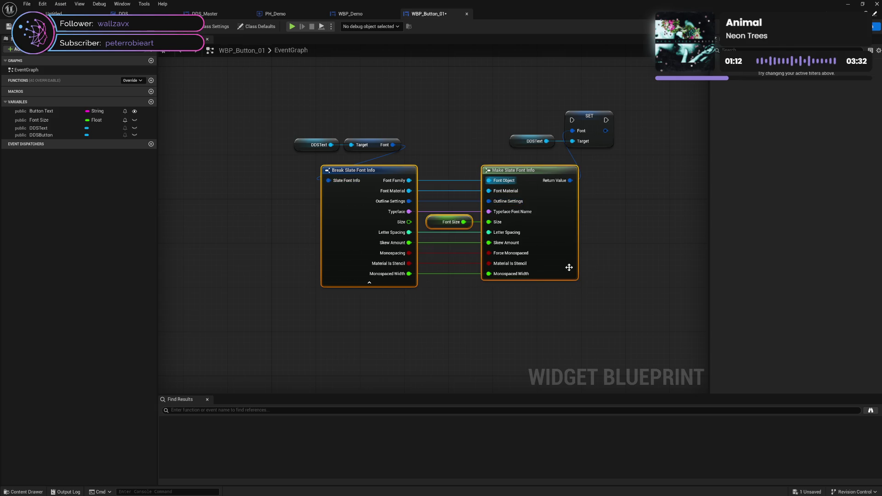
{"action": "mouse_move", "coordinate": [318, 122]}
{"action": "left_mouse_down"}
{"action": "mouse_move", "coordinate": [353, 145]}
{"action": "mouse_move", "coordinate": [307, 156]}
{"action": "mouse_move", "coordinate": [286, 188]}
{"action": "left_mouse_up"}
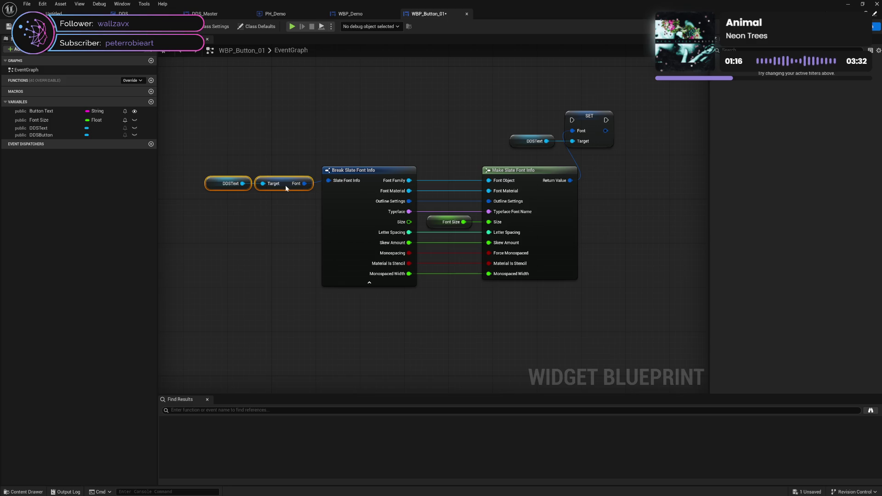
{"action": "left_click_drag", "start_coordinate": [620, 106], "coordinate": [528, 149]}
{"action": "left_click_drag", "start_coordinate": [587, 129], "coordinate": [670, 179]}
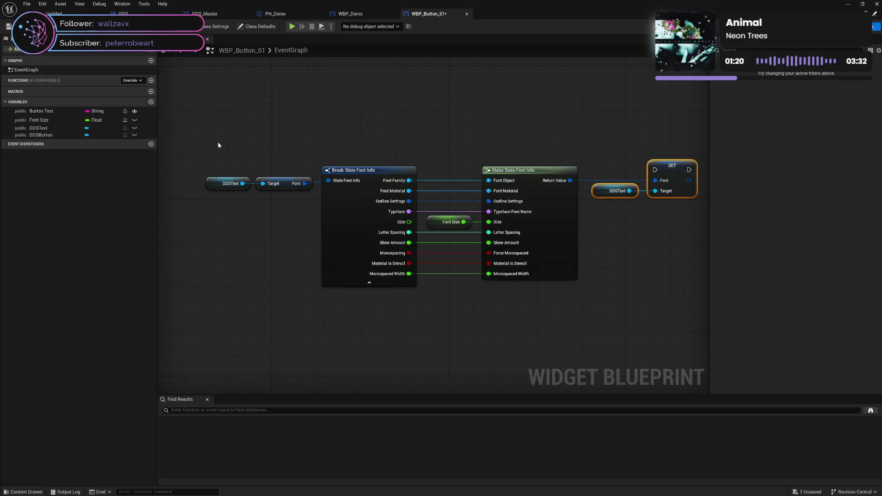
{"action": "left_click_drag", "start_coordinate": [218, 146], "coordinate": [672, 259]}
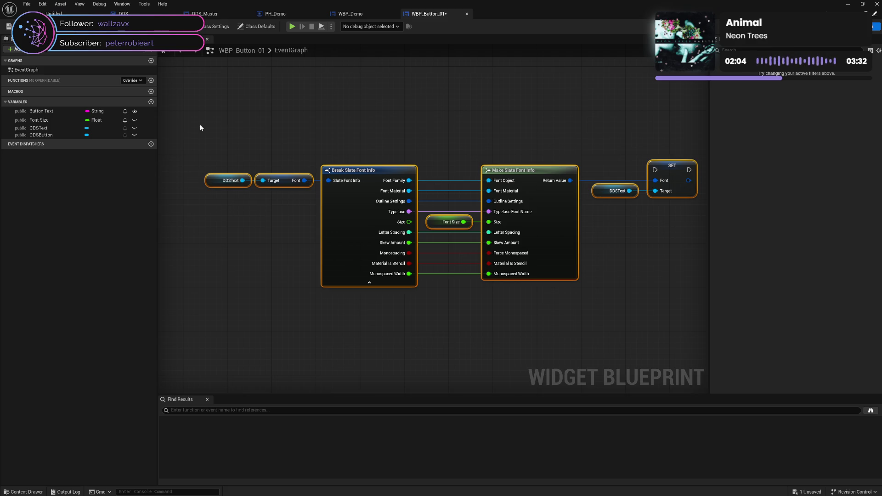
Turn on Instance Editable for Font Size with its eye icon in the variables list.
{"action": "left_click", "coordinate": [135, 120]}
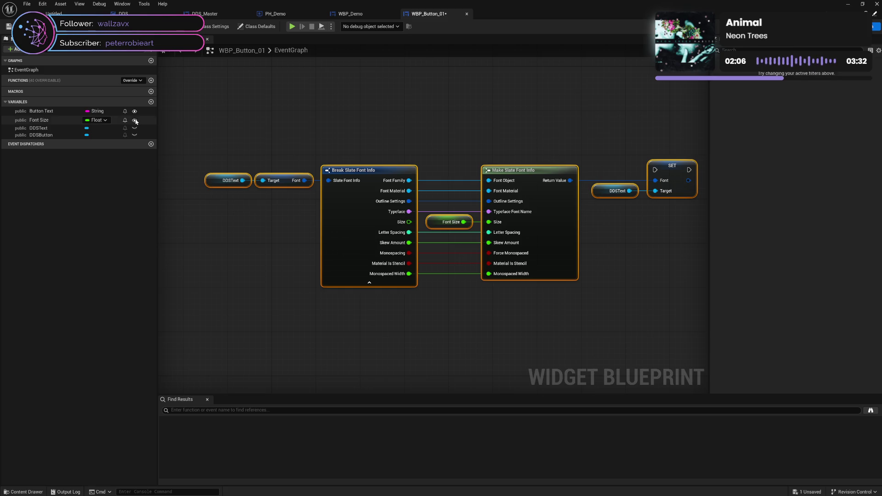
Save WBP_Button_01 with nothing selected and show the Override events list beside Functions.
{"action": "left_click", "coordinate": [298, 264]}
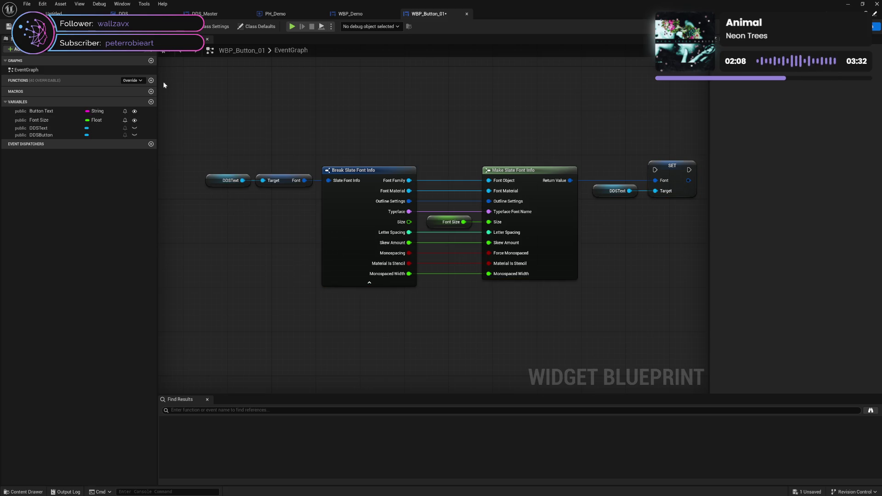
{"action": "key", "text": "ctrl+s"}
{"action": "left_click", "coordinate": [131, 80]}
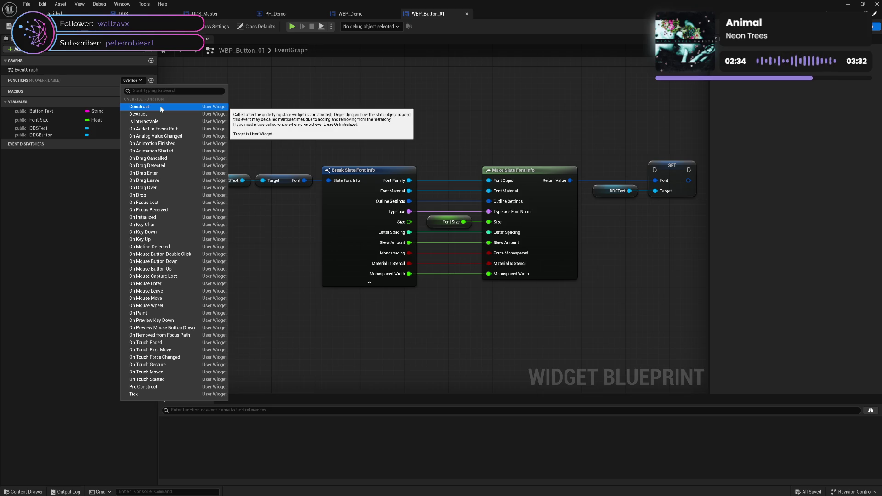
Add Event Construct and Event Pre Construct, place Pre Construct driving SET Font, and save.
{"action": "left_click", "coordinate": [160, 107]}
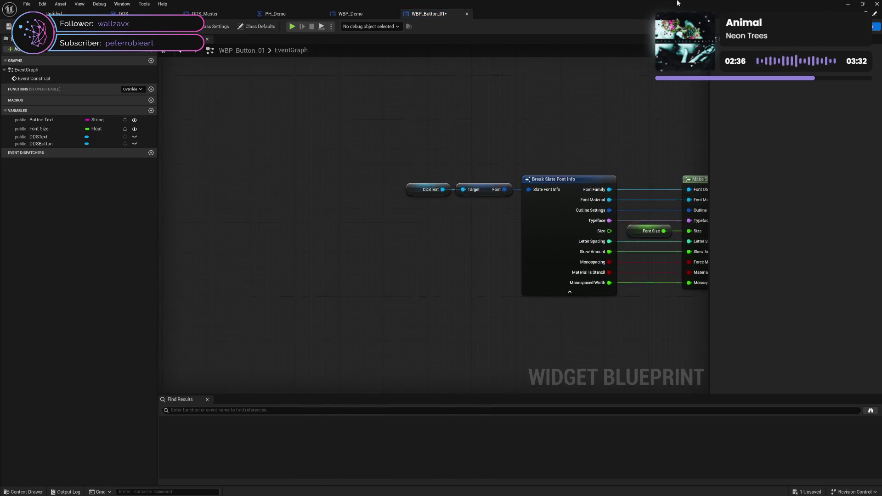
{"action": "left_click_drag", "start_coordinate": [449, 193], "coordinate": [500, 164]}
{"action": "mouse_move", "coordinate": [597, 194]}
{"action": "left_mouse_down"}
{"action": "mouse_move", "coordinate": [258, 185]}
{"action": "mouse_move", "coordinate": [411, 162]}
{"action": "left_mouse_up"}
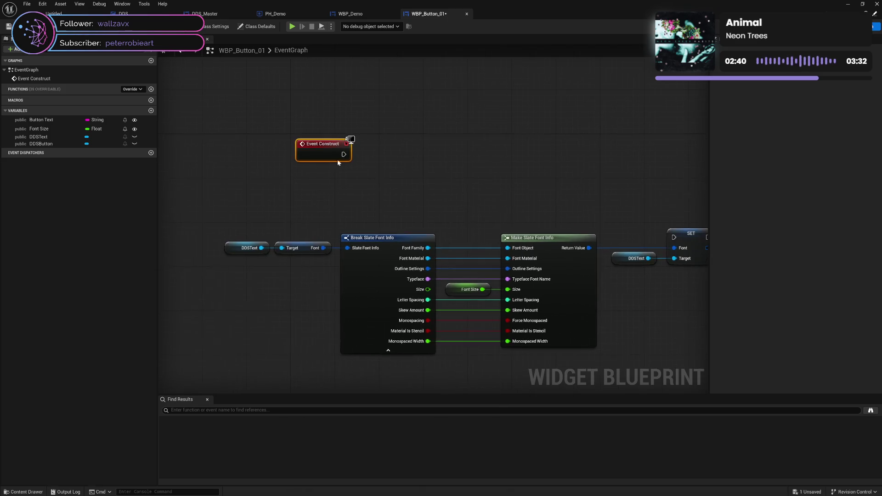
{"action": "left_click", "coordinate": [133, 89]}
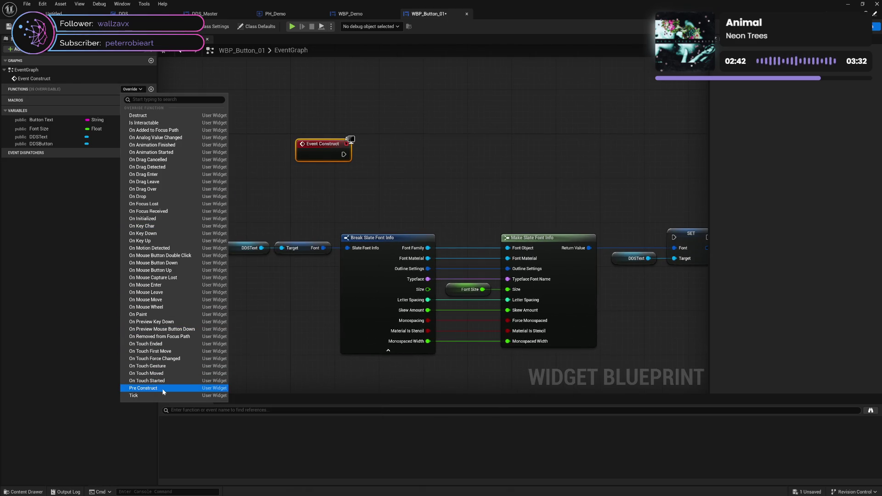
{"action": "left_click", "coordinate": [162, 388]}
{"action": "mouse_move", "coordinate": [412, 225]}
{"action": "left_mouse_down"}
{"action": "mouse_move", "coordinate": [615, 73]}
{"action": "mouse_move", "coordinate": [489, 260]}
{"action": "mouse_move", "coordinate": [495, 240]}
{"action": "mouse_move", "coordinate": [302, 200]}
{"action": "mouse_move", "coordinate": [591, 246]}
{"action": "mouse_move", "coordinate": [614, 253]}
{"action": "mouse_move", "coordinate": [613, 261]}
{"action": "left_mouse_up"}
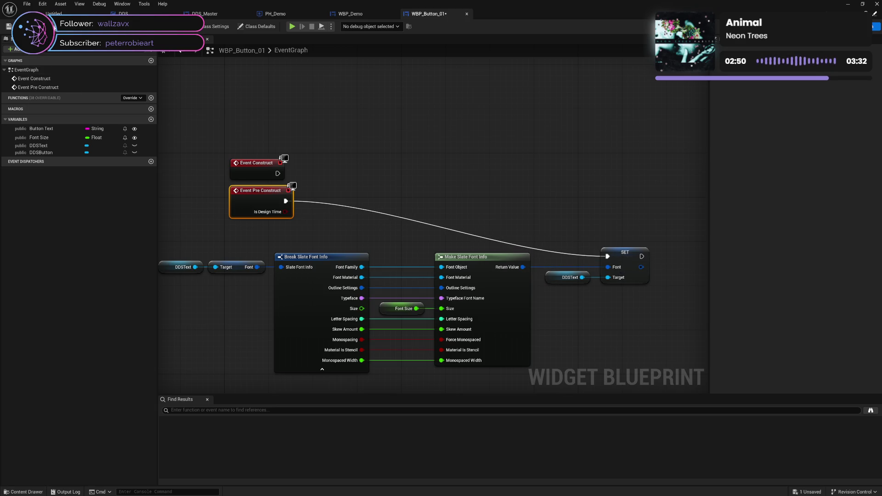
{"action": "key", "text": "ctrl+s"}
{"action": "left_click", "coordinate": [854, 26]}
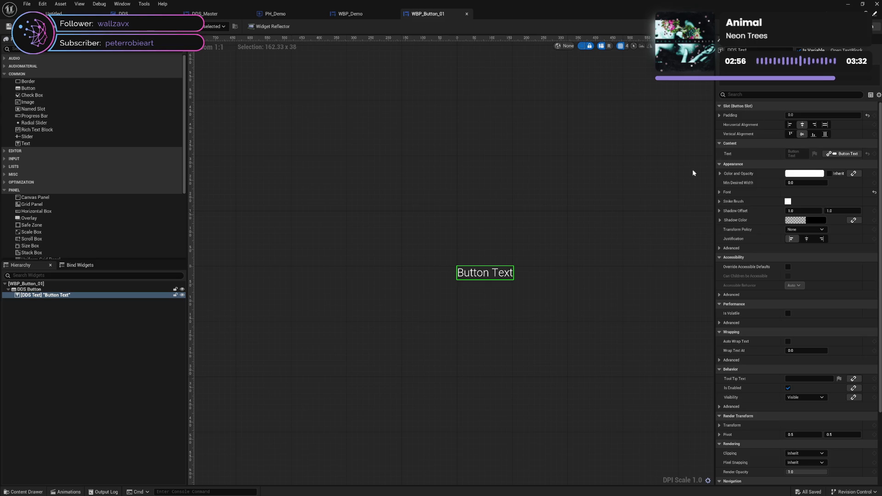
Set Font Size's default value to 100, save, and preview the enlarged button text.
{"action": "key", "text": "shift+F4"}
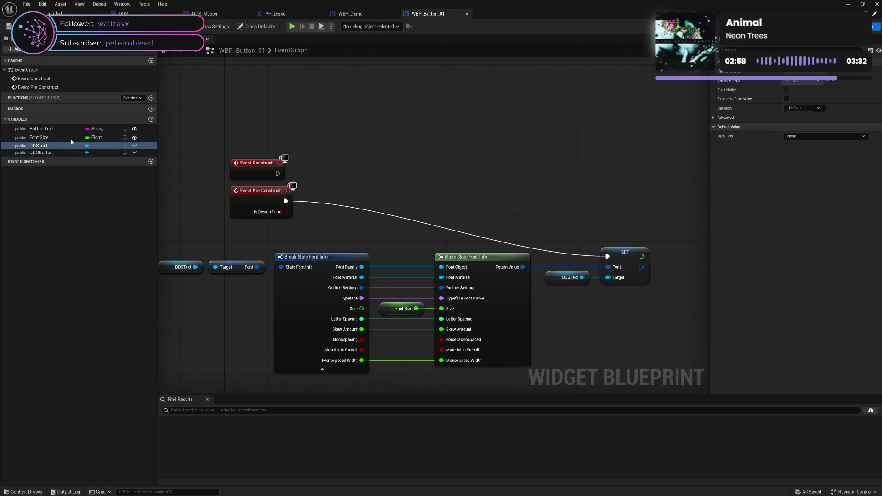
{"action": "left_click", "coordinate": [70, 138]}
{"action": "left_click", "coordinate": [795, 229]}
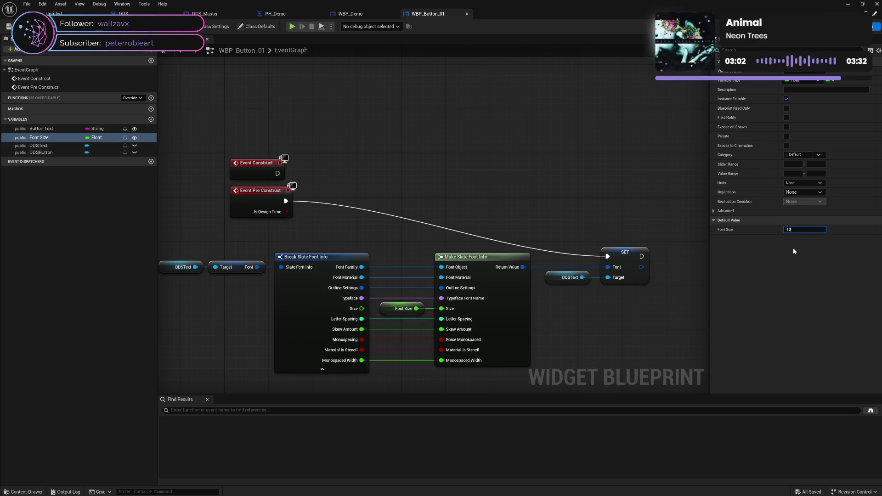
{"action": "type", "text": "100"}
{"action": "key", "text": "Return"}
{"action": "key", "text": "ctrl+s"}
{"action": "left_click", "coordinate": [850, 26]}
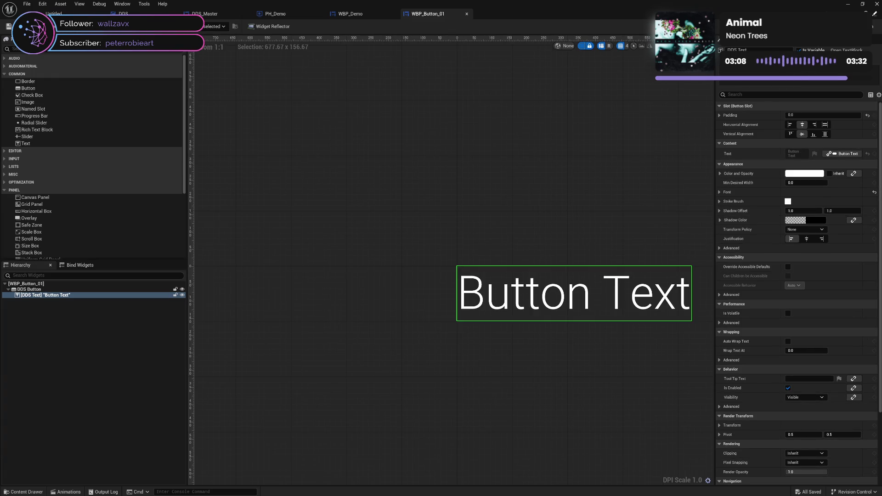
Inspect the Button Text variable's properties in the graph, then view the Designer.
{"action": "left_click", "coordinate": [873, 26]}
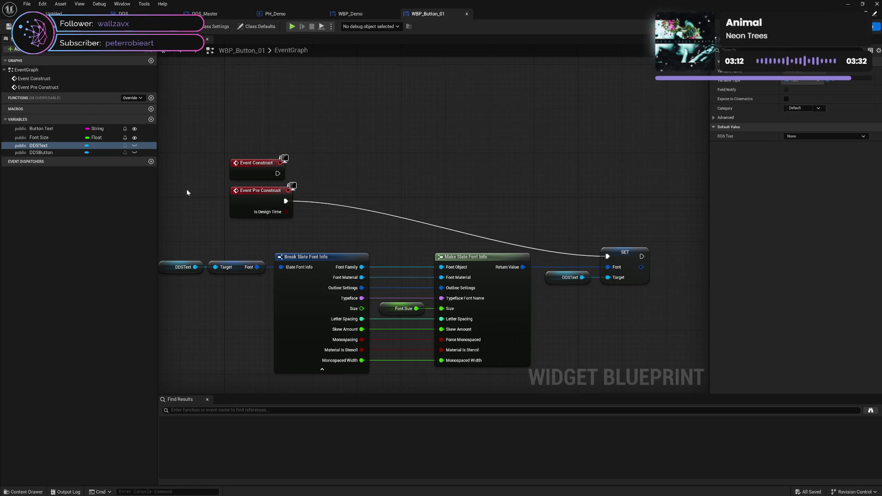
{"action": "left_click", "coordinate": [54, 130]}
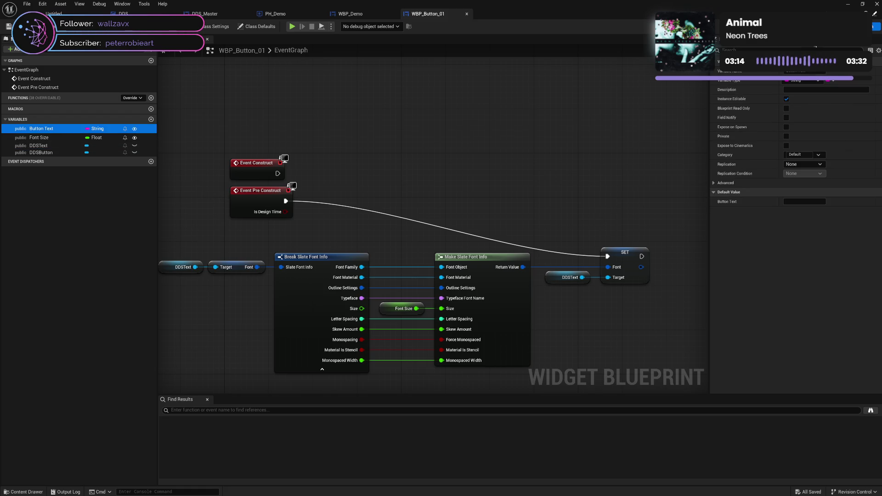
{"action": "left_click", "coordinate": [855, 26]}
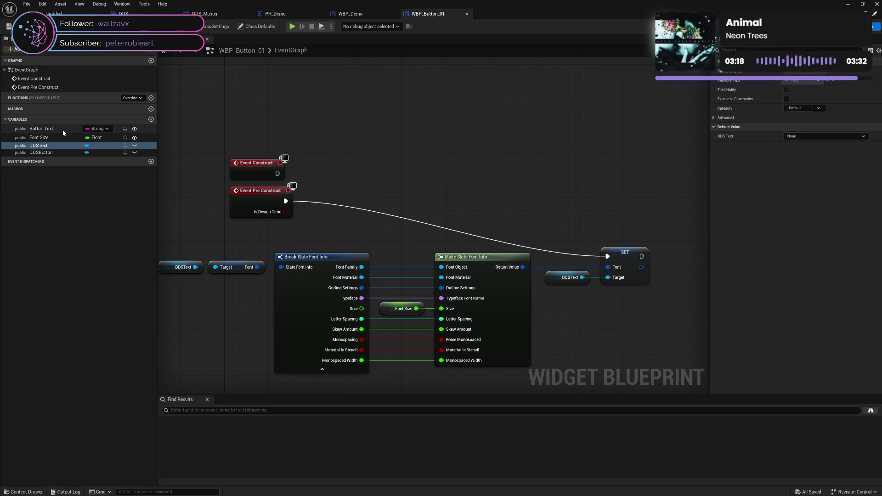
Give the Button Text variable the default value 'Text', save, and view the Designer.
{"action": "left_click", "coordinate": [62, 129]}
{"action": "left_click", "coordinate": [786, 203]}
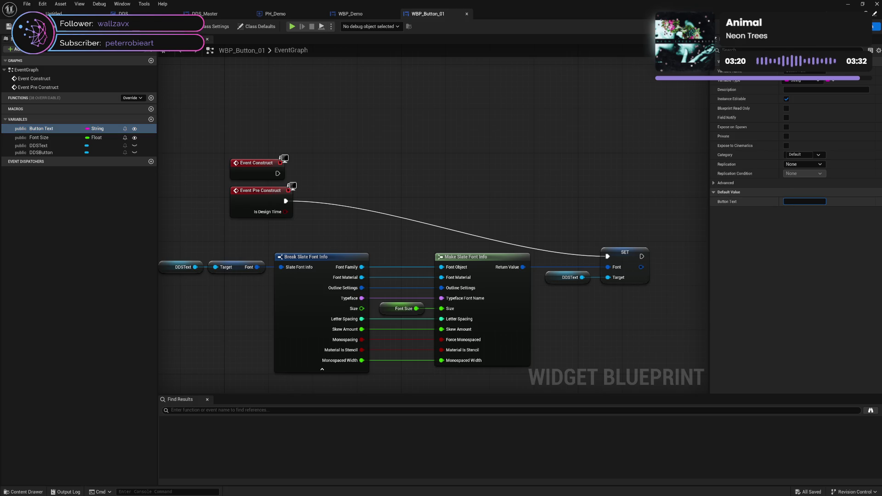
{"action": "type", "text": "Text"}
{"action": "key", "text": "Return"}
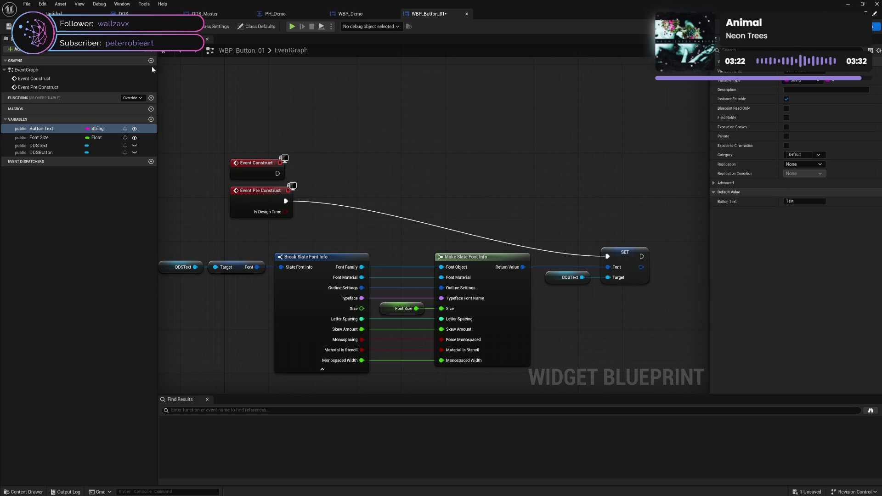
{"action": "key", "text": "ctrl+s"}
{"action": "left_click", "coordinate": [855, 26]}
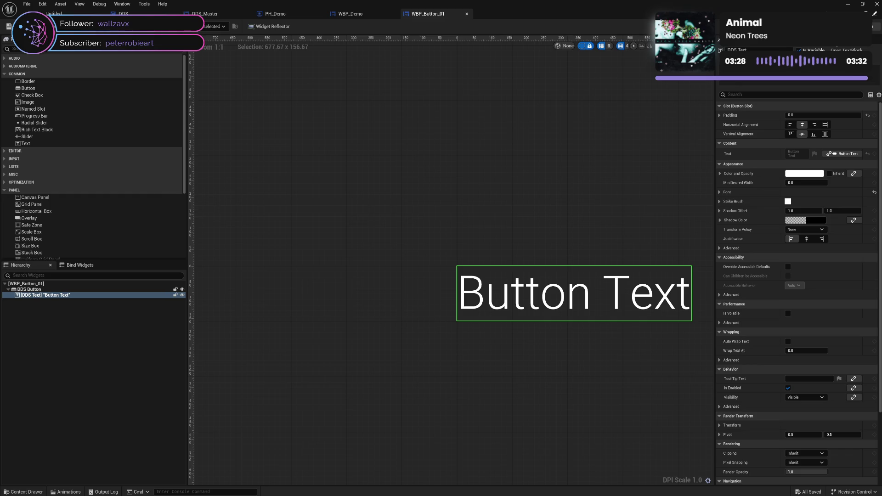
Select DDS Text in the Hierarchy and read its Font Size of 133.33 in Details.
{"action": "left_click", "coordinate": [866, 26]}
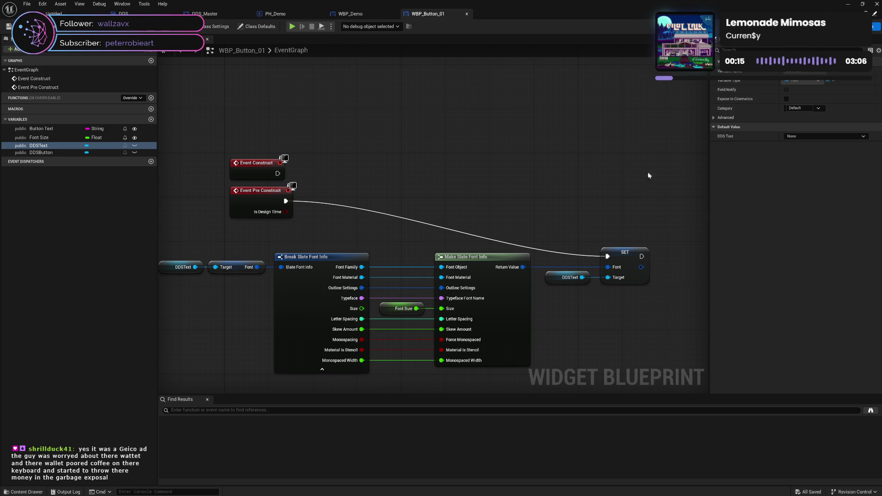
{"action": "left_click", "coordinate": [852, 26]}
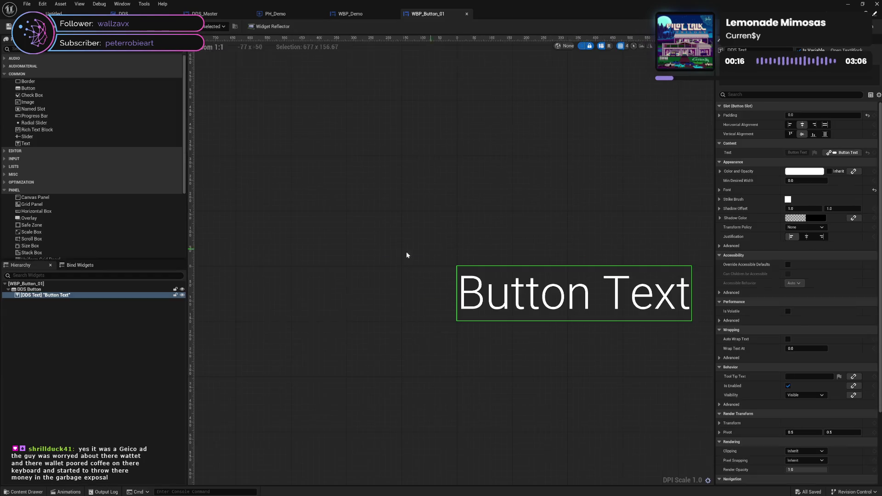
{"action": "left_click", "coordinate": [52, 144]}
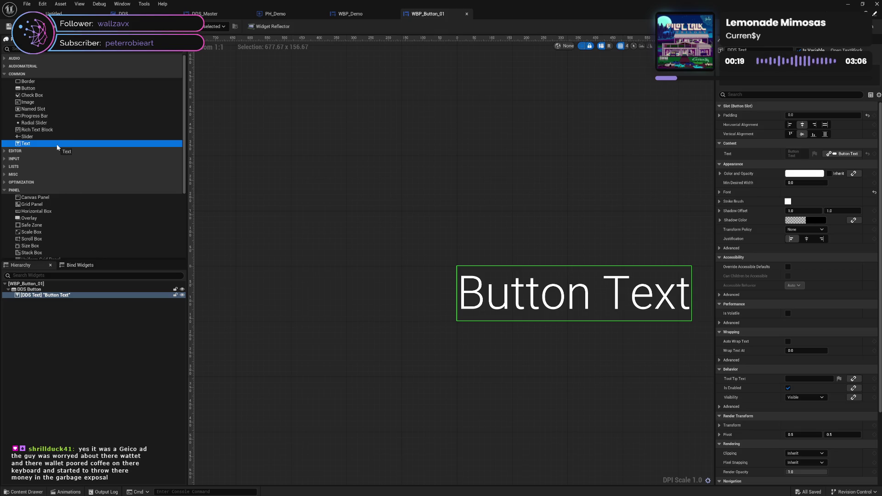
{"action": "left_click", "coordinate": [46, 294]}
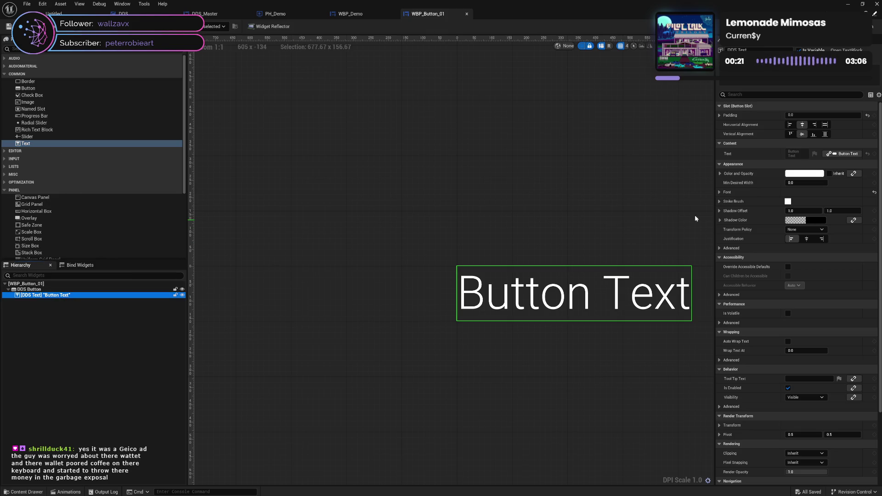
{"action": "left_click", "coordinate": [719, 193]}
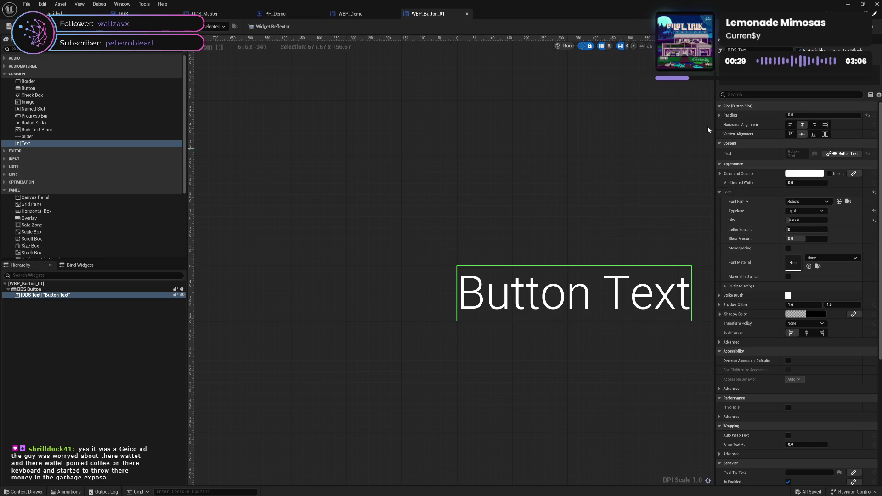
{"action": "left_click", "coordinate": [869, 26]}
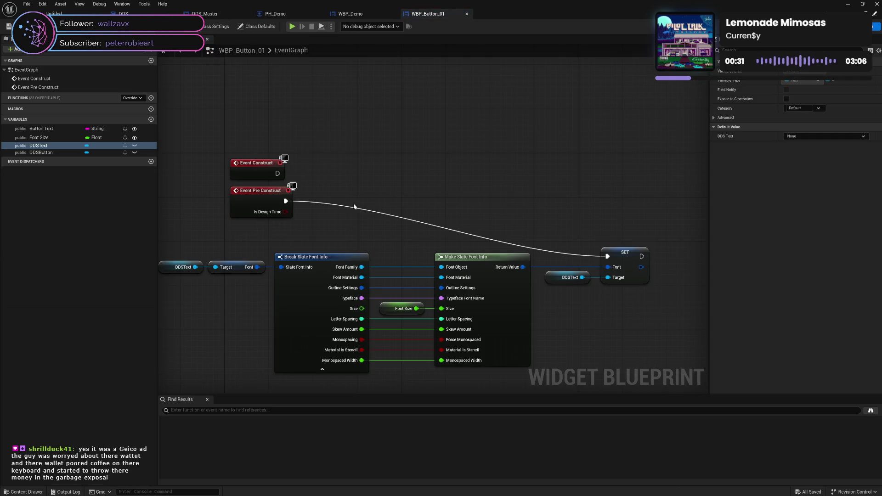
Unlink Pre Construct, set DDS Text's font size to 100, then rewire Pre Construct to SET Font.
{"action": "left_click", "coordinate": [285, 200], "text": "alt"}
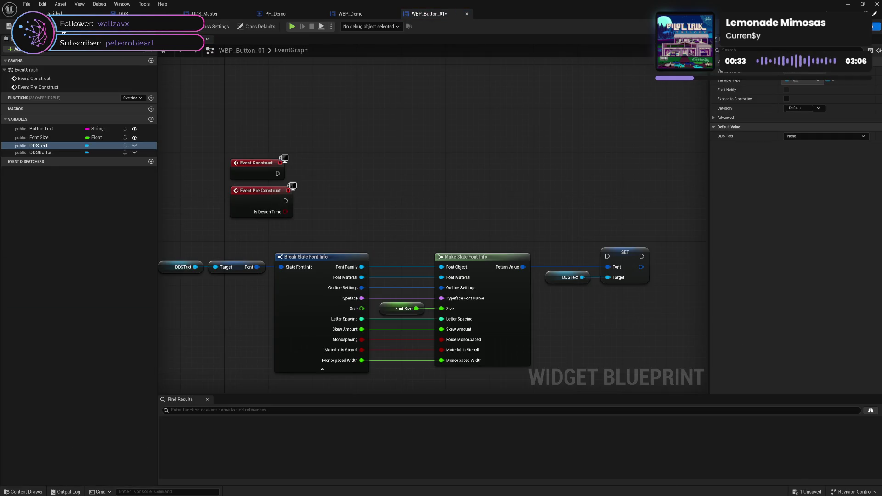
{"action": "key", "text": "ctrl+s"}
{"action": "left_click", "coordinate": [852, 26]}
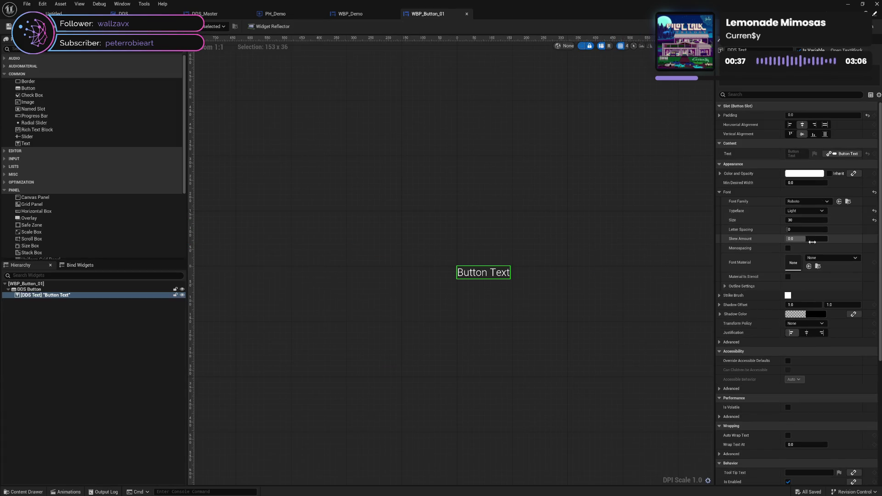
{"action": "left_click", "coordinate": [796, 220]}
{"action": "type", "text": "100"}
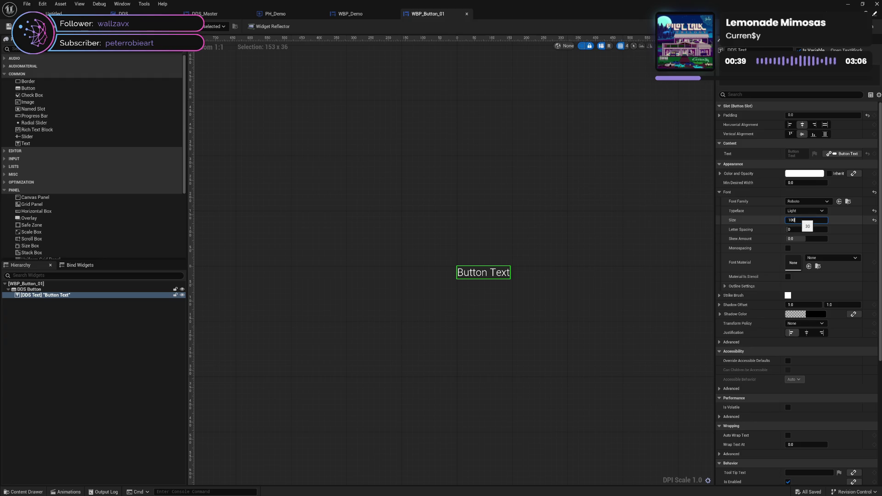
{"action": "key", "text": "Return"}
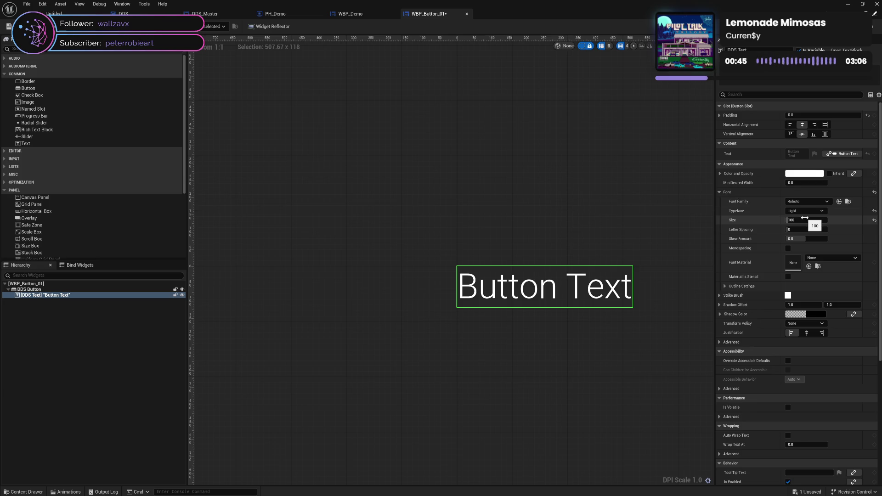
{"action": "key", "text": "ctrl+shift+g"}
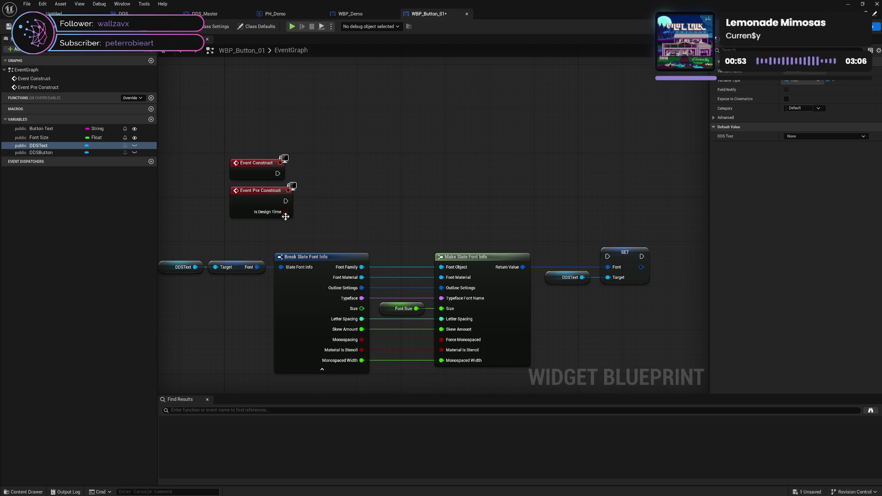
{"action": "left_click_drag", "start_coordinate": [285, 201], "coordinate": [607, 257]}
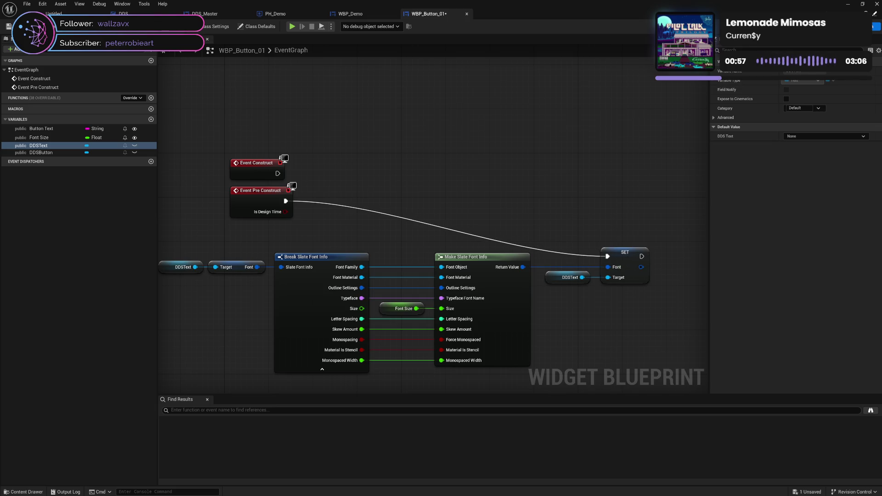
Compile and save WBP_Button_01 and check the button font in the Designer.
{"action": "left_click", "coordinate": [875, 26]}
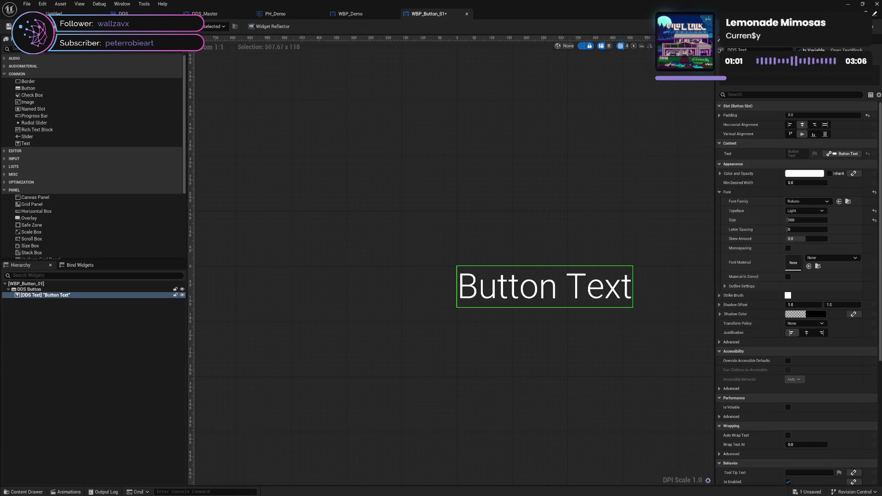
{"action": "key", "text": "ctrl+s"}
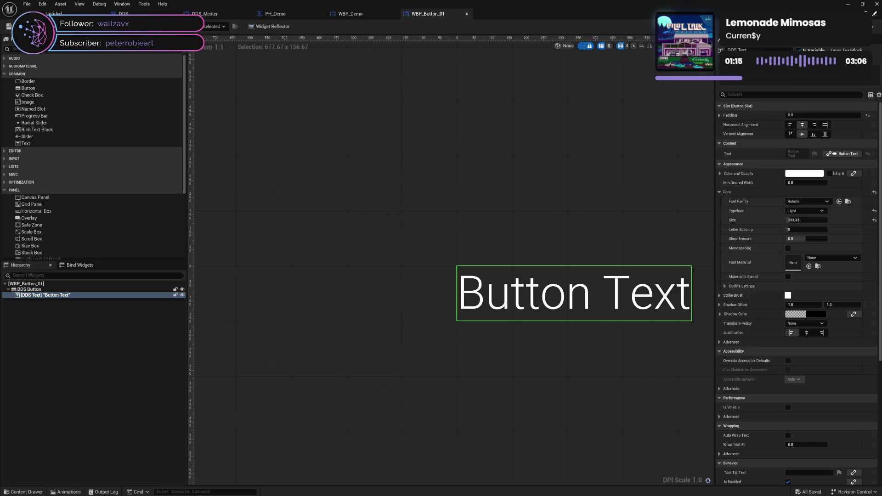
{"action": "left_click", "coordinate": [870, 26]}
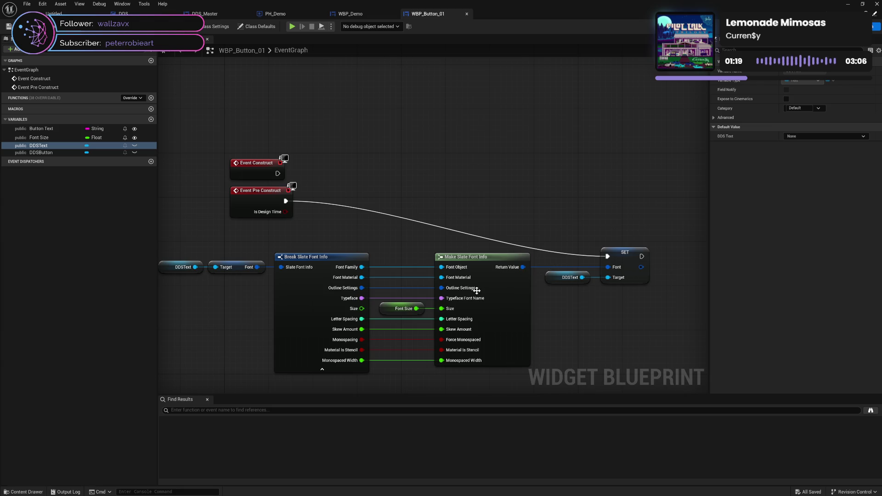
Wire Font Size into Make Slate Font Info's Size and disconnect Event Pre Construct from SET.
{"action": "left_click", "coordinate": [392, 307]}
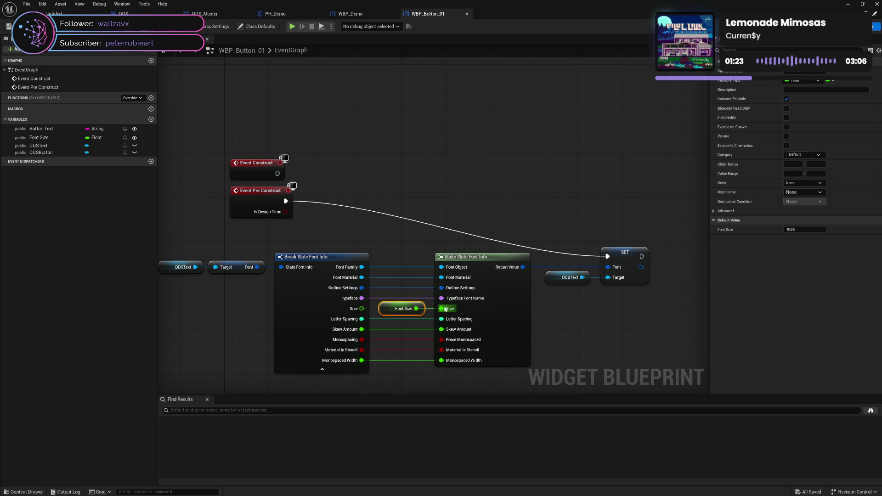
{"action": "left_click_drag", "start_coordinate": [445, 309], "coordinate": [445, 309]}
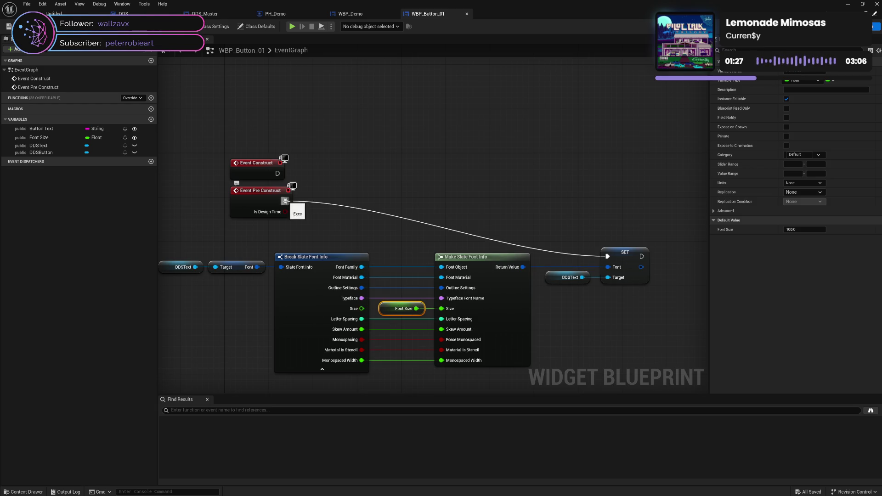
{"action": "left_click", "coordinate": [285, 200], "text": "alt"}
{"action": "left_click", "coordinate": [133, 98]}
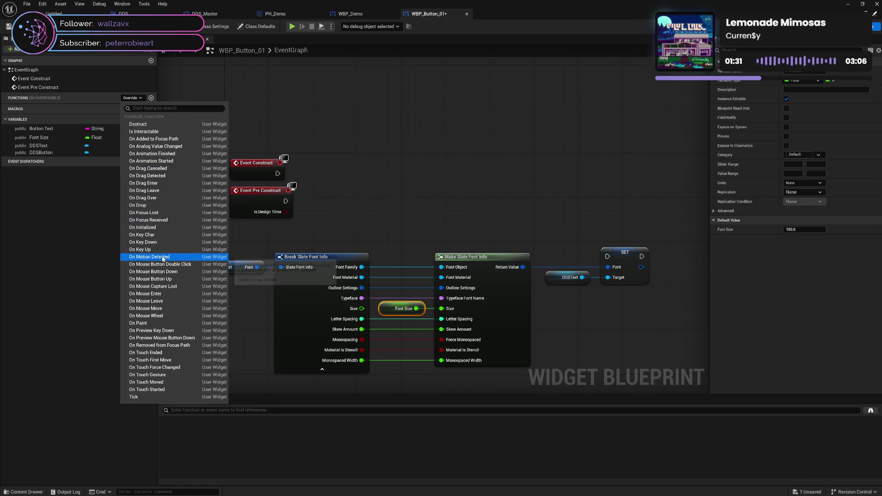
Add an On Initialized event beside the other events in WBP_Button_01.
{"action": "left_click", "coordinate": [166, 228]}
{"action": "mouse_move", "coordinate": [405, 216]}
{"action": "left_mouse_down"}
{"action": "mouse_move", "coordinate": [505, 152]}
{"action": "mouse_move", "coordinate": [611, 141]}
{"action": "left_mouse_up"}
{"action": "left_click_drag", "start_coordinate": [600, 184], "coordinate": [425, 185]}
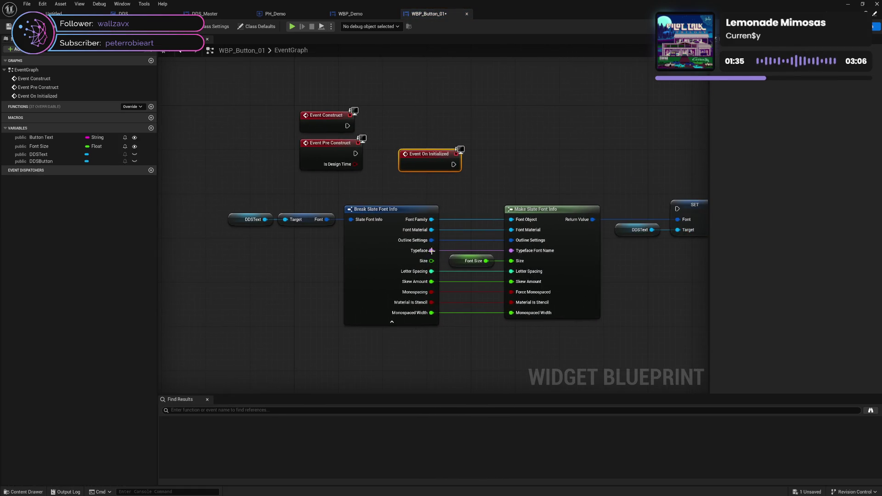
Make On Initialized run a Print String showing the font Size, then return to the Untitled level.
{"action": "right_click", "coordinate": [556, 130]}
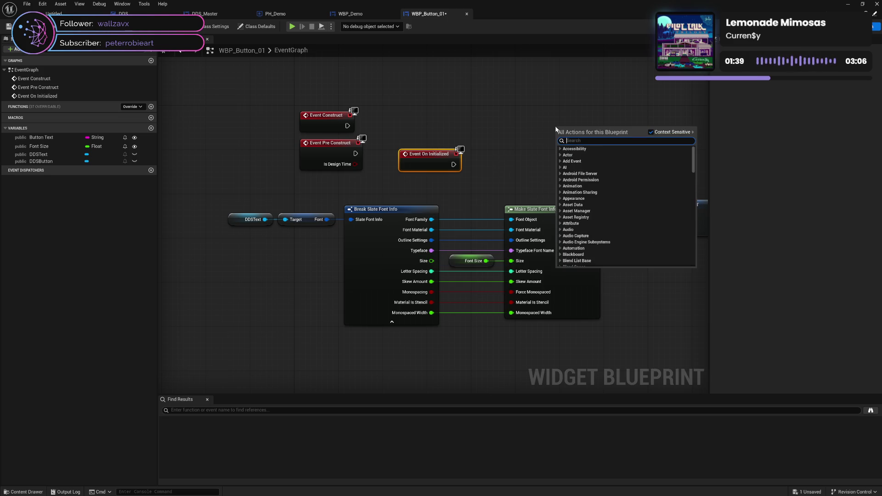
{"action": "type", "text": "print"}
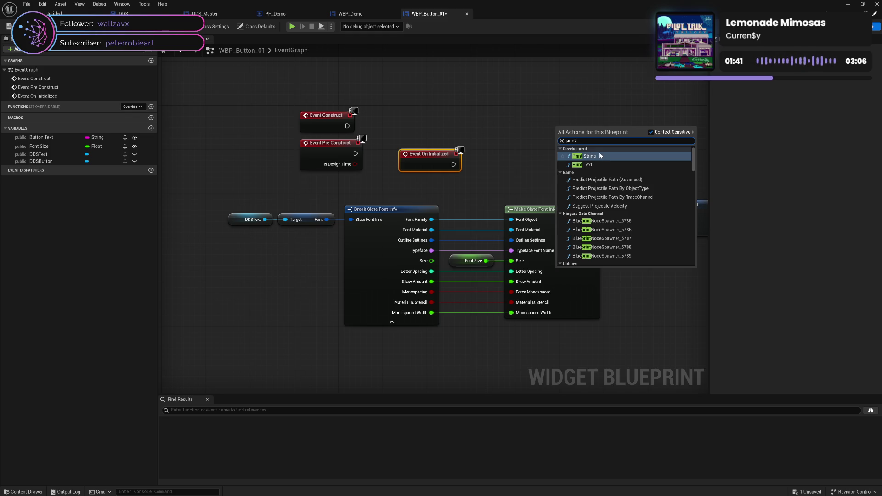
{"action": "left_click", "coordinate": [601, 155]}
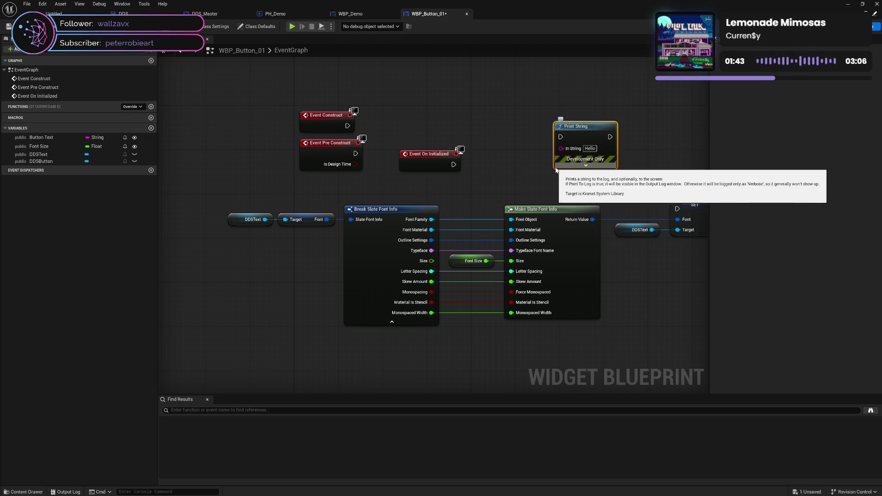
{"action": "mouse_move", "coordinate": [453, 164]}
{"action": "left_mouse_down"}
{"action": "mouse_move", "coordinate": [557, 138]}
{"action": "mouse_move", "coordinate": [555, 154]}
{"action": "left_mouse_up"}
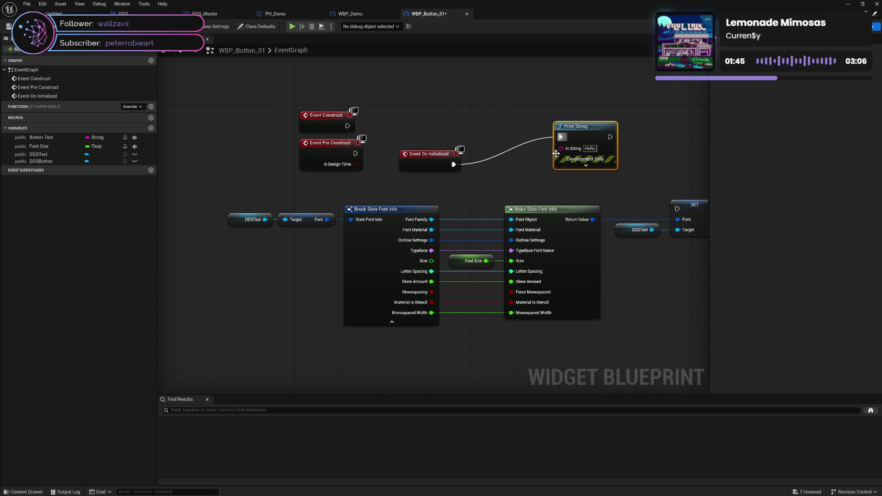
{"action": "mouse_move", "coordinate": [431, 261]}
{"action": "left_mouse_down"}
{"action": "mouse_move", "coordinate": [533, 164]}
{"action": "mouse_move", "coordinate": [566, 147]}
{"action": "left_mouse_up"}
{"action": "left_click_drag", "start_coordinate": [481, 164], "coordinate": [522, 162]}
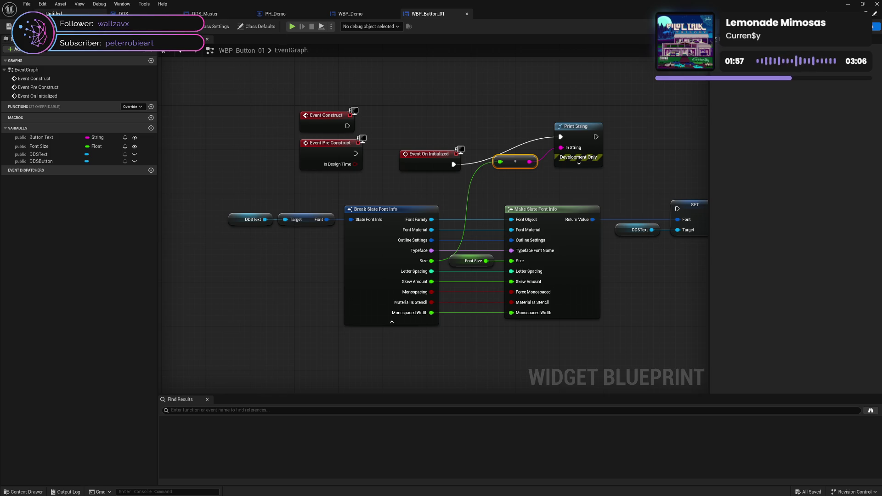
{"action": "left_click", "coordinate": [64, 13]}
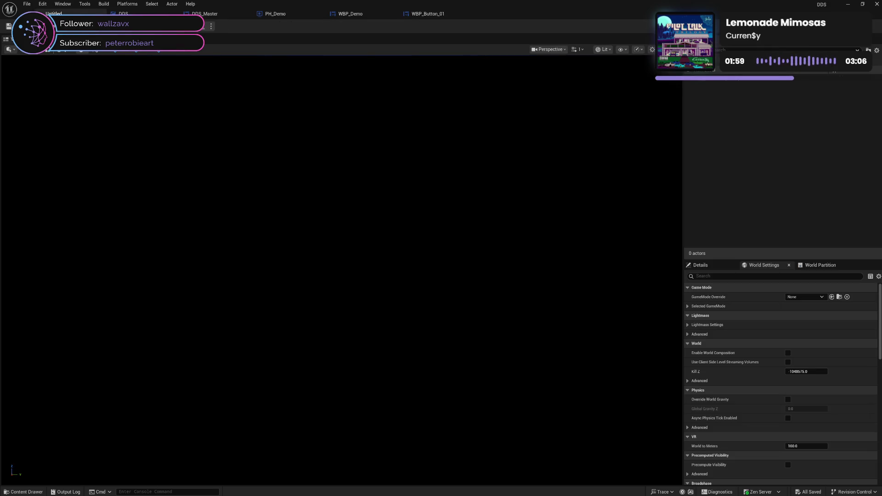
Create a new empty level with its GameMode Override set to GM_Demo.
{"action": "left_click", "coordinate": [27, 3]}
{"action": "left_click", "coordinate": [76, 33]}
{"action": "double_click", "coordinate": [504, 212]}
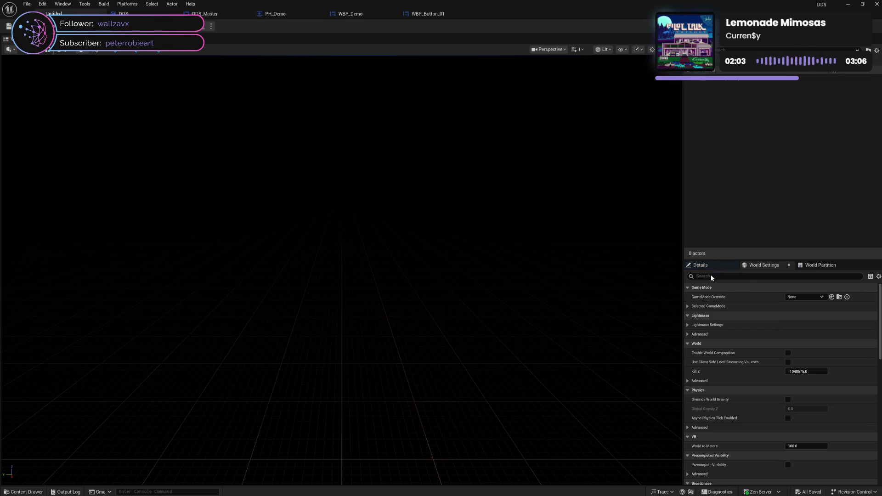
{"action": "left_click", "coordinate": [757, 265]}
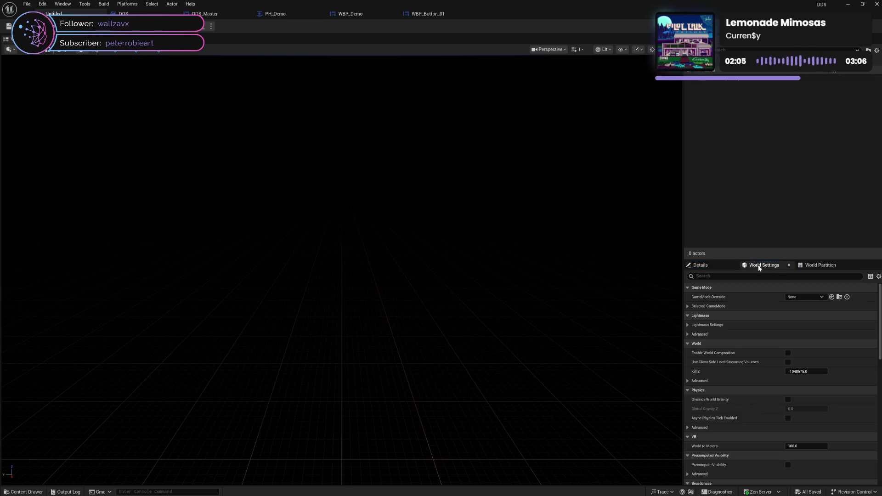
{"action": "left_click", "coordinate": [810, 297]}
{"action": "left_click", "coordinate": [766, 349]}
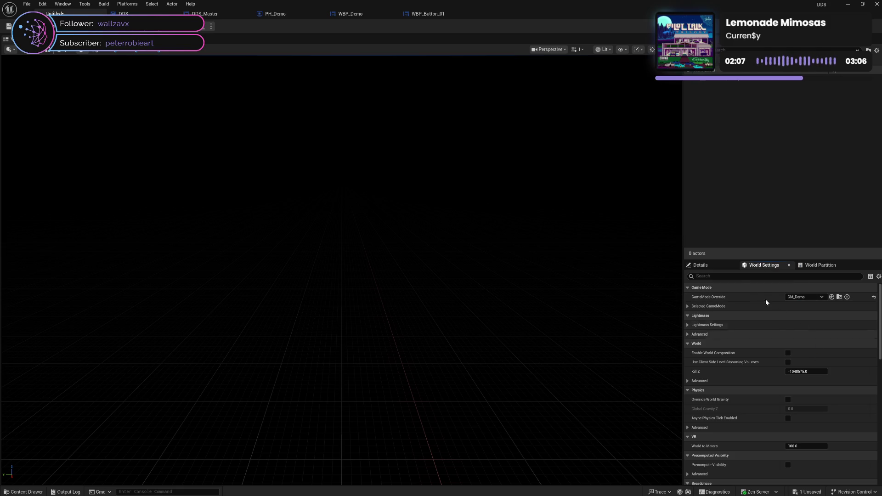
Save the level as MAP_Demo in the Demo/Map folder.
{"action": "left_click", "coordinate": [8, 26]}
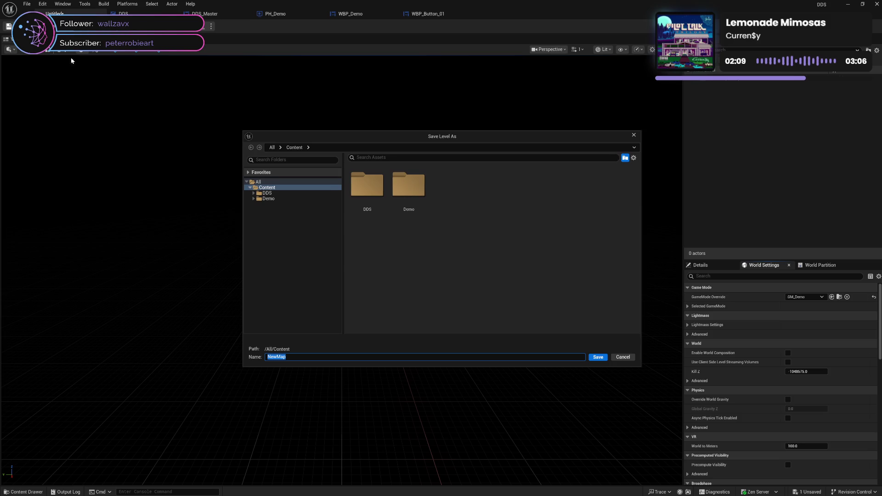
{"action": "left_click", "coordinate": [265, 187]}
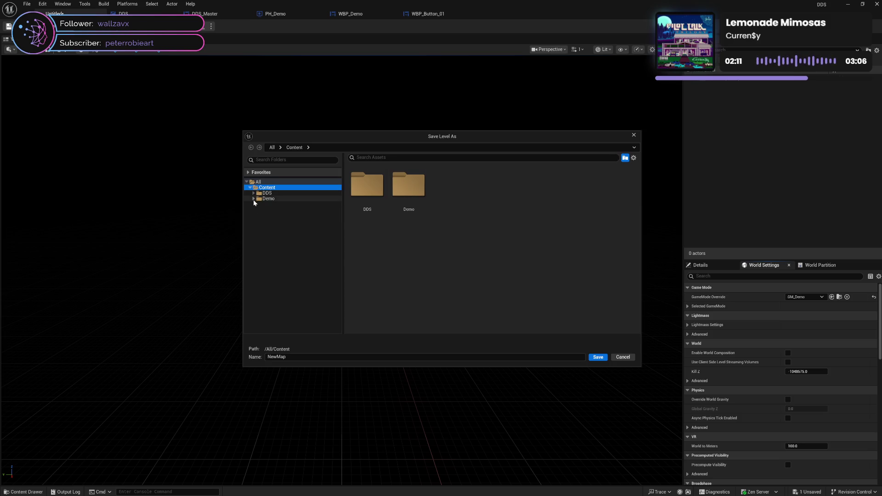
{"action": "left_click", "coordinate": [254, 198]}
{"action": "left_click", "coordinate": [276, 205]}
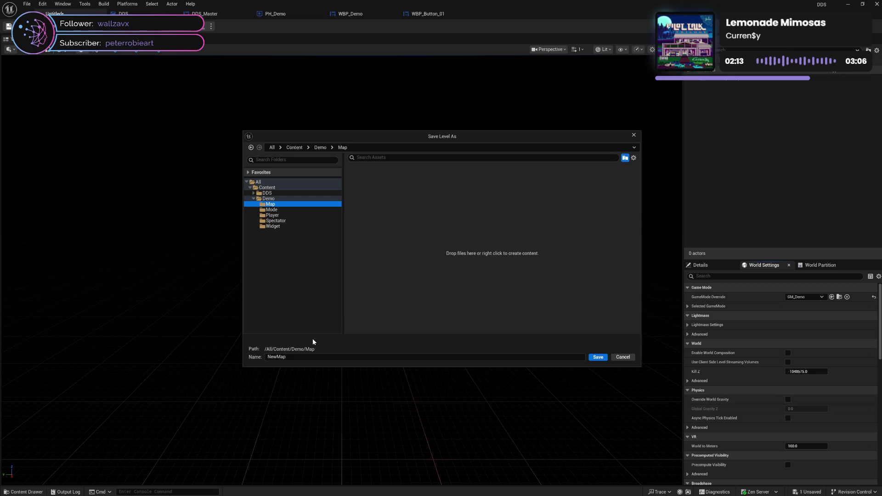
{"action": "left_click", "coordinate": [308, 358]}
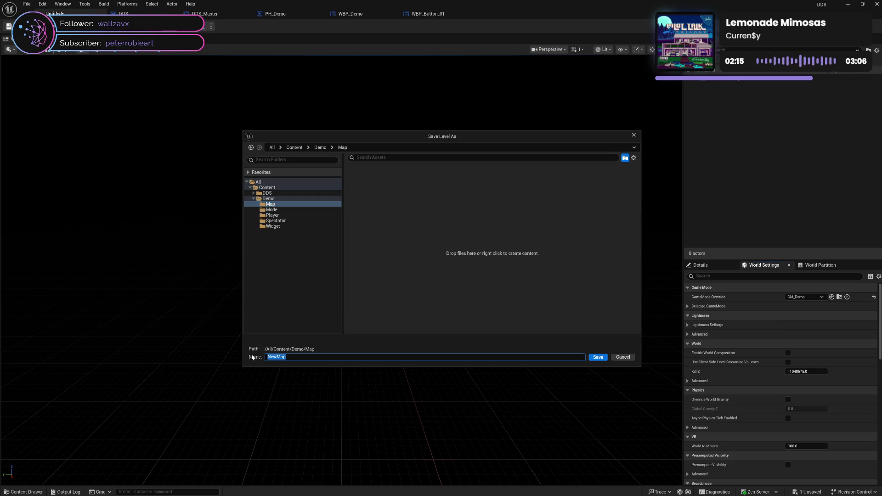
{"action": "type", "text": "MAP_Demo"}
{"action": "key", "text": "Return"}
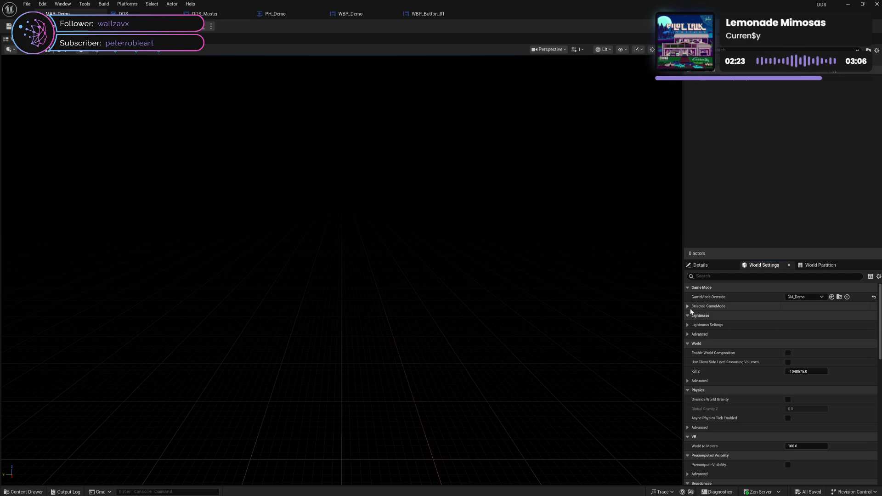
In PH_Demo, add an Add to Viewport node for Demo Widget after SET.
{"action": "left_click", "coordinate": [688, 307]}
{"action": "left_click", "coordinate": [687, 306]}
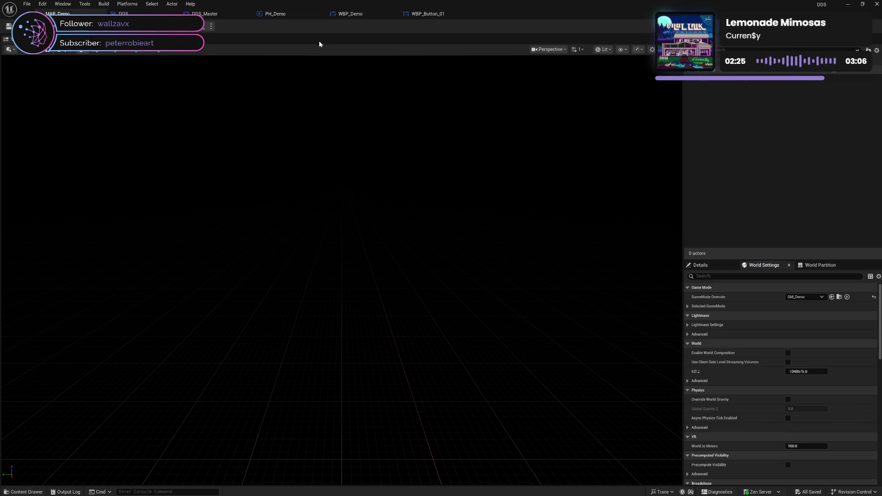
{"action": "left_click", "coordinate": [285, 18]}
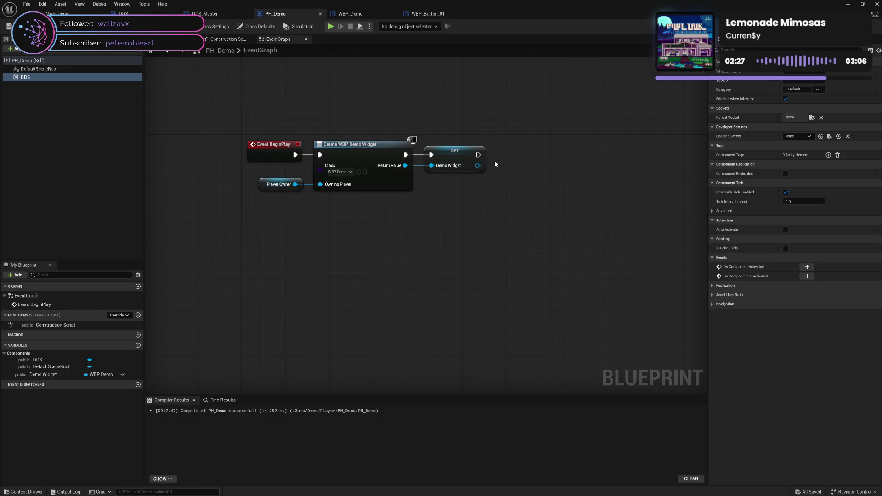
{"action": "left_click_drag", "start_coordinate": [478, 165], "coordinate": [510, 168]}
{"action": "type", "text": "add v"}
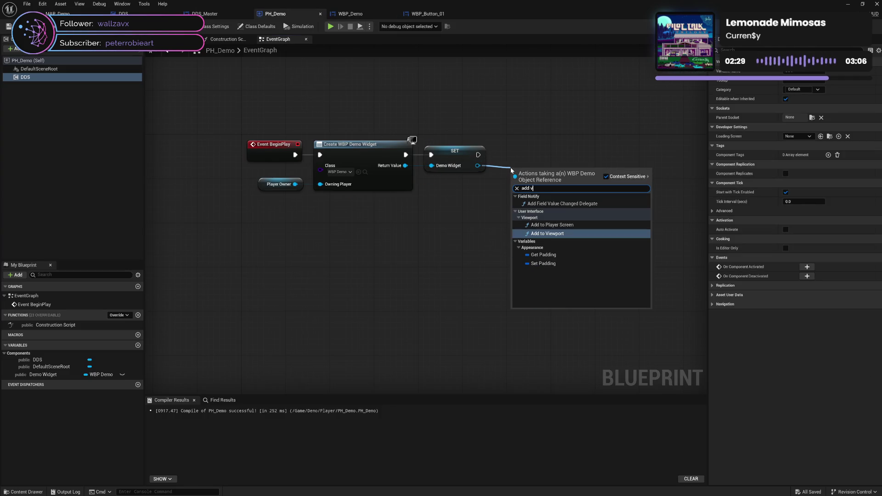
{"action": "left_click", "coordinate": [542, 233]}
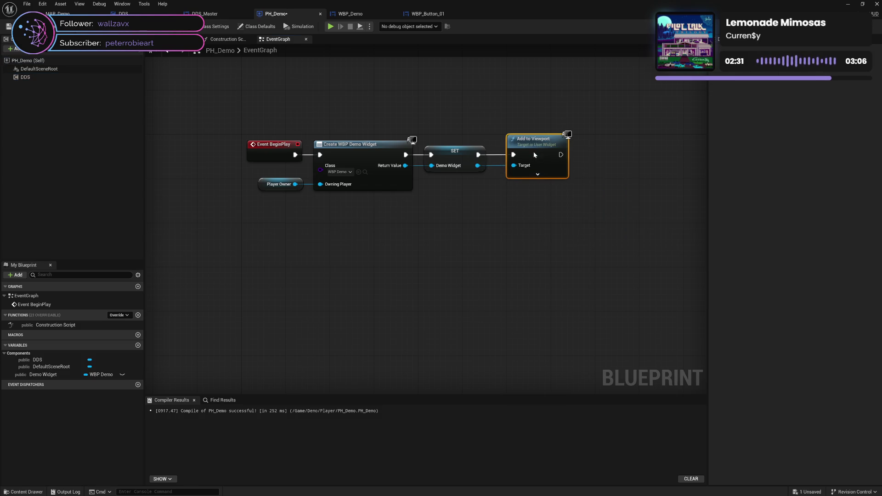
{"action": "left_click_drag", "start_coordinate": [529, 156], "coordinate": [525, 155]}
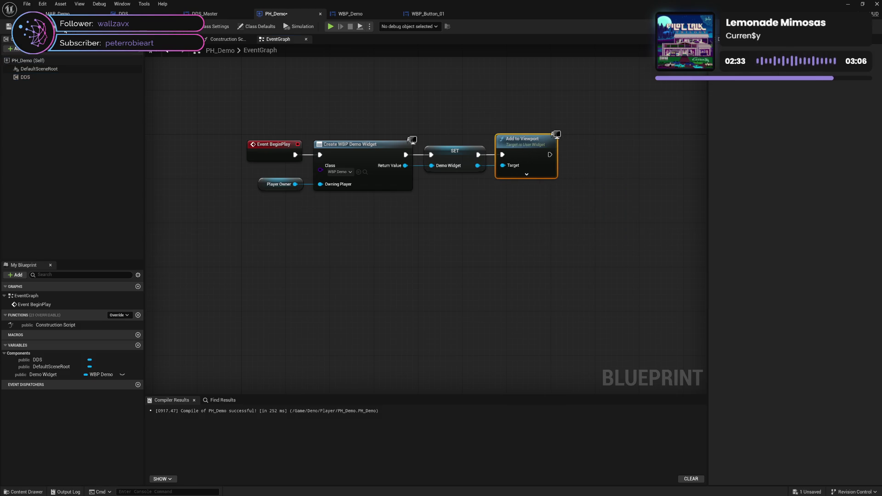
Compile and save PH_Demo, then play-test twice to check the five Text buttons and 75.0 output.
{"action": "left_click", "coordinate": [65, 30]}
{"action": "left_click", "coordinate": [330, 26]}
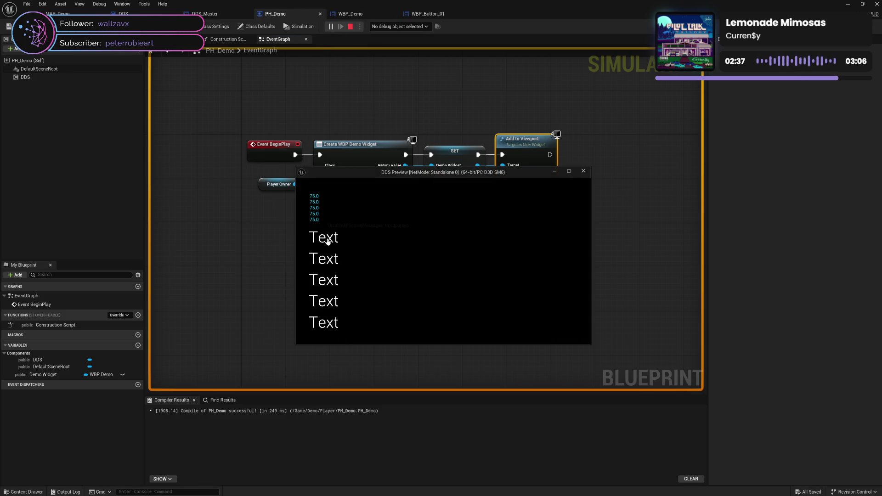
{"action": "left_click", "coordinate": [567, 172]}
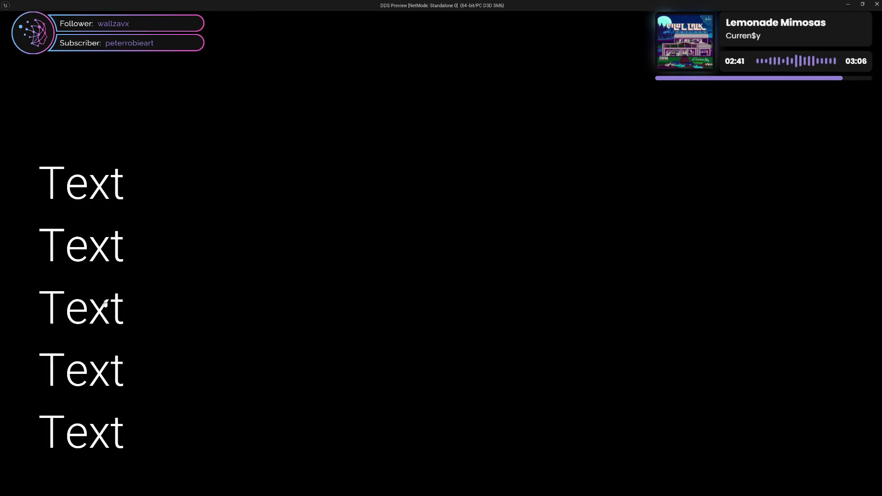
{"action": "key", "text": "Escape"}
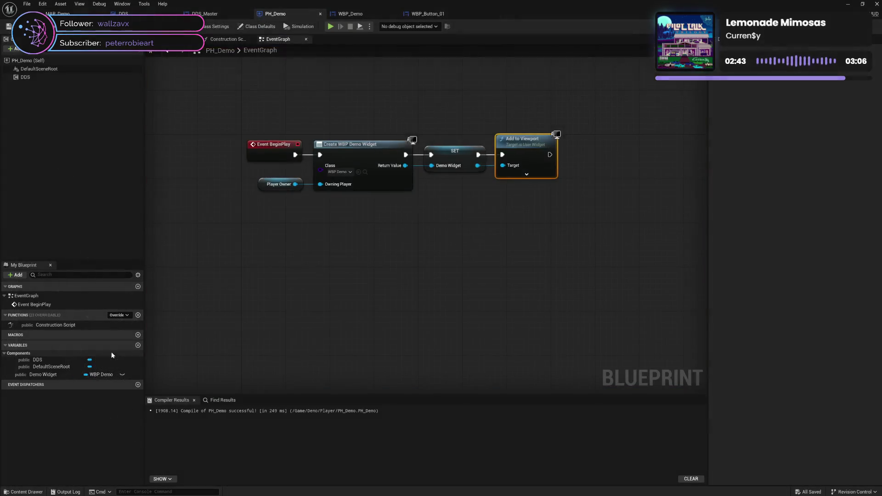
{"action": "left_click", "coordinate": [330, 26]}
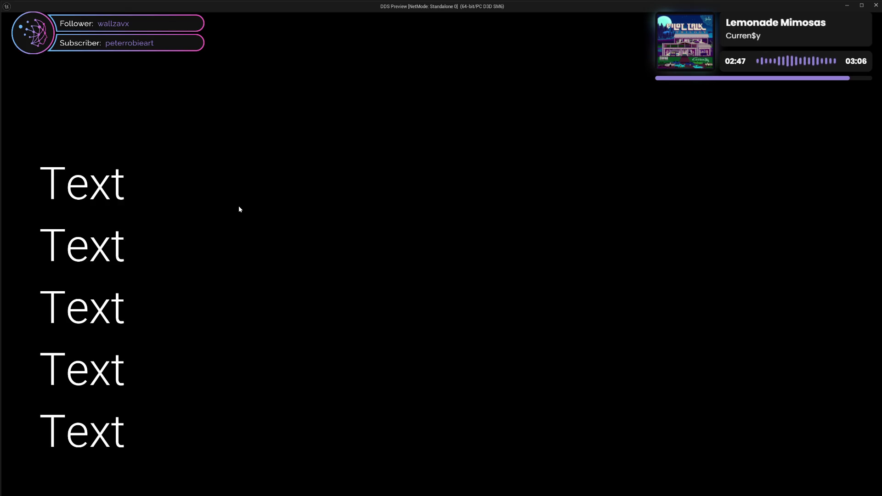
{"action": "key", "text": "Escape"}
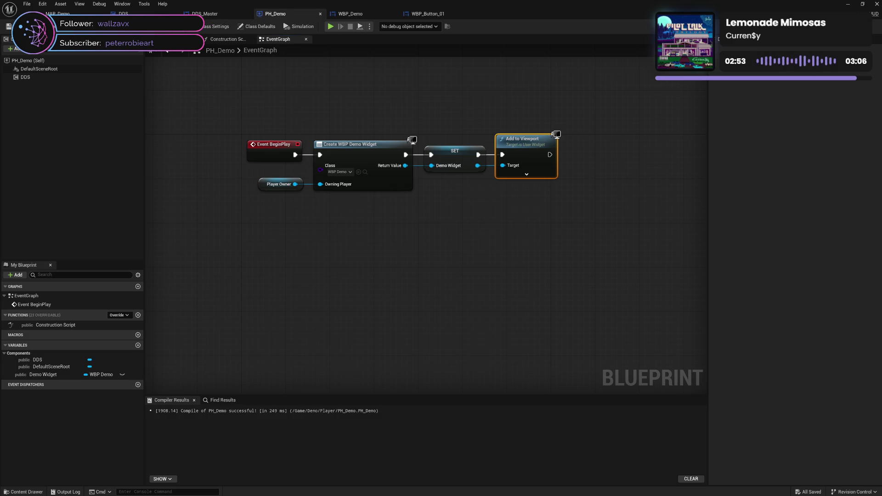
{"action": "left_click", "coordinate": [362, 15]}
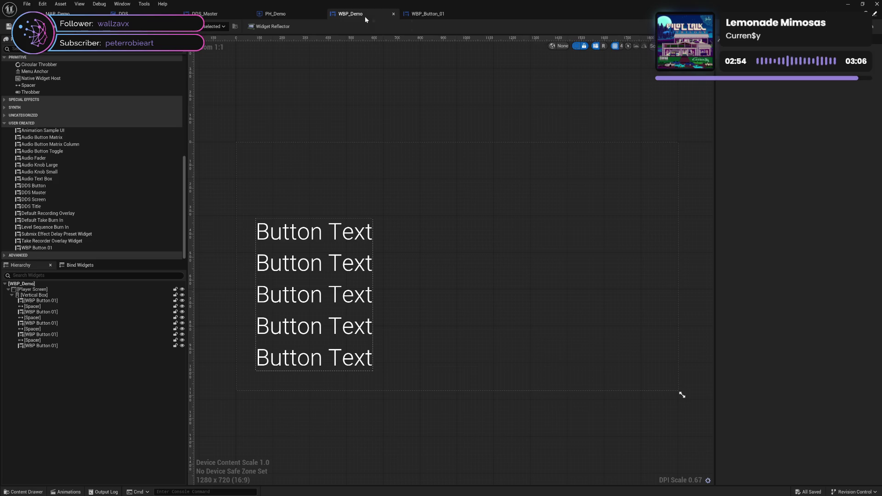
Delete the three unused event nodes from WBP_Demo's event graph and save.
{"action": "left_click", "coordinate": [324, 227]}
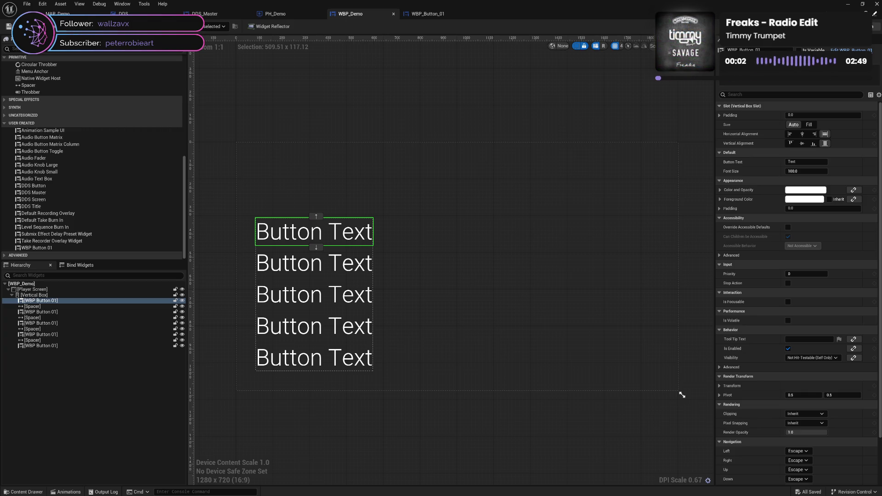
{"action": "left_click", "coordinate": [872, 26]}
{"action": "left_click_drag", "start_coordinate": [376, 111], "coordinate": [444, 307]}
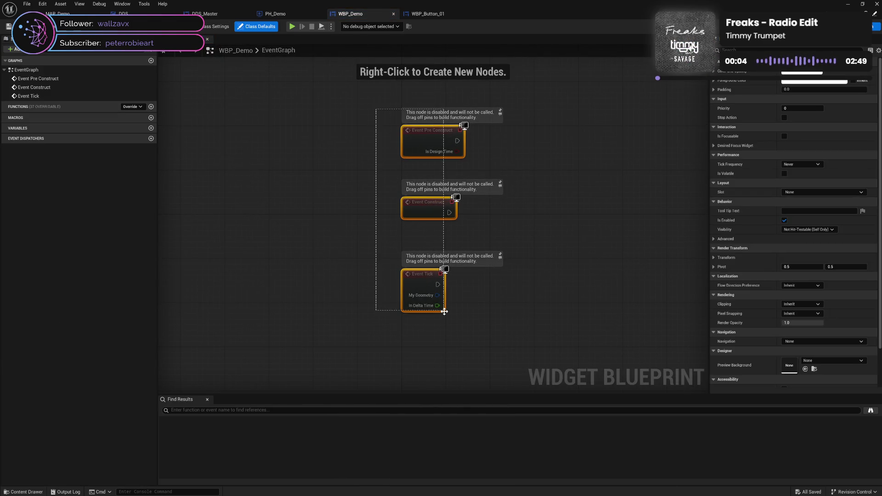
{"action": "key", "text": "Delete"}
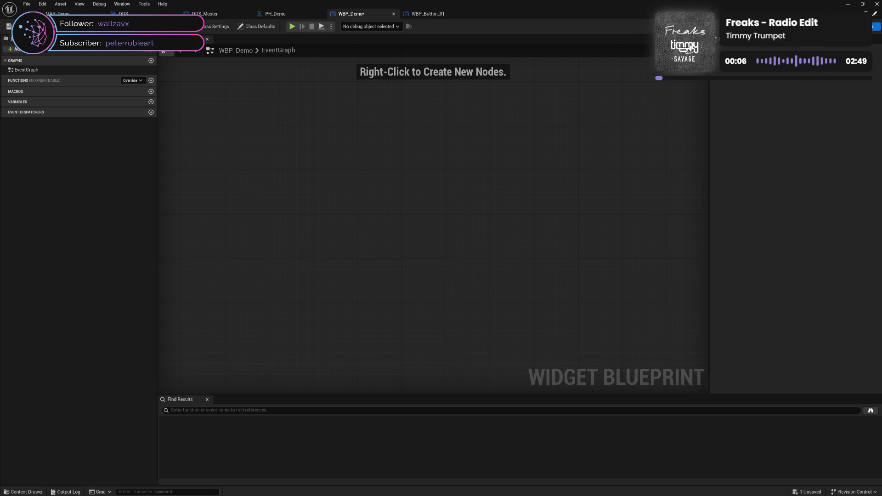
{"action": "key", "text": "ctrl+s"}
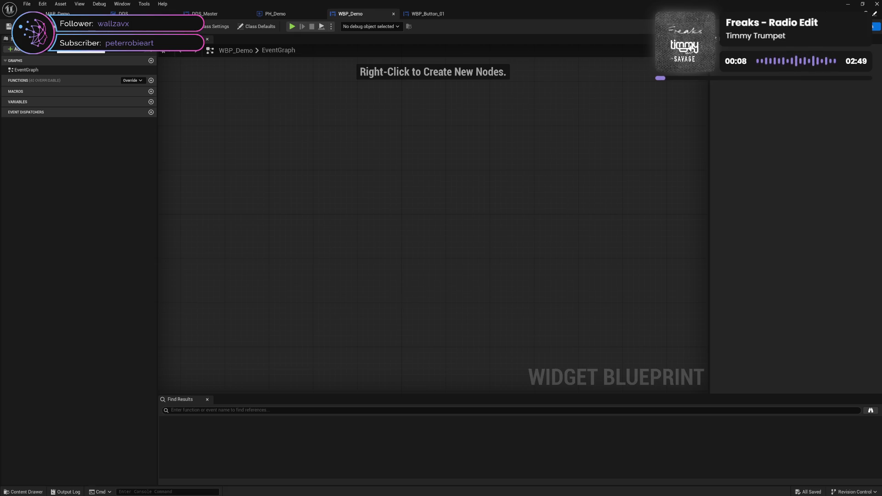
Open WBP_Button_01's Designer showing the Button Text font settings.
{"action": "left_click", "coordinate": [417, 18]}
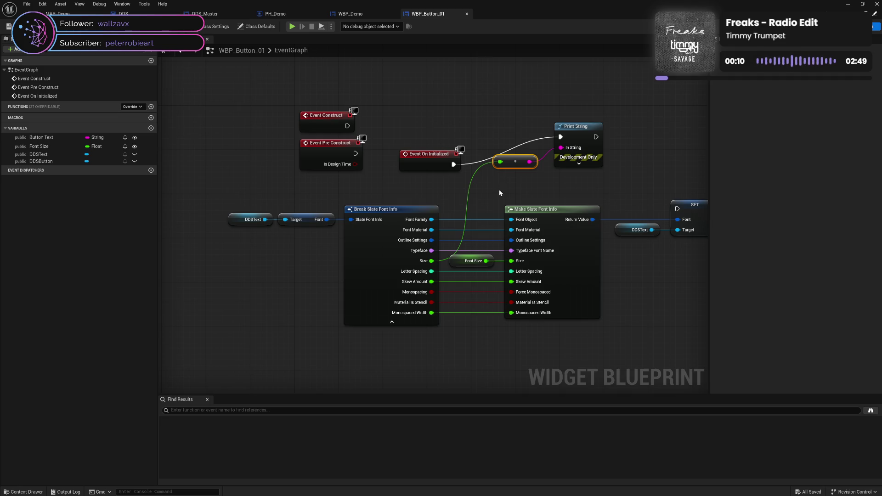
{"action": "left_click_drag", "start_coordinate": [500, 190], "coordinate": [416, 184]}
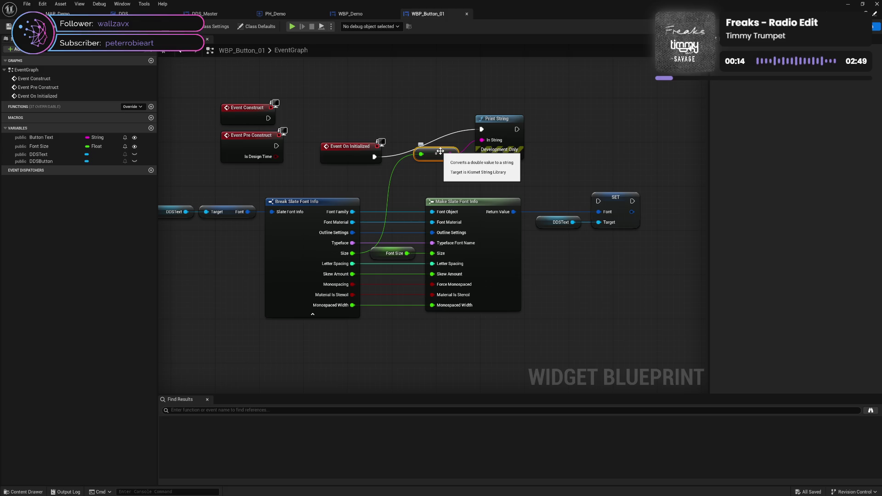
{"action": "left_click_drag", "start_coordinate": [297, 185], "coordinate": [314, 186]}
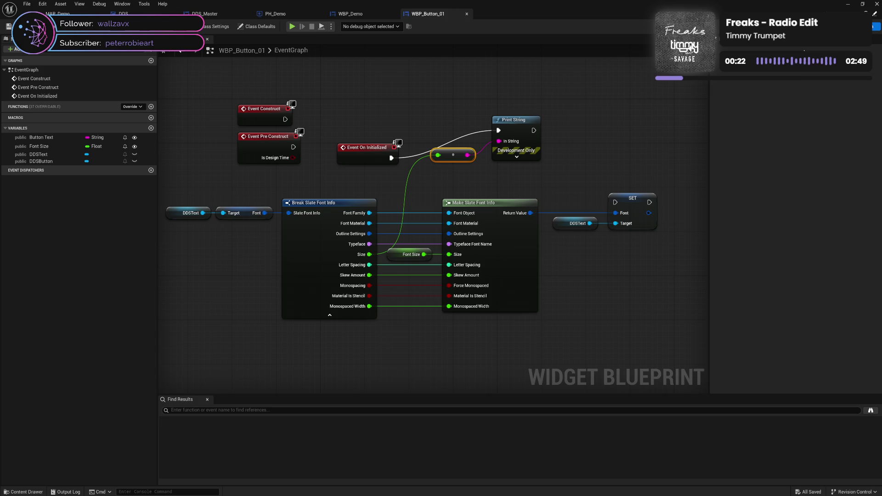
{"action": "key", "text": "ctrl+shift+d"}
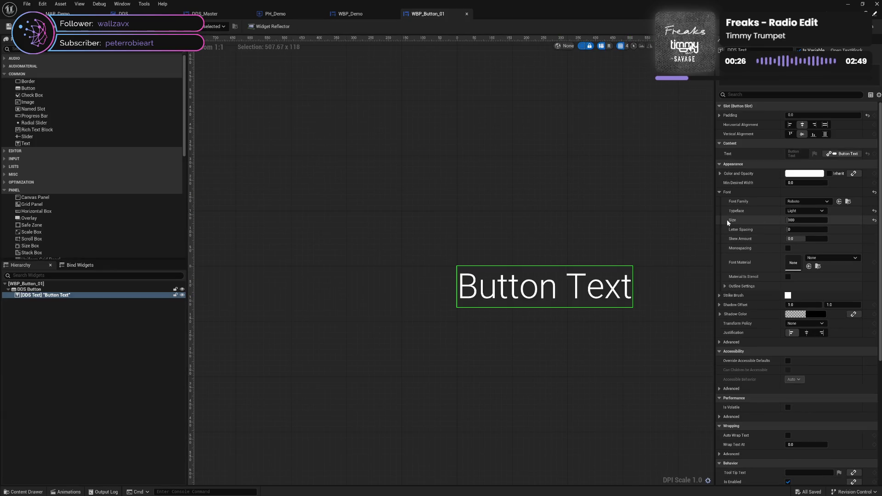
Open Windows Start search from the WBP_Button_01 designer.
{"action": "mouse_move", "coordinate": [733, 221]}
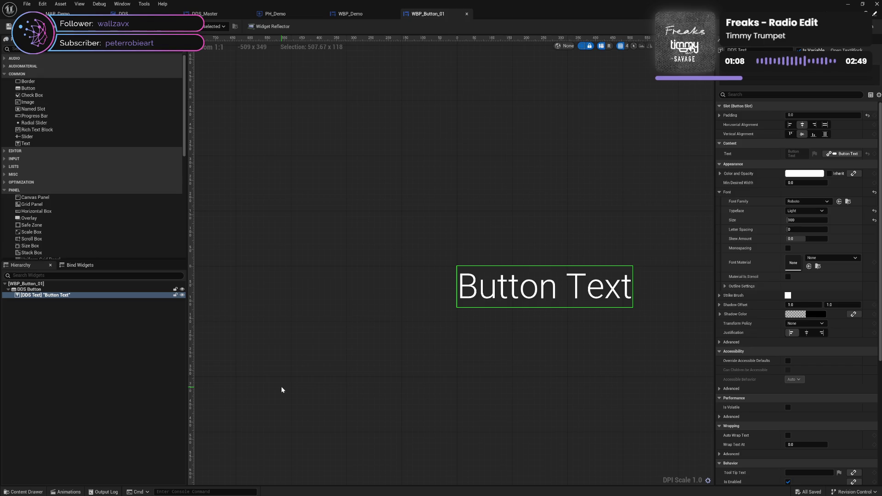
{"action": "key", "text": "super"}
Launch Calculator and compute 96 ÷ 72 × 100 = 133.33.
{"action": "type", "text": "calculator"}
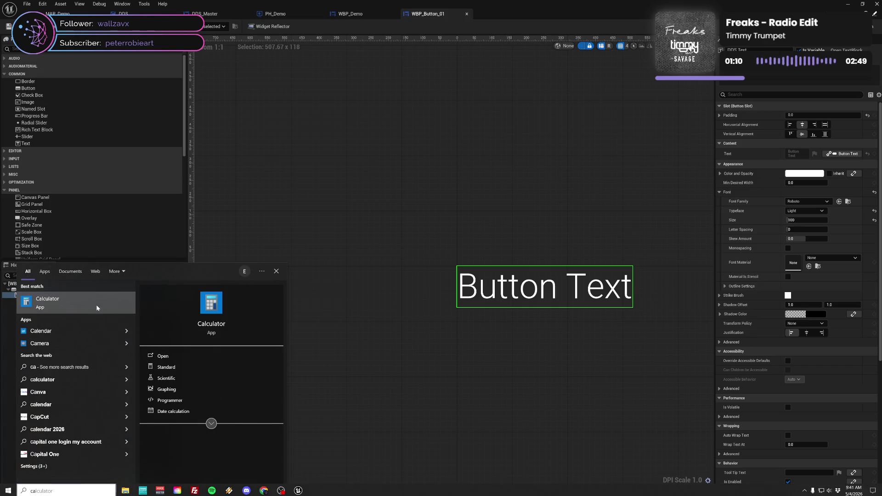
{"action": "left_click", "coordinate": [96, 307]}
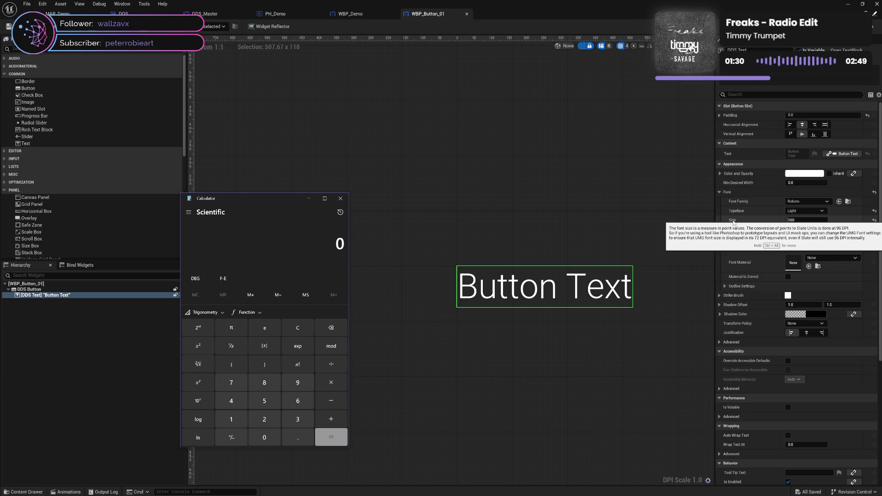
{"action": "type", "text": "9"}
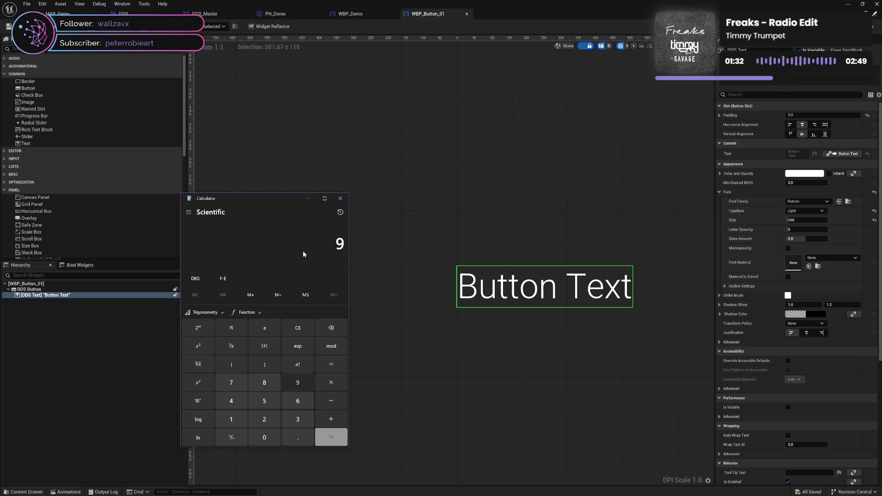
{"action": "type", "text": "6/72"}
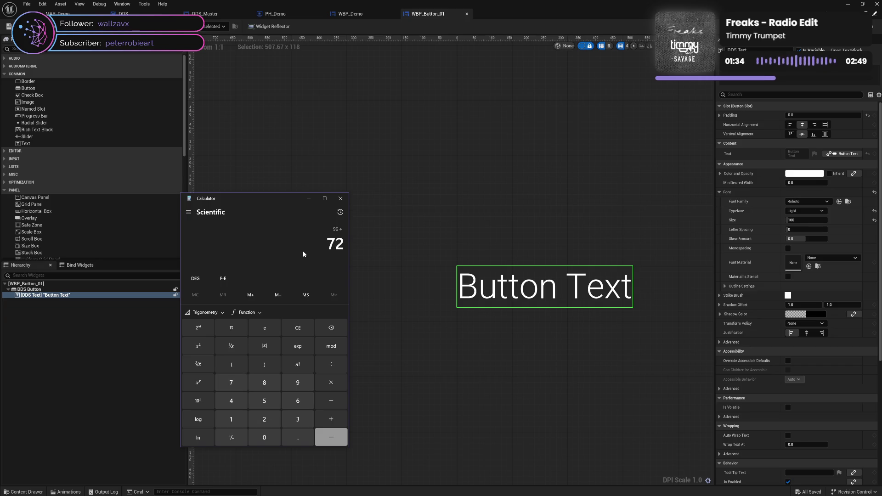
{"action": "type", "text": "*2"}
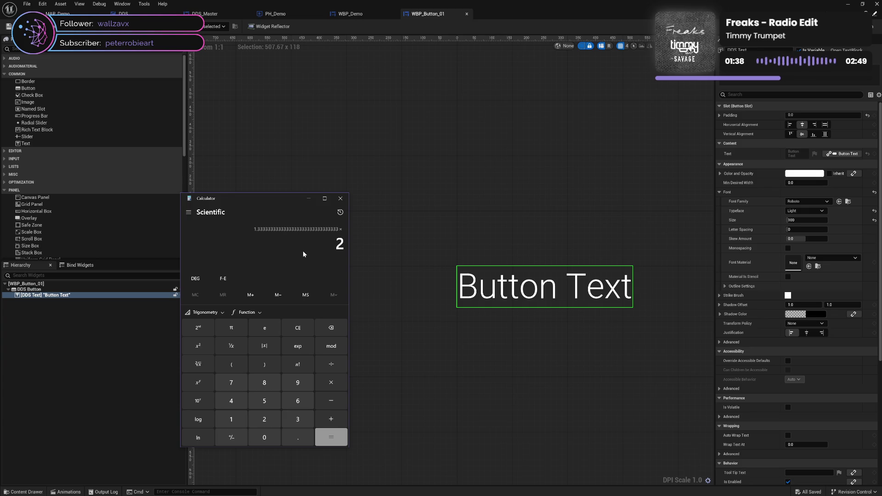
{"action": "key", "text": "BackSpace"}
{"action": "type", "text": "100"}
{"action": "key", "text": "Return"}
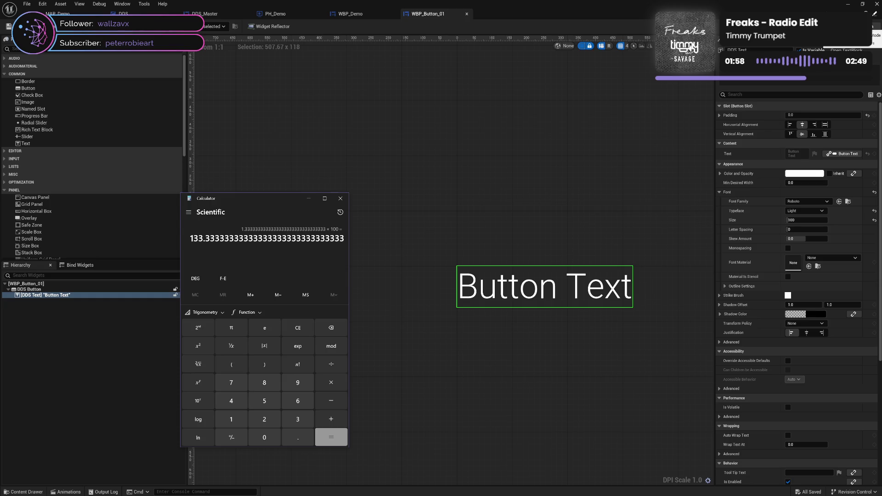
{"action": "left_click", "coordinate": [873, 26]}
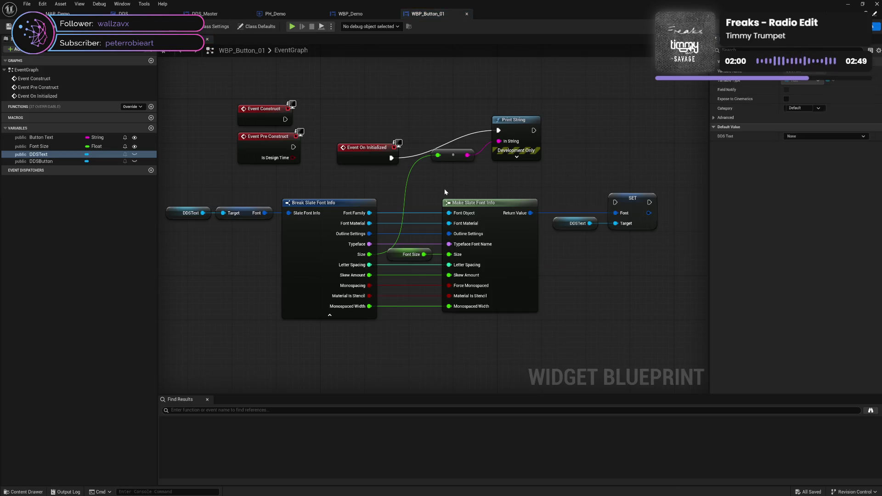
Create two variables named Unreal DPI and Normal DPI in WBP_Button_01.
{"action": "left_click", "coordinate": [150, 128]}
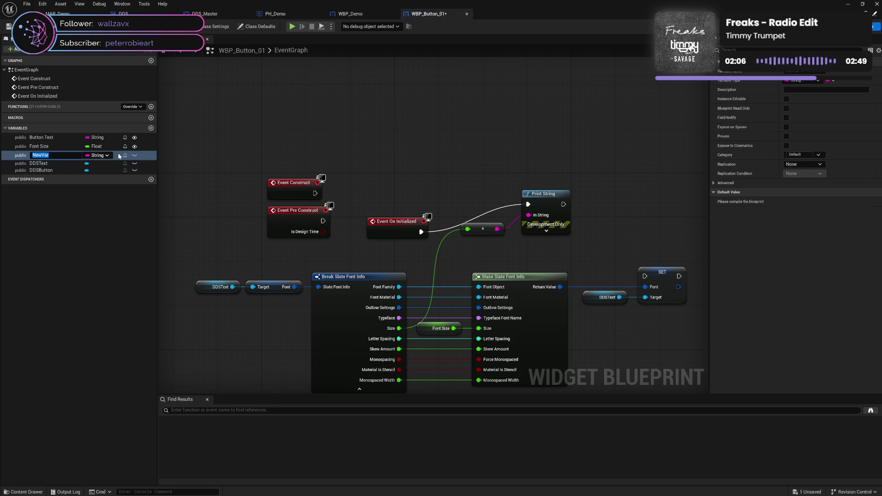
{"action": "type", "text": "Unreal D"}
{"action": "type", "text": "PI"}
{"action": "key", "text": "Return"}
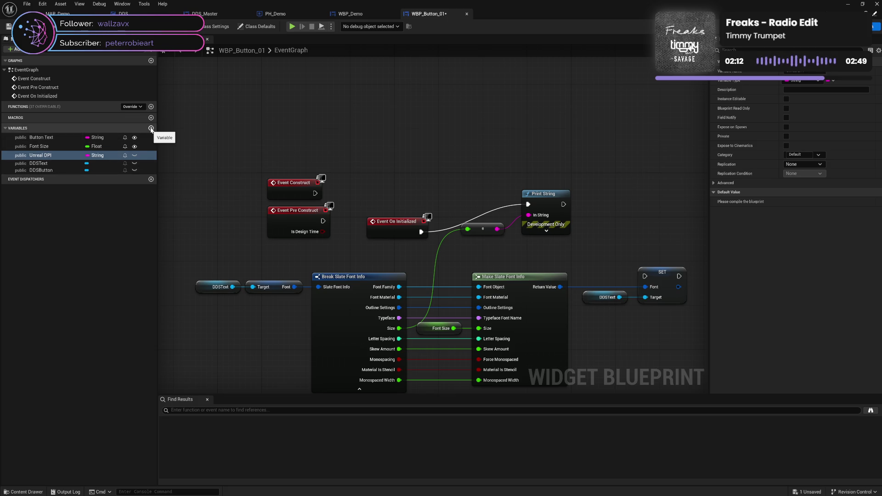
{"action": "left_click", "coordinate": [151, 129]}
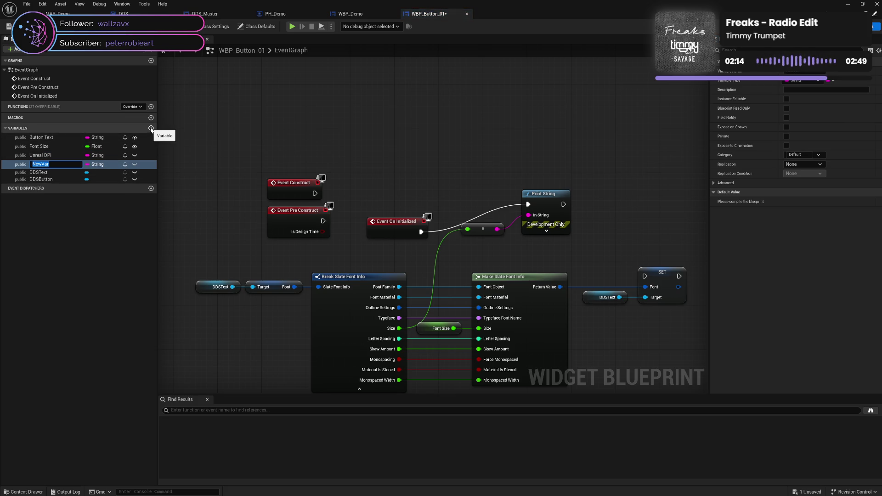
{"action": "type", "text": "Normal DPI"}
{"action": "key", "text": "Return"}
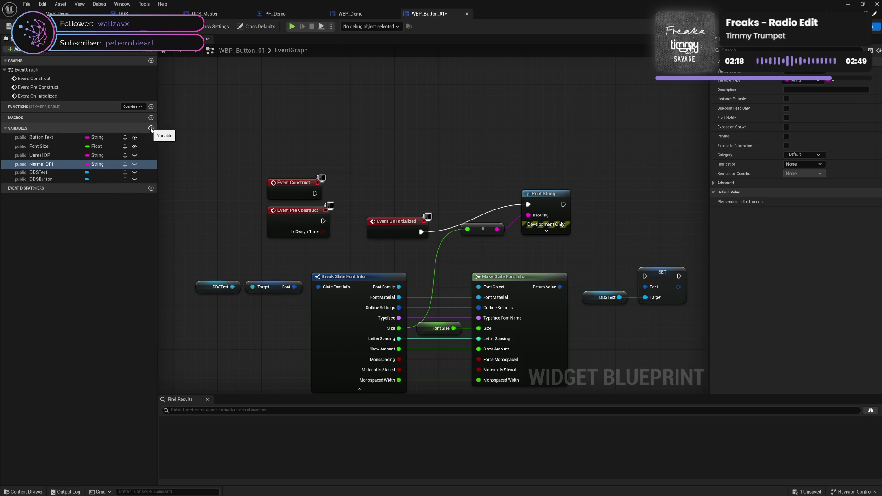
Set both Unreal DPI and Normal DPI to the Integer type and save.
{"action": "left_click", "coordinate": [96, 164]}
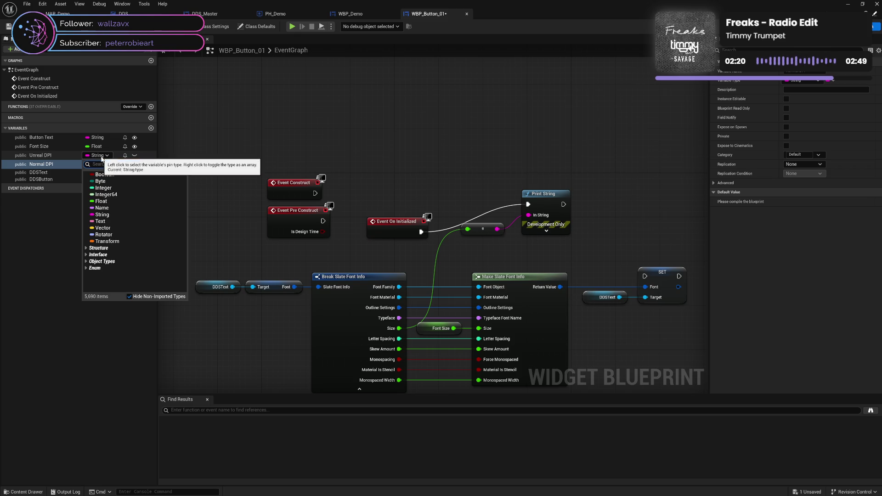
{"action": "left_click", "coordinate": [119, 187]}
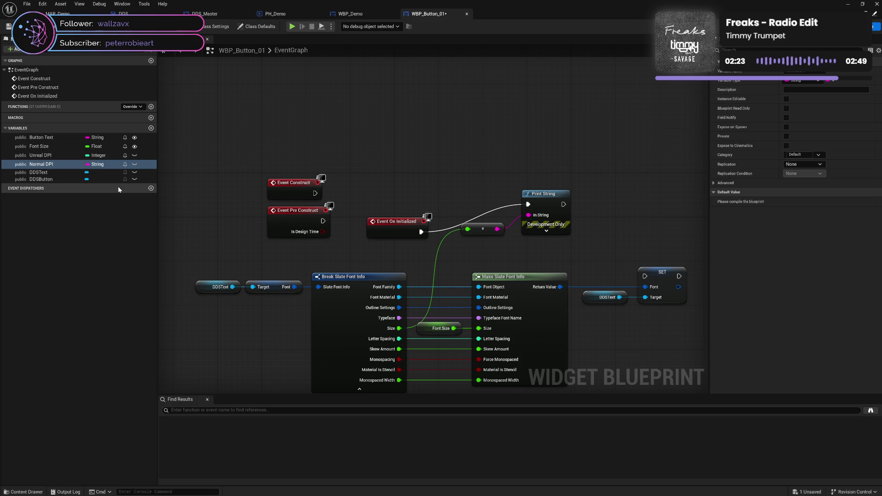
{"action": "left_click", "coordinate": [102, 155]}
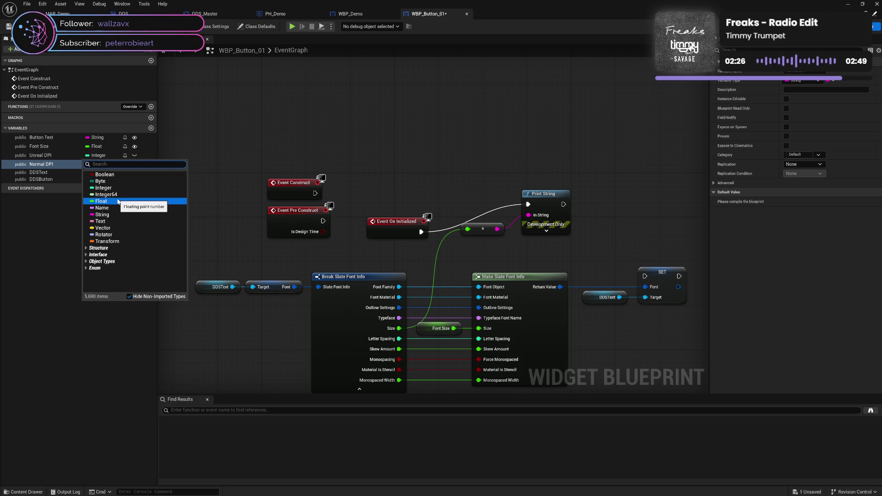
{"action": "left_click", "coordinate": [67, 171]}
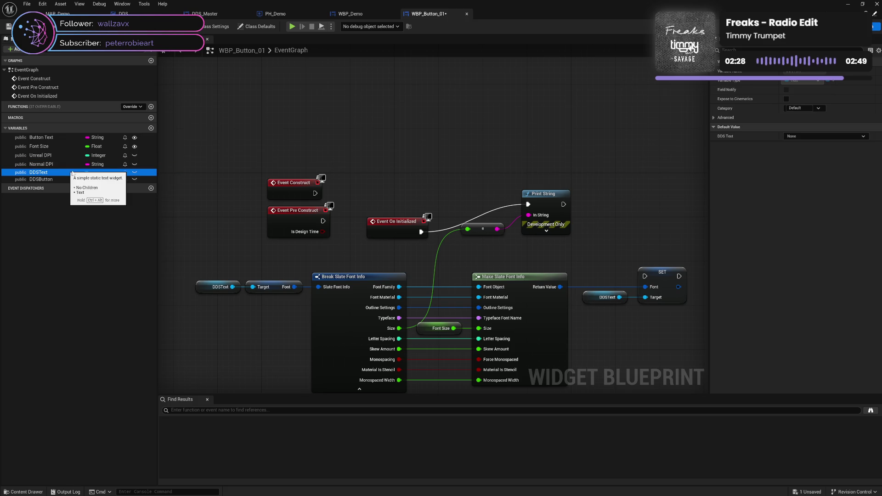
{"action": "left_click", "coordinate": [101, 164]}
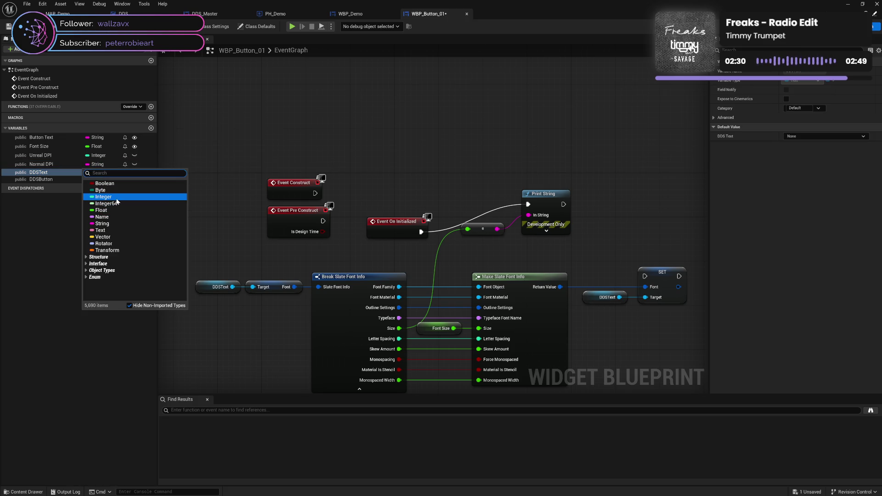
{"action": "key", "text": "Escape"}
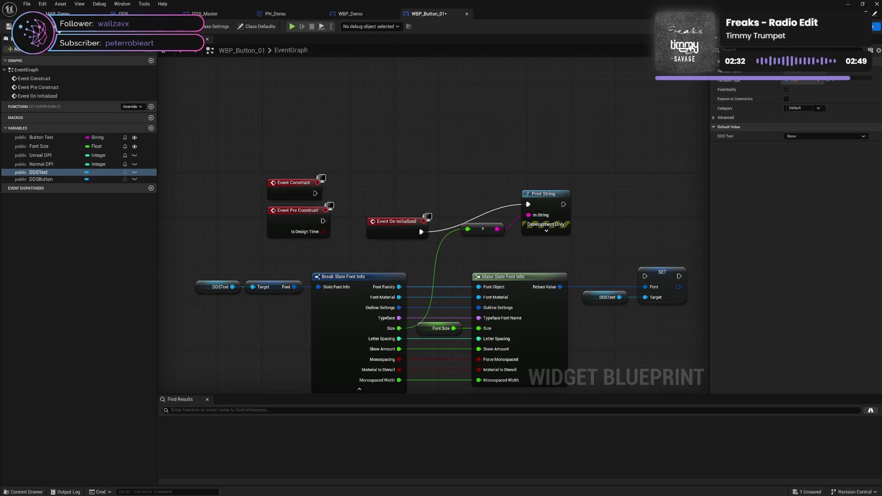
{"action": "key", "text": "ctrl+s"}
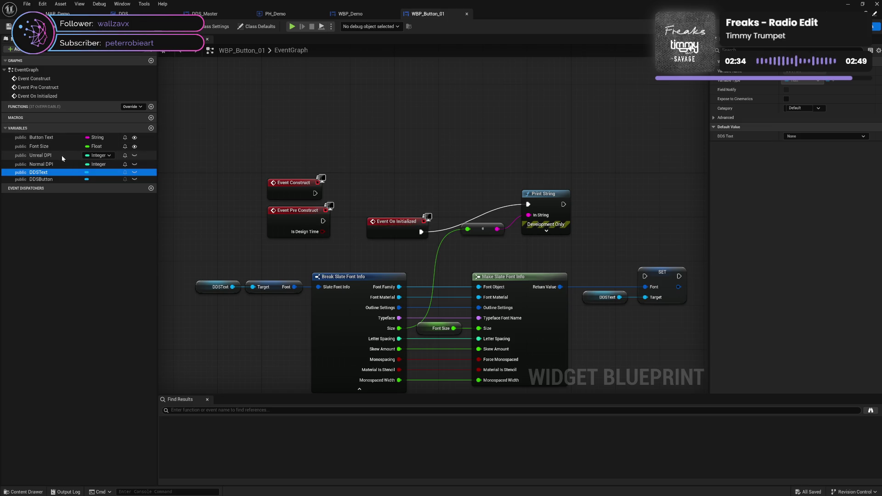
Place getter nodes for Unreal DPI and Normal DPI in the event graph.
{"action": "left_click_drag", "start_coordinate": [54, 157], "coordinate": [335, 125]}
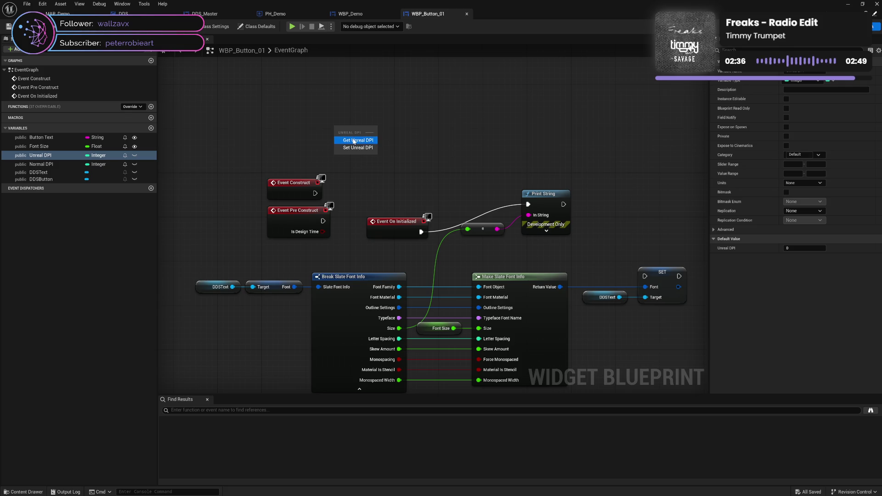
{"action": "left_click", "coordinate": [353, 141]}
{"action": "left_click_drag", "start_coordinate": [41, 164], "coordinate": [350, 149]}
{"action": "left_click", "coordinate": [350, 160]}
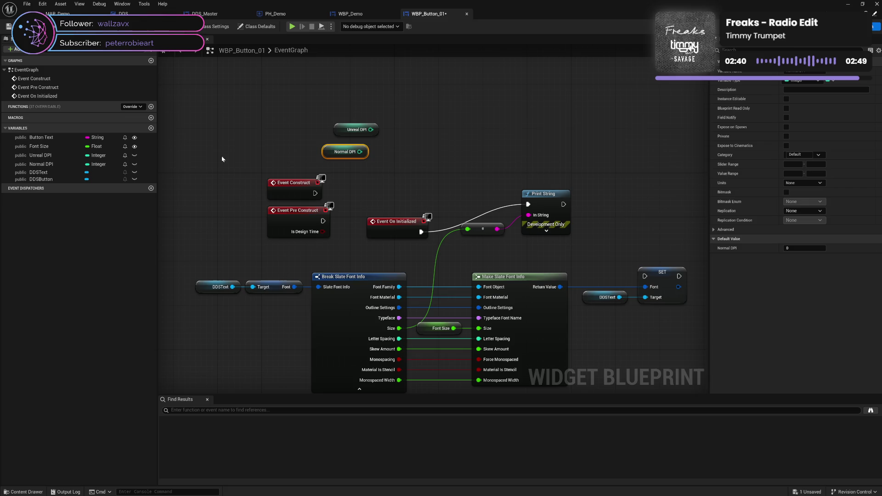
Give Unreal DPI a default of 96 and Normal DPI a default of 72, then save.
{"action": "left_click", "coordinate": [53, 156]}
{"action": "left_click", "coordinate": [801, 248]}
{"action": "type", "text": "96"}
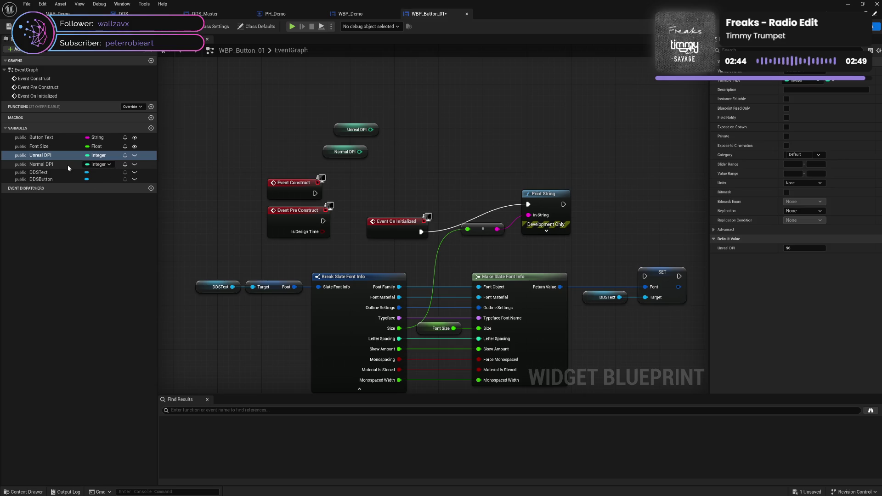
{"action": "left_click", "coordinate": [67, 164]}
{"action": "left_click", "coordinate": [800, 248]}
{"action": "type", "text": "72"}
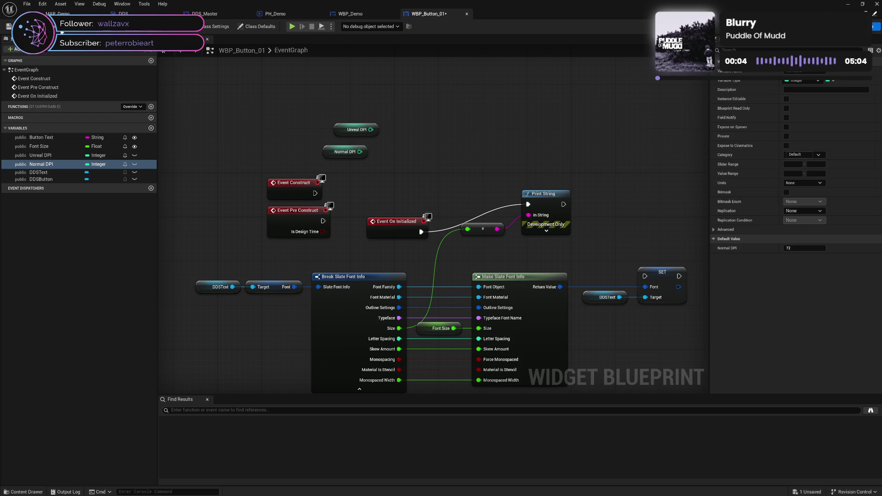
{"action": "key", "text": "ctrl+s"}
Position the Unreal DPI getter below Normal DPI beside the font nodes and save.
{"action": "left_click_drag", "start_coordinate": [348, 130], "coordinate": [285, 141]}
{"action": "left_click", "coordinate": [345, 156], "text": "ctrl"}
{"action": "left_click", "coordinate": [388, 148]}
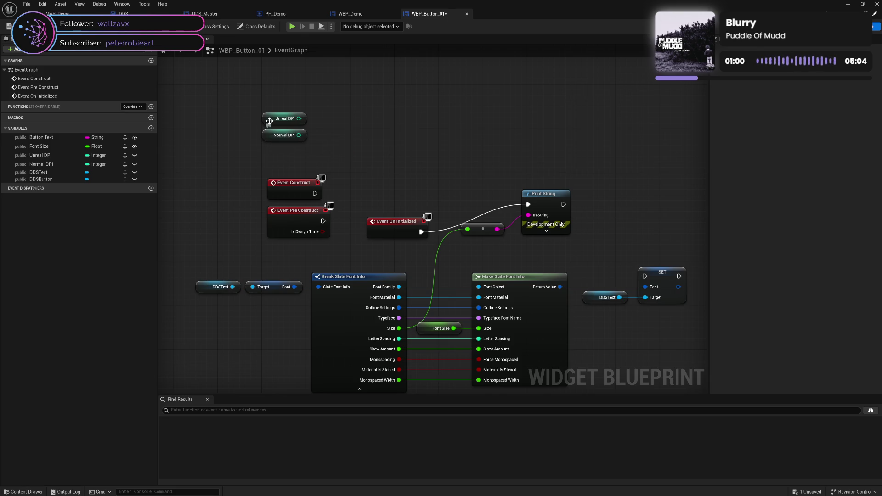
{"action": "left_click_drag", "start_coordinate": [269, 119], "coordinate": [269, 161]}
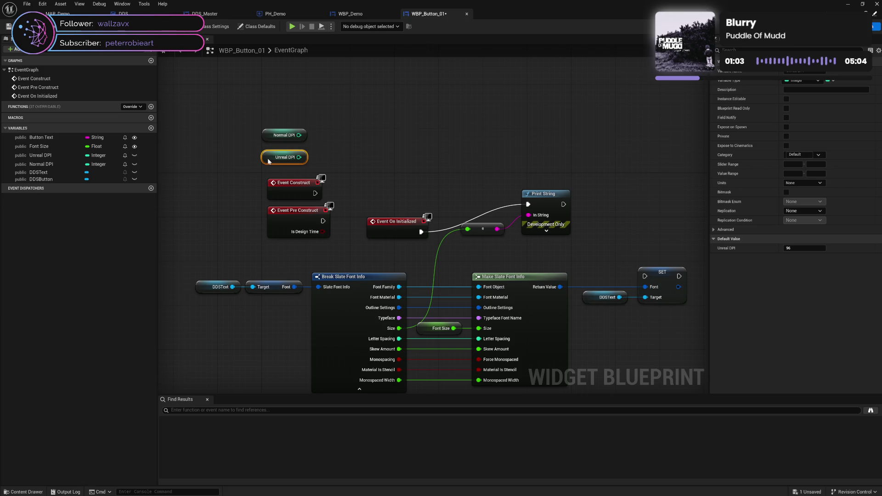
{"action": "left_click", "coordinate": [349, 146]}
{"action": "key", "text": "ctrl+s"}
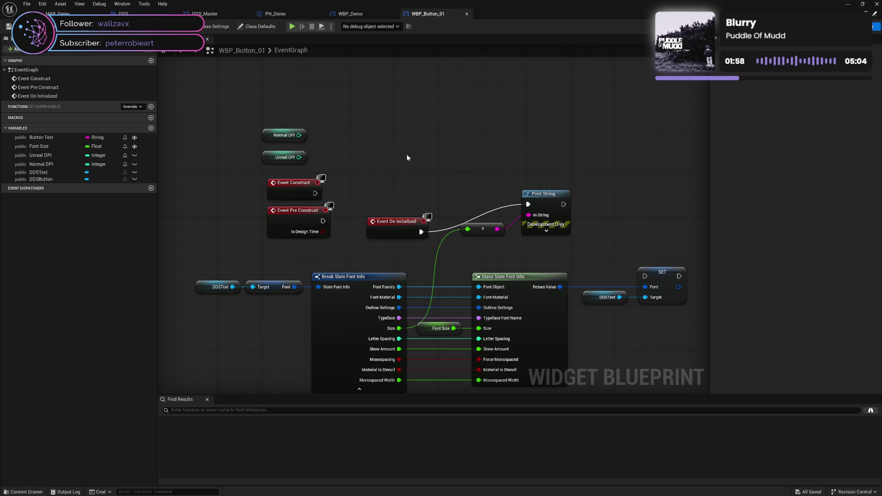
{"action": "left_click_drag", "start_coordinate": [409, 158], "coordinate": [415, 143]}
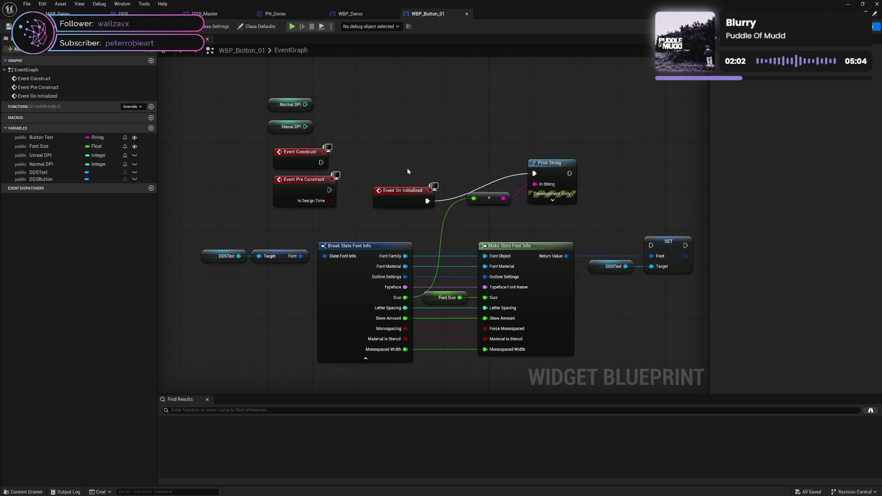
{"action": "left_click_drag", "start_coordinate": [407, 171], "coordinate": [411, 231]}
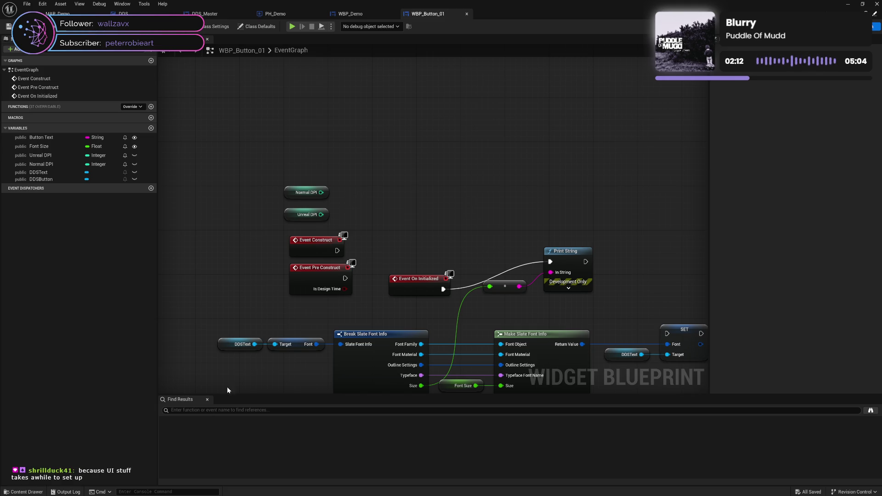
Bring the running Calculator back and clear its previous result.
{"action": "mouse_move", "coordinate": [92, 490]}
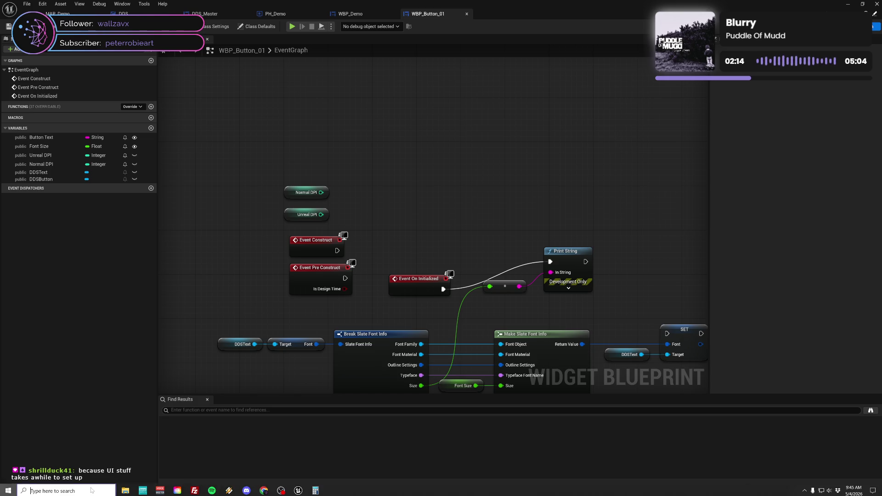
{"action": "key", "text": "super"}
{"action": "left_click", "coordinate": [315, 490]}
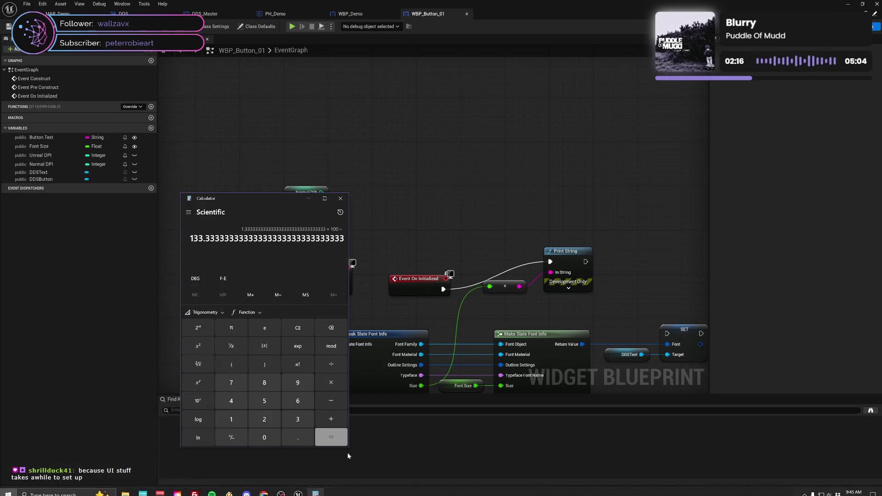
{"action": "left_click", "coordinate": [300, 327]}
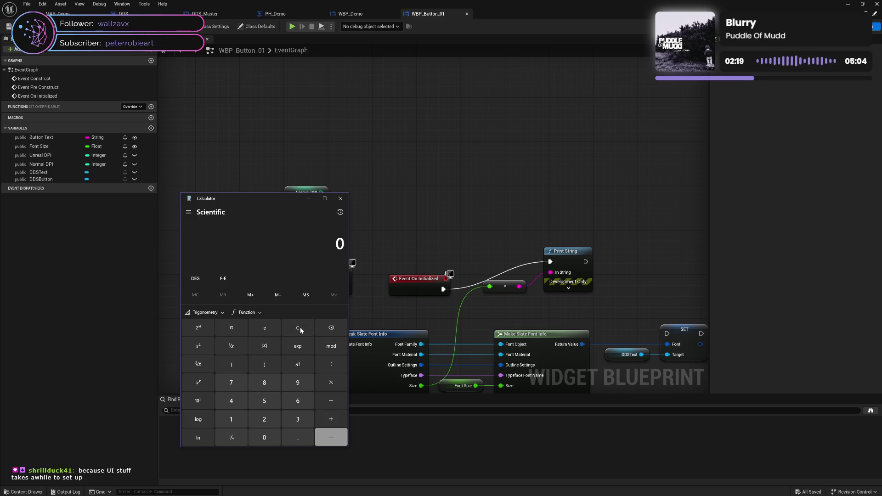
Compute 72 ÷ 96 × 100 to get 75, then close Calculator.
{"action": "left_click", "coordinate": [231, 388]}
{"action": "left_click", "coordinate": [277, 419]}
{"action": "left_click", "coordinate": [329, 365]}
{"action": "left_click", "coordinate": [297, 385]}
{"action": "left_click", "coordinate": [298, 400]}
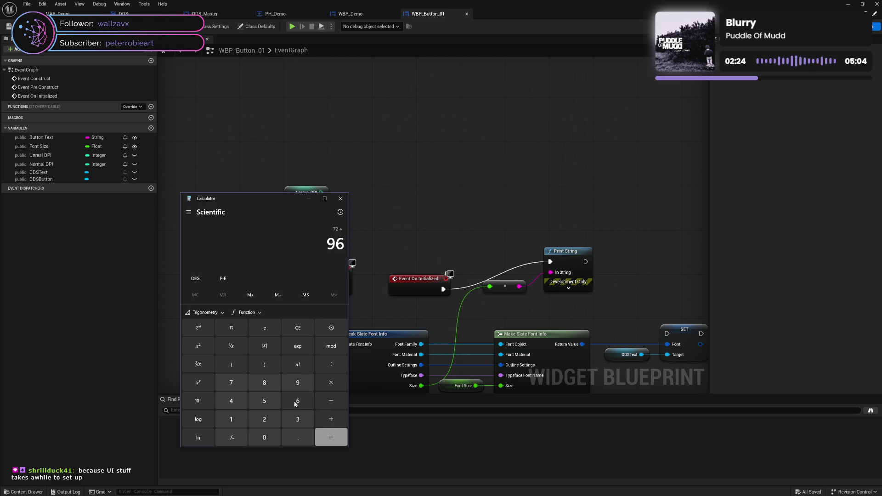
{"action": "left_click", "coordinate": [326, 437]}
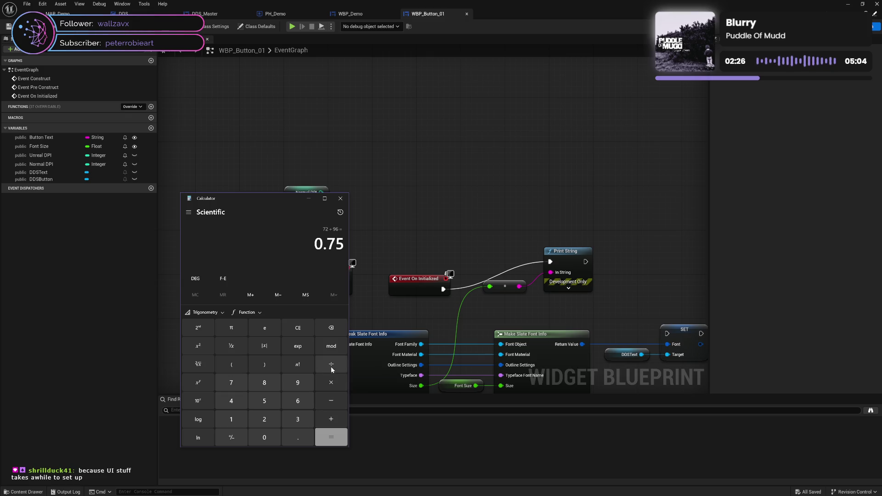
{"action": "left_click", "coordinate": [331, 381]}
{"action": "left_click", "coordinate": [231, 421]}
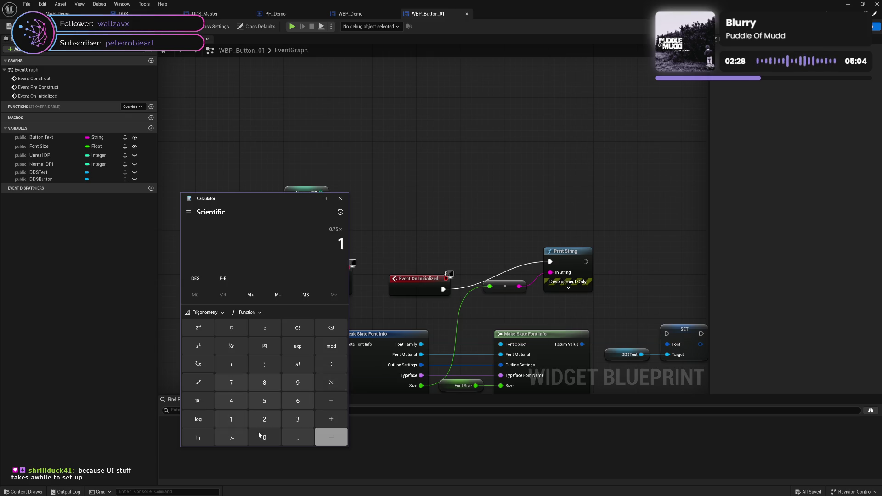
{"action": "left_click", "coordinate": [263, 435]}
{"action": "left_click", "coordinate": [263, 435]}
{"action": "left_click", "coordinate": [326, 437]}
{"action": "left_click", "coordinate": [340, 198]}
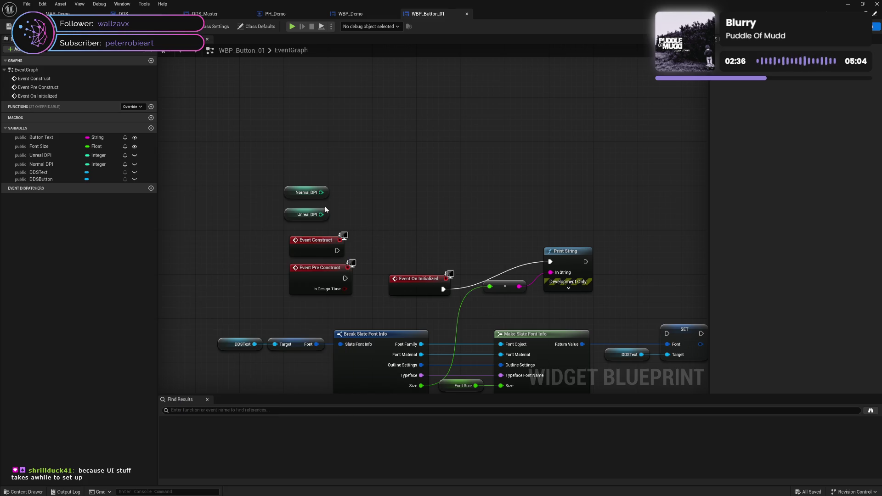
Add a Divide node dividing Normal DPI by Unreal DPI and convert its result to float.
{"action": "left_click_drag", "start_coordinate": [320, 192], "coordinate": [357, 205]}
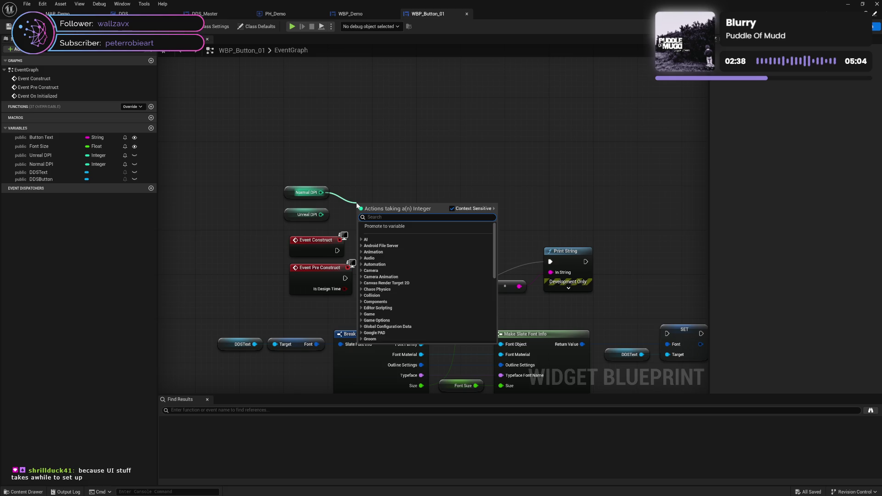
{"action": "type", "text": "div"}
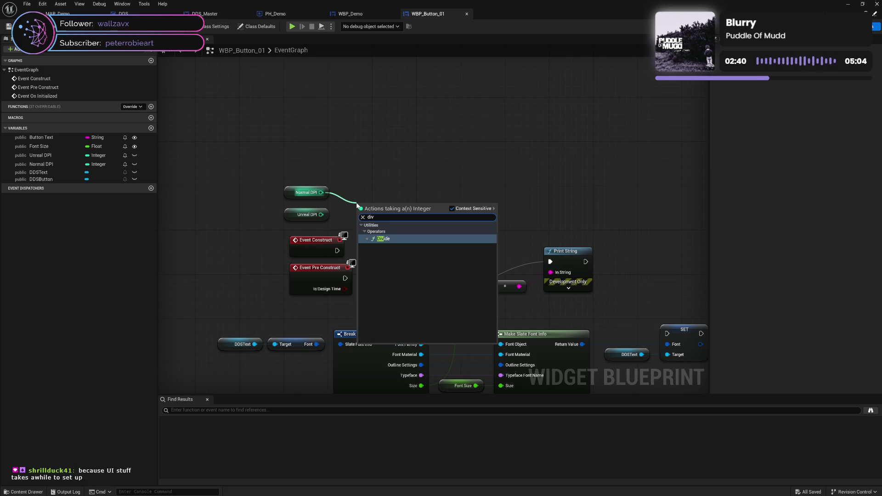
{"action": "left_click", "coordinate": [381, 236]}
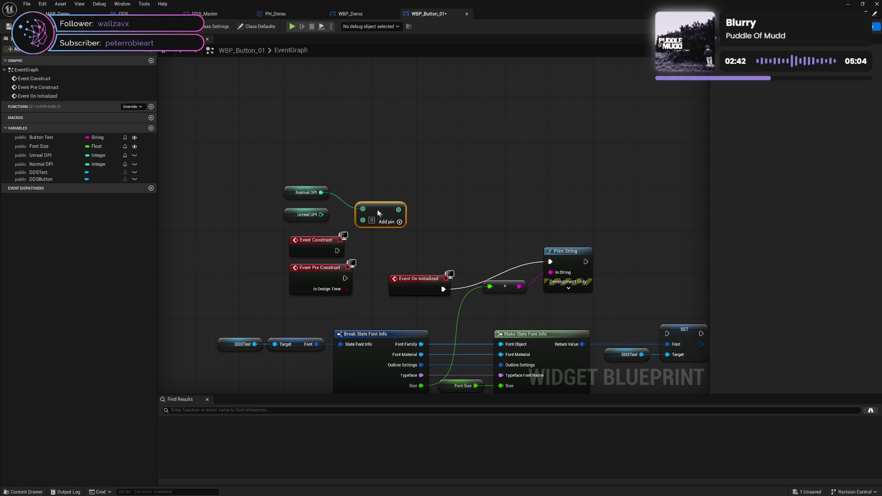
{"action": "mouse_move", "coordinate": [320, 215]}
{"action": "left_mouse_down"}
{"action": "mouse_move", "coordinate": [363, 220]}
{"action": "mouse_move", "coordinate": [394, 200]}
{"action": "left_mouse_up"}
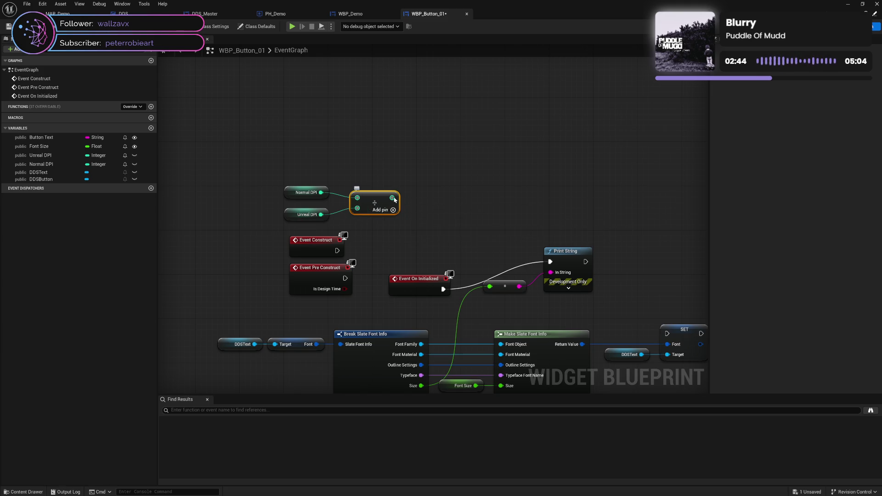
{"action": "right_click", "coordinate": [394, 200]}
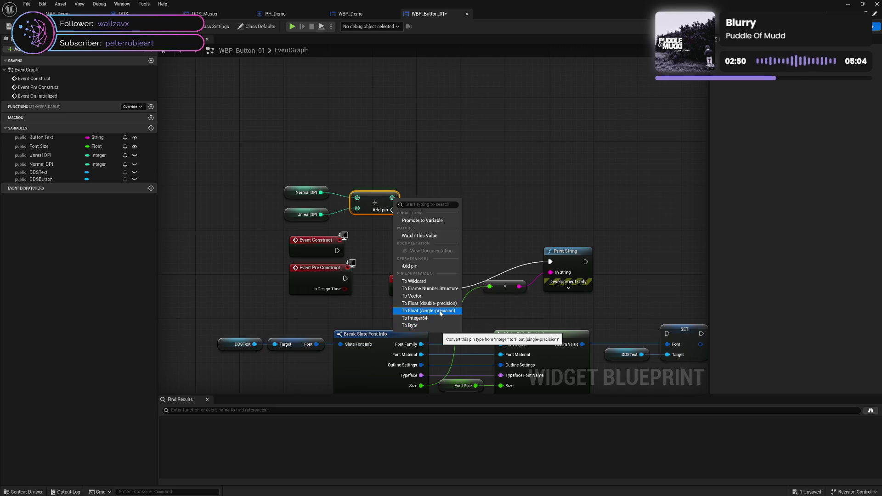
{"action": "left_click", "coordinate": [439, 310]}
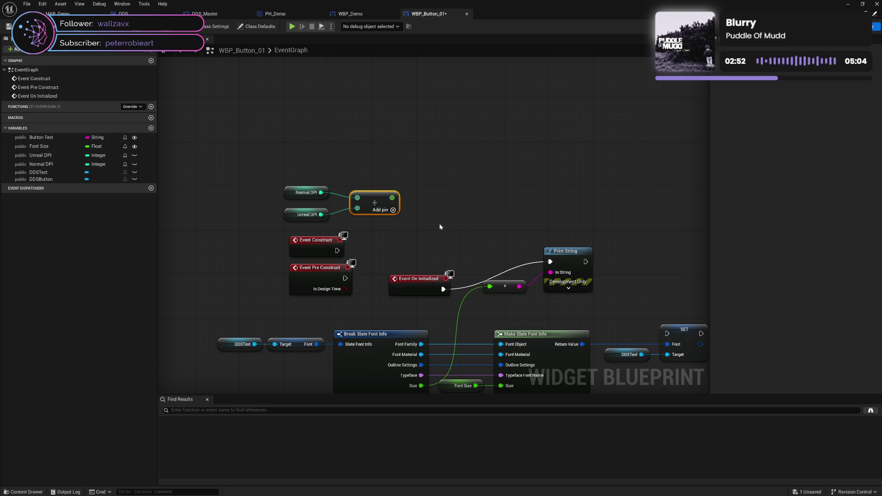
{"action": "left_click_drag", "start_coordinate": [379, 202], "coordinate": [362, 202]}
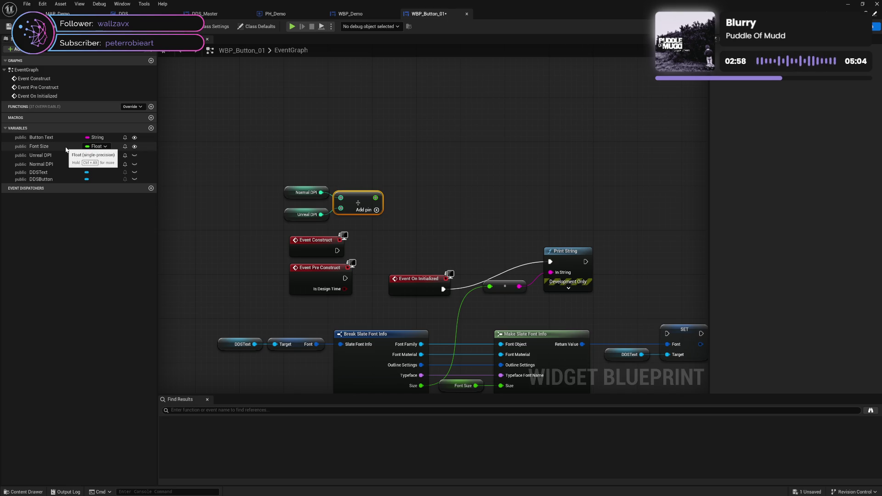
Change the divide result's conversion to a double-precision float.
{"action": "right_click", "coordinate": [375, 198]}
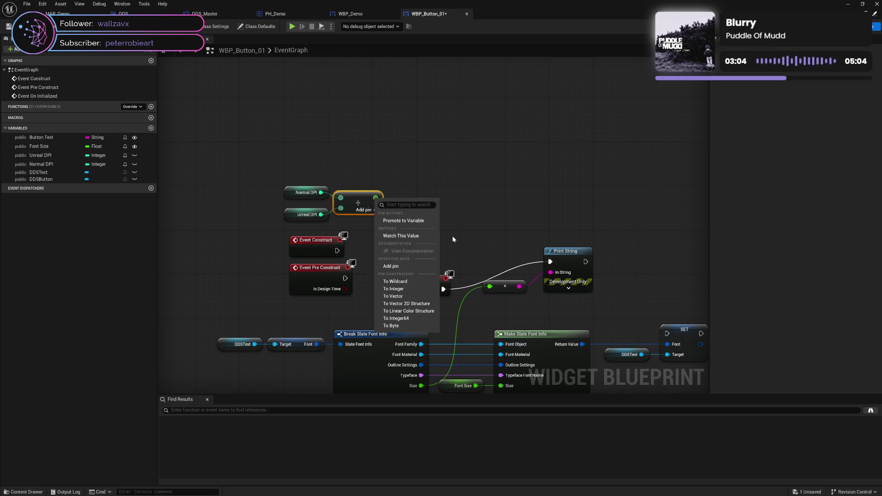
{"action": "left_click", "coordinate": [404, 288]}
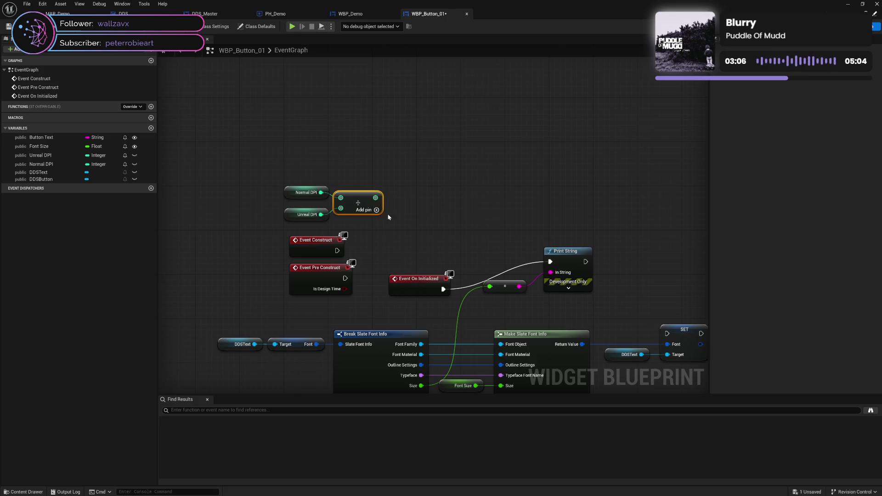
{"action": "right_click", "coordinate": [376, 199]}
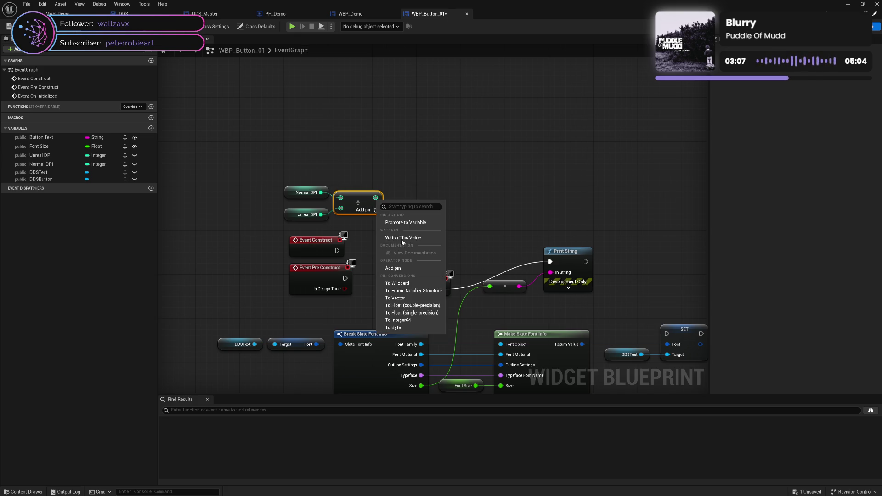
{"action": "left_click", "coordinate": [417, 312]}
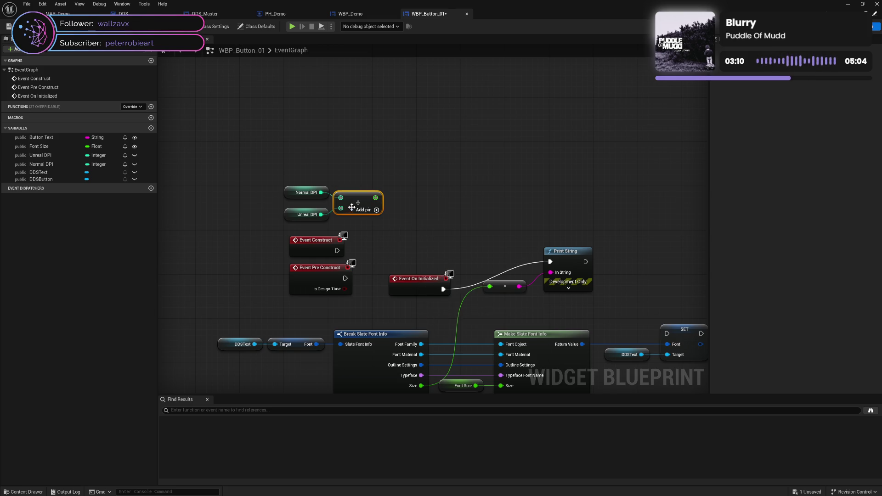
{"action": "left_click", "coordinate": [429, 209]}
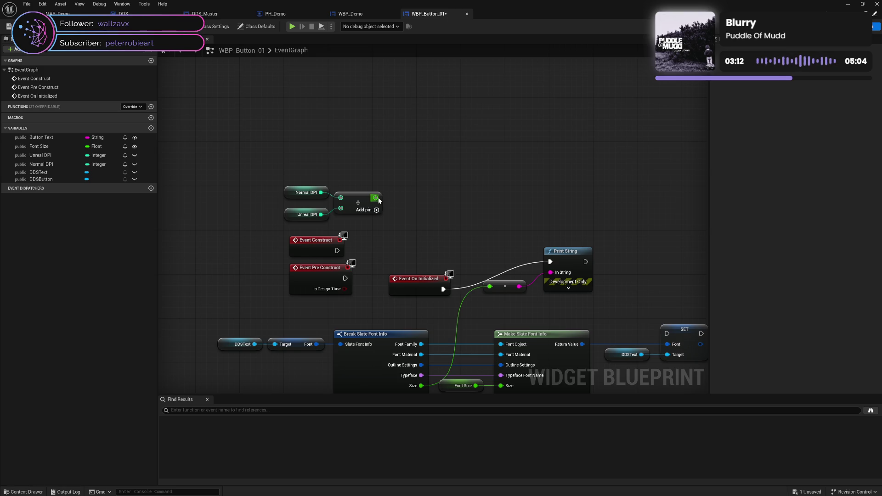
Add a Multiply node fed by the divide result.
{"action": "left_click_drag", "start_coordinate": [377, 198], "coordinate": [400, 197]}
{"action": "type", "text": "m"}
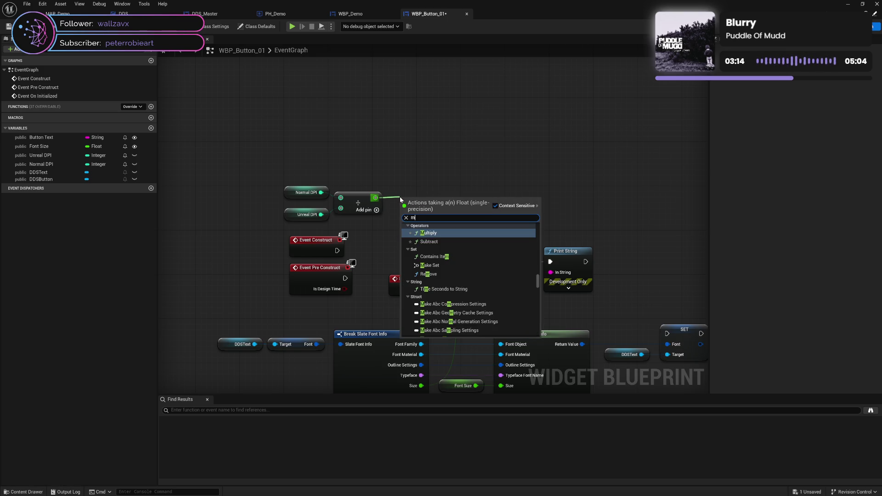
{"action": "type", "text": "ul"}
{"action": "left_click", "coordinate": [441, 232]}
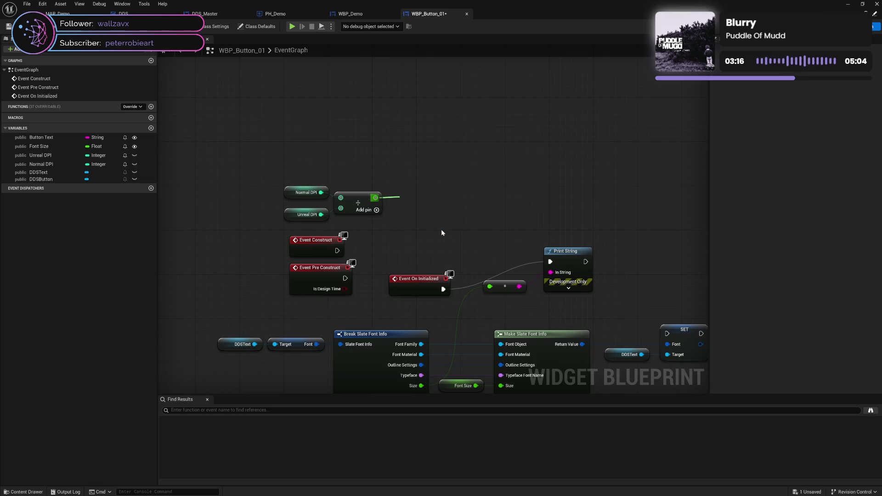
Line up the Multiply node and add a Font Size getter as its second input.
{"action": "left_click_drag", "start_coordinate": [423, 209], "coordinate": [423, 203]}
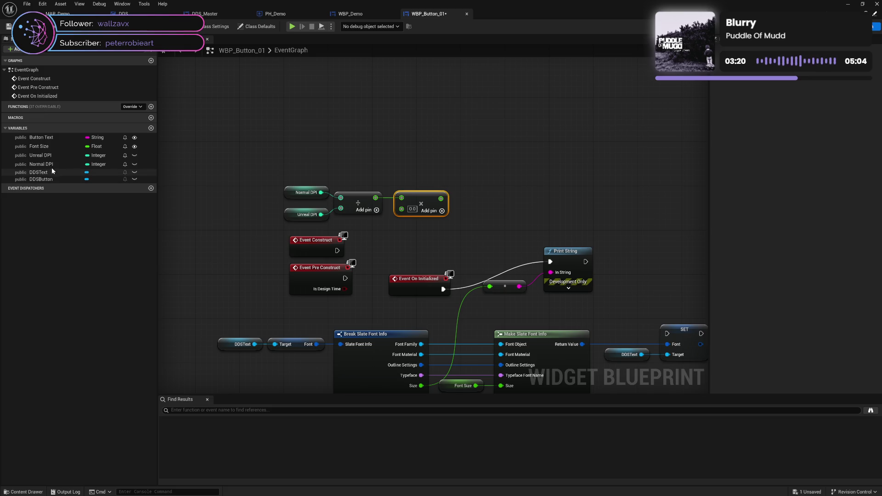
{"action": "mouse_move", "coordinate": [39, 146]}
{"action": "left_mouse_down"}
{"action": "mouse_move", "coordinate": [373, 244]}
{"action": "mouse_move", "coordinate": [382, 228]}
{"action": "mouse_move", "coordinate": [340, 231]}
{"action": "mouse_move", "coordinate": [409, 201]}
{"action": "left_mouse_up"}
{"action": "left_click", "coordinate": [421, 244]}
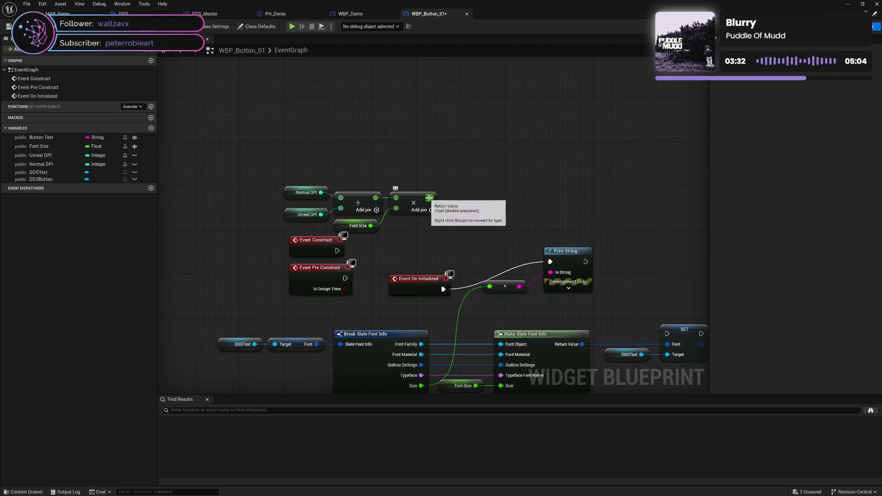
Wire the product into Make Slate Font Info's Size and the Print String value, then save.
{"action": "mouse_move", "coordinate": [449, 227]}
{"action": "left_mouse_down"}
{"action": "mouse_move", "coordinate": [459, 191]}
{"action": "mouse_move", "coordinate": [448, 165]}
{"action": "left_mouse_up"}
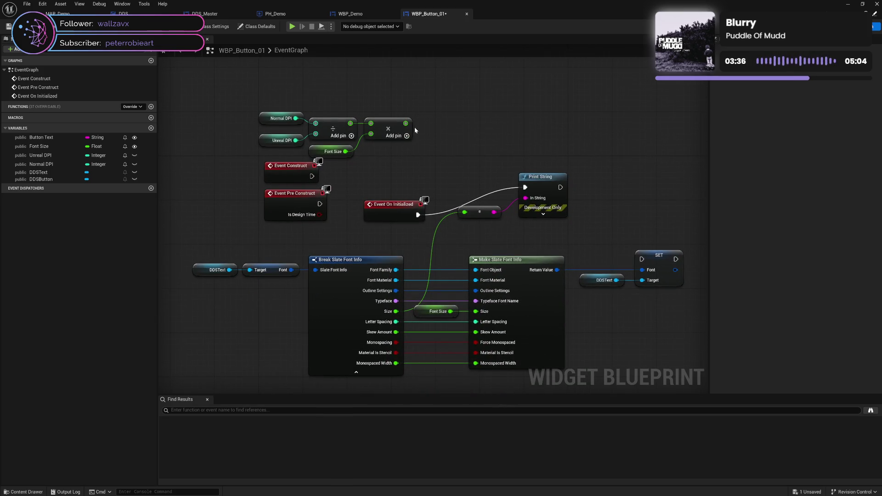
{"action": "mouse_move", "coordinate": [405, 123]}
{"action": "left_mouse_down"}
{"action": "mouse_move", "coordinate": [492, 306]}
{"action": "mouse_move", "coordinate": [475, 312]}
{"action": "left_mouse_up"}
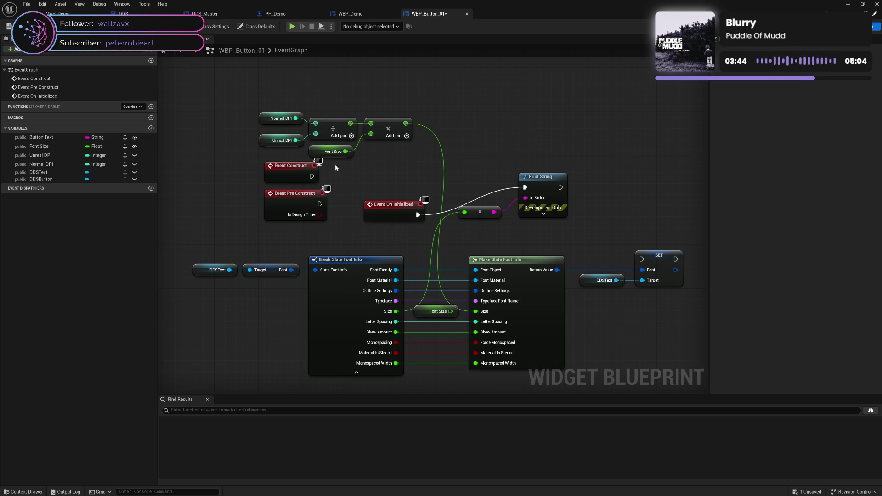
{"action": "left_click_drag", "start_coordinate": [404, 124], "coordinate": [467, 215]}
{"action": "left_click_drag", "start_coordinate": [467, 217], "coordinate": [465, 213]}
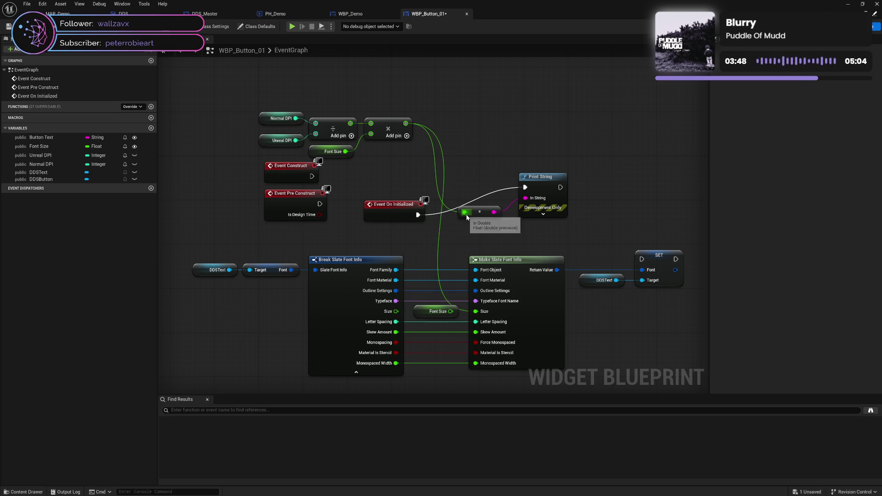
{"action": "key", "text": "ctrl+s"}
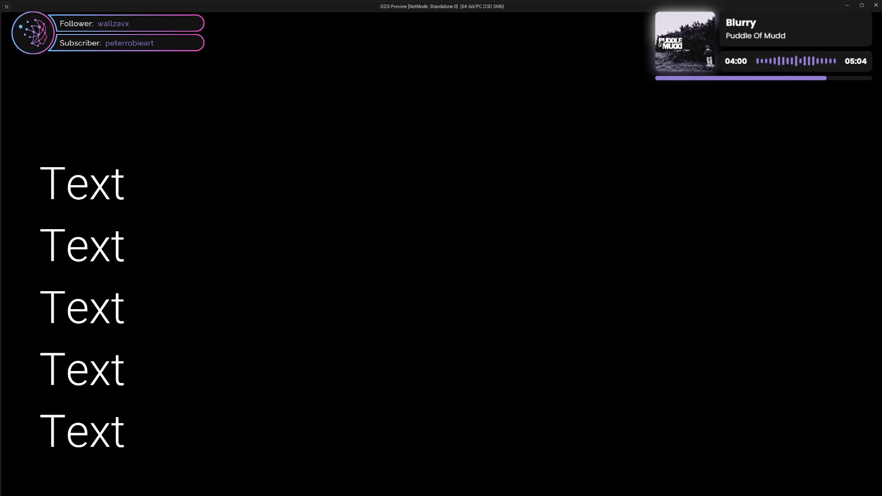
{"action": "key", "text": "Escape"}
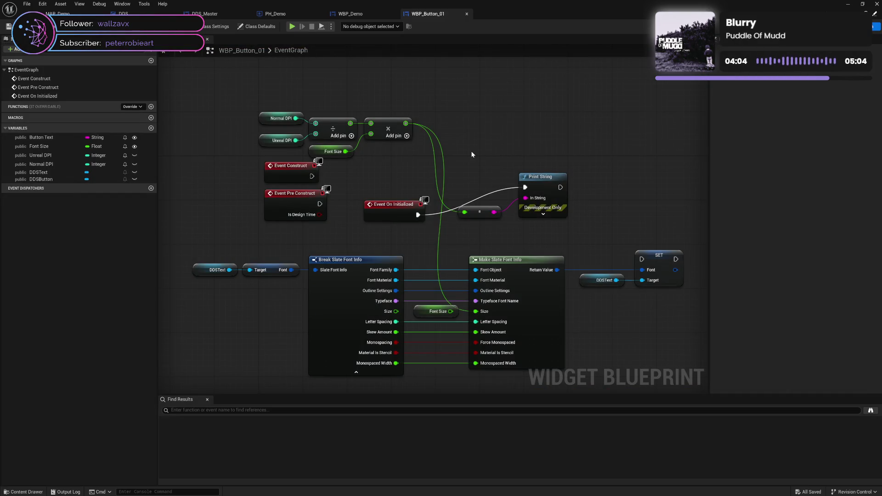
Check the Font Size getter's default, then set the button text's font size to 75 in the Designer.
{"action": "left_click", "coordinate": [316, 151]}
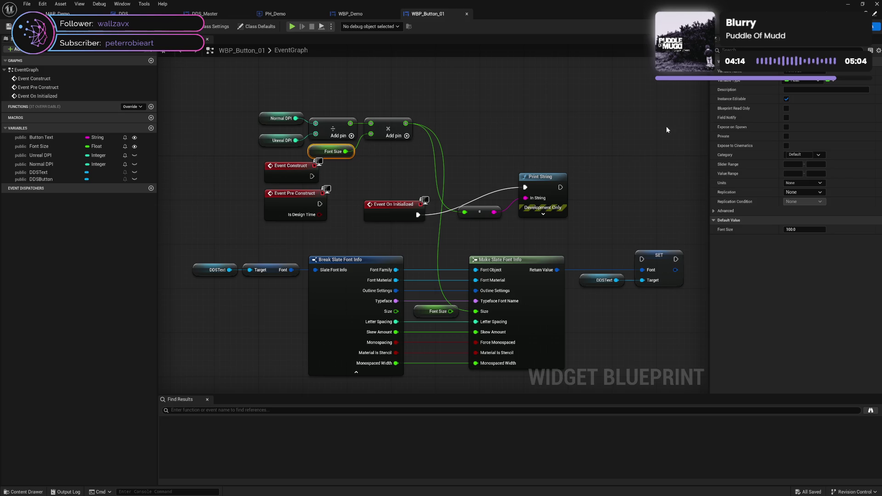
{"action": "left_click", "coordinate": [853, 26]}
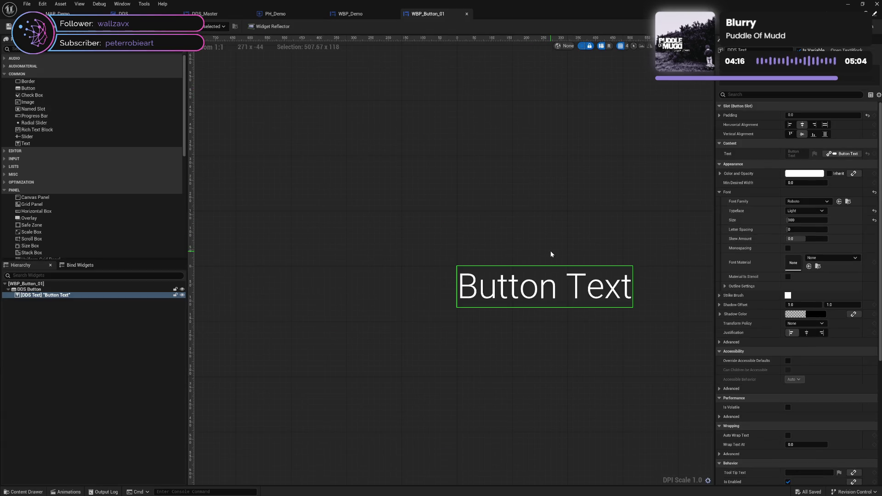
{"action": "left_click", "coordinate": [806, 220]}
{"action": "type", "text": "75"}
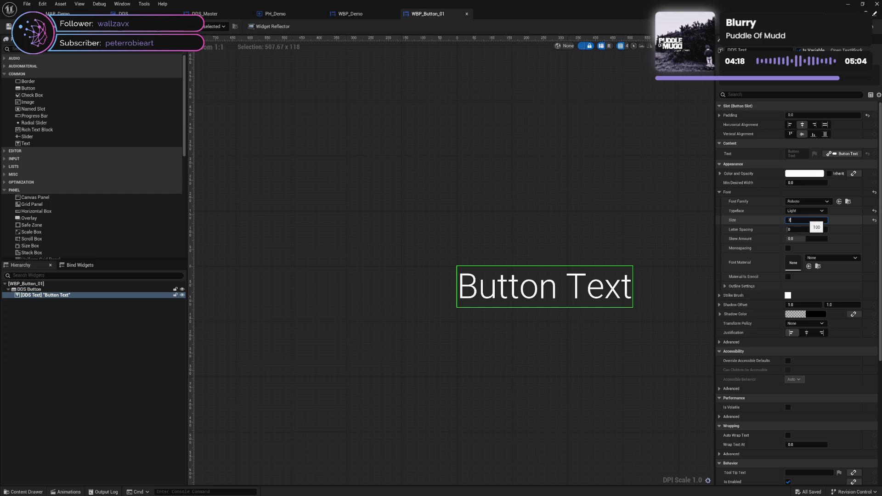
{"action": "key", "text": "Return"}
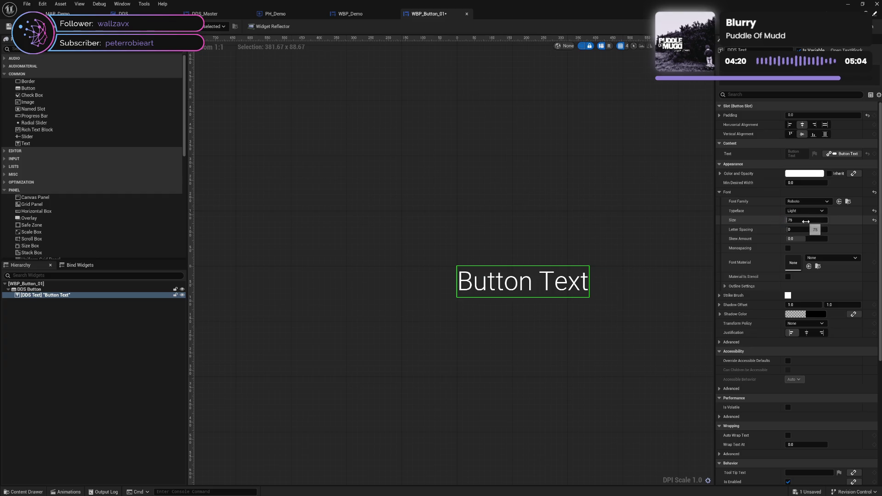
Restore the button text's font size to 100 and return to the event graph.
{"action": "left_click", "coordinate": [807, 220]}
{"action": "type", "text": "100"}
{"action": "key", "text": "Return"}
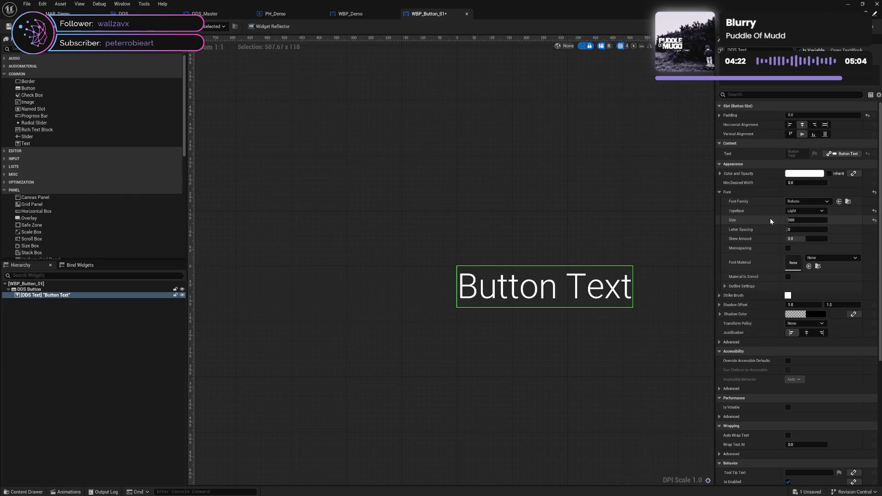
{"action": "left_click", "coordinate": [869, 26]}
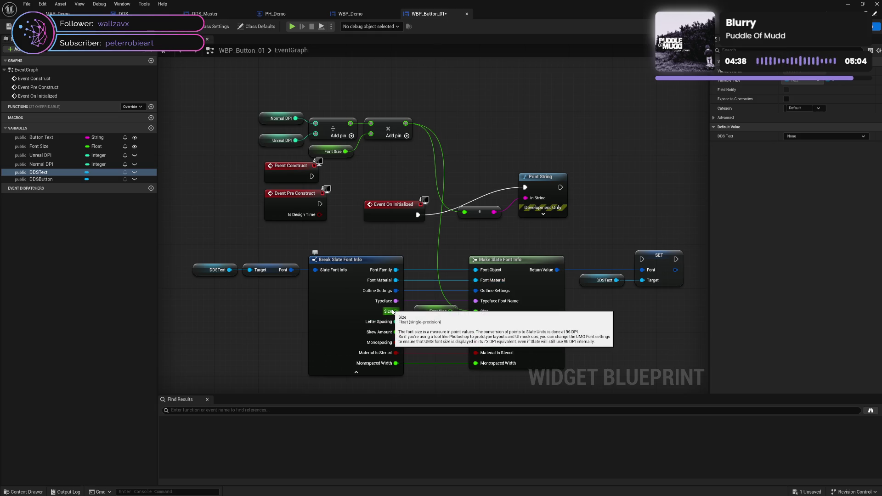
Send the original font Size to Print String, disconnect the product from font Size, and save.
{"action": "left_click_drag", "start_coordinate": [392, 311], "coordinate": [464, 212]}
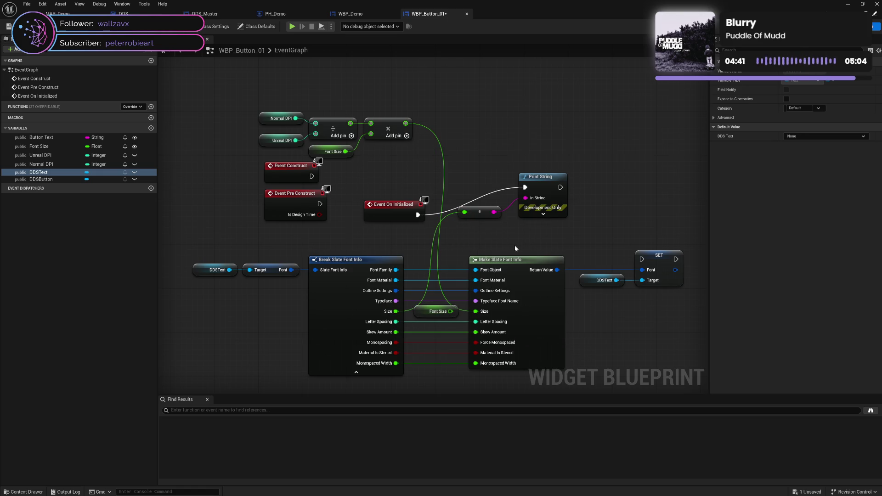
{"action": "left_click", "coordinate": [484, 312], "text": "alt"}
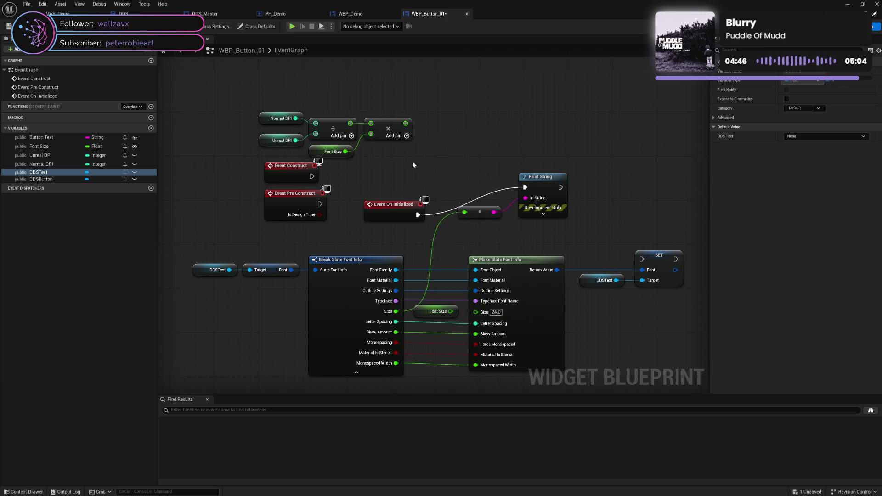
{"action": "key", "text": "ctrl+s"}
Feed the DPI-scaled product into Make Slate Font Info Size and run SET Font on Event On Initialized.
{"action": "left_click_drag", "start_coordinate": [395, 311], "coordinate": [476, 312]}
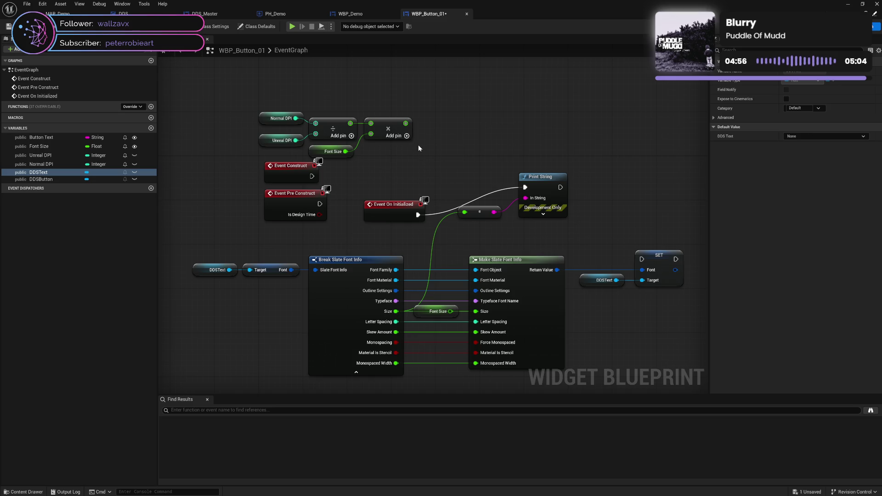
{"action": "mouse_move", "coordinate": [406, 123]}
{"action": "left_mouse_down"}
{"action": "mouse_move", "coordinate": [464, 209]}
{"action": "mouse_move", "coordinate": [472, 309]}
{"action": "mouse_move", "coordinate": [485, 312]}
{"action": "left_mouse_up"}
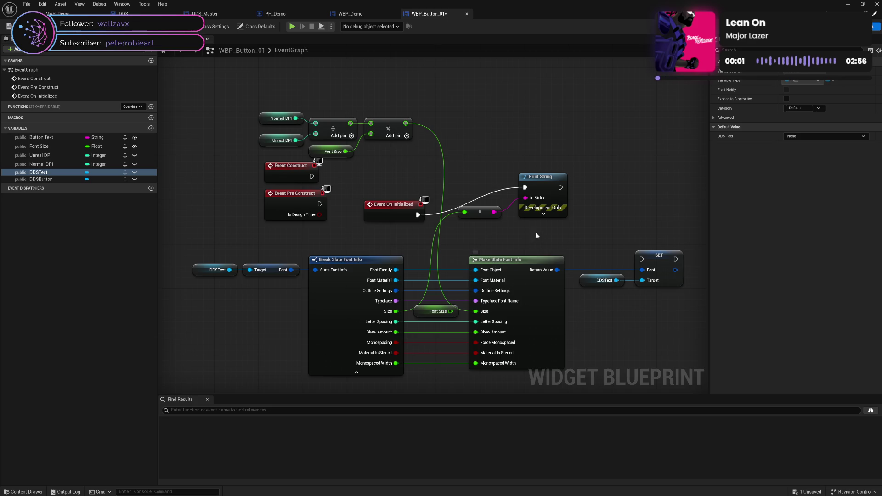
{"action": "left_click_drag", "start_coordinate": [418, 215], "coordinate": [642, 259]}
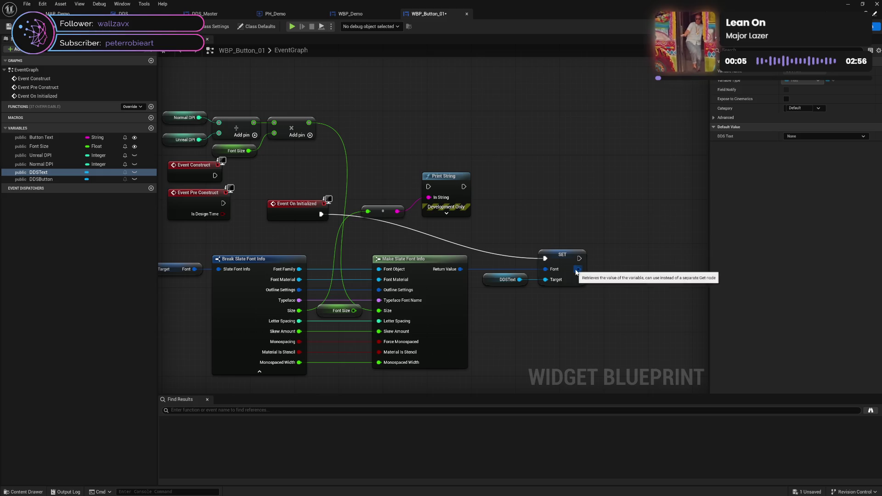
Add a Break Slate Font Info node from the SET Font output, showing all its pins.
{"action": "left_click_drag", "start_coordinate": [578, 269], "coordinate": [599, 274]}
{"action": "type", "text": "bre"}
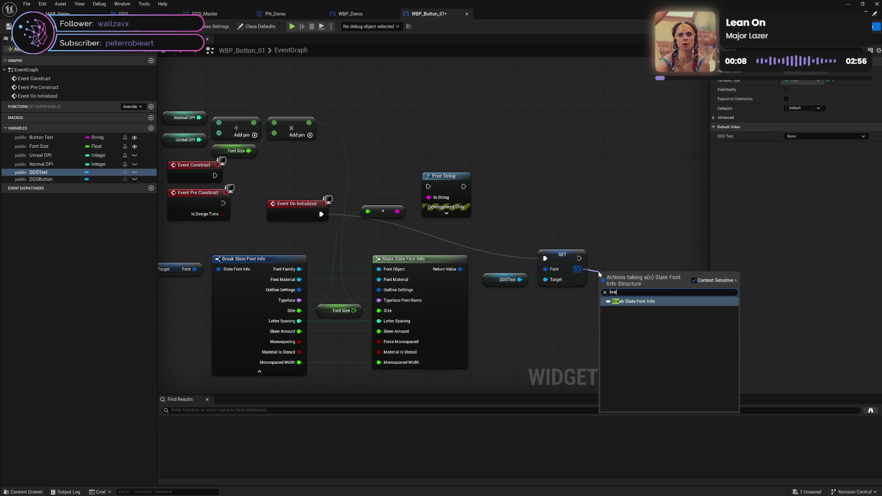
{"action": "left_click", "coordinate": [634, 302]}
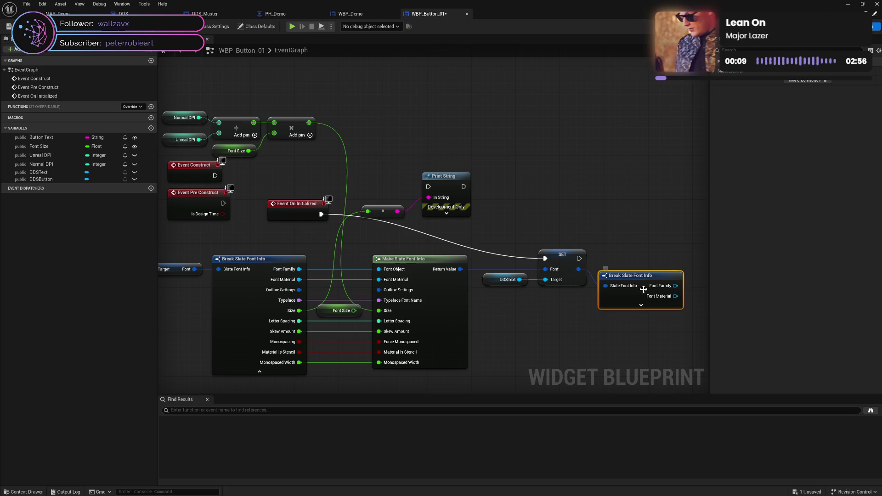
{"action": "left_click", "coordinate": [640, 306]}
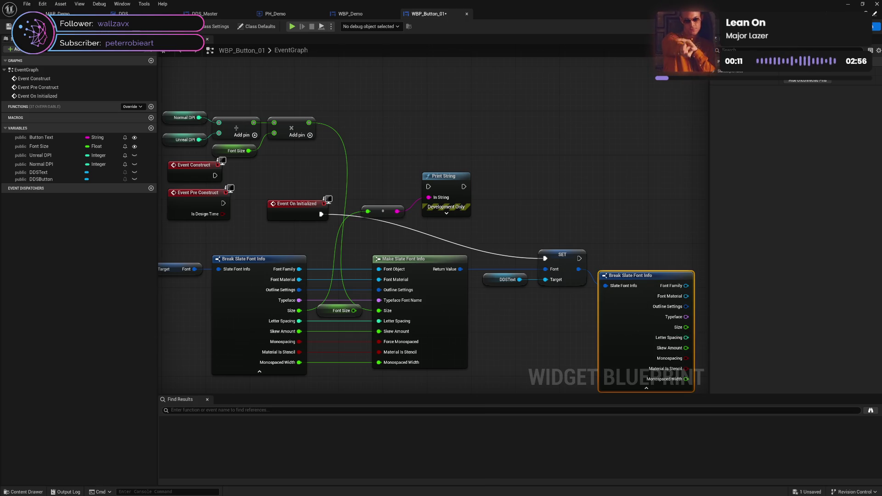
{"action": "mouse_move", "coordinate": [683, 327]}
{"action": "left_mouse_down"}
{"action": "mouse_move", "coordinate": [595, 326]}
{"action": "mouse_move", "coordinate": [277, 210]}
{"action": "left_mouse_up"}
Print the new node's Size after the SET Font node, save, and start a play-test.
{"action": "left_click", "coordinate": [302, 185]}
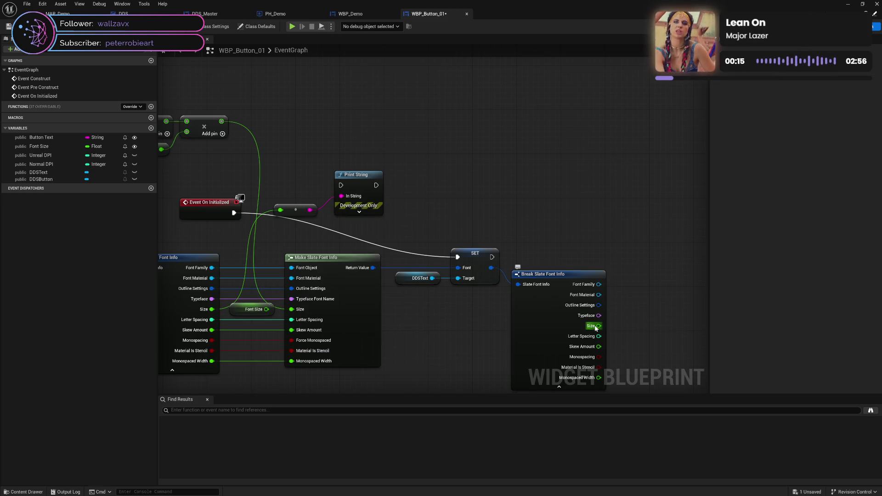
{"action": "mouse_move", "coordinate": [598, 325]}
{"action": "left_mouse_down"}
{"action": "mouse_move", "coordinate": [281, 211]}
{"action": "mouse_move", "coordinate": [368, 219]}
{"action": "left_mouse_up"}
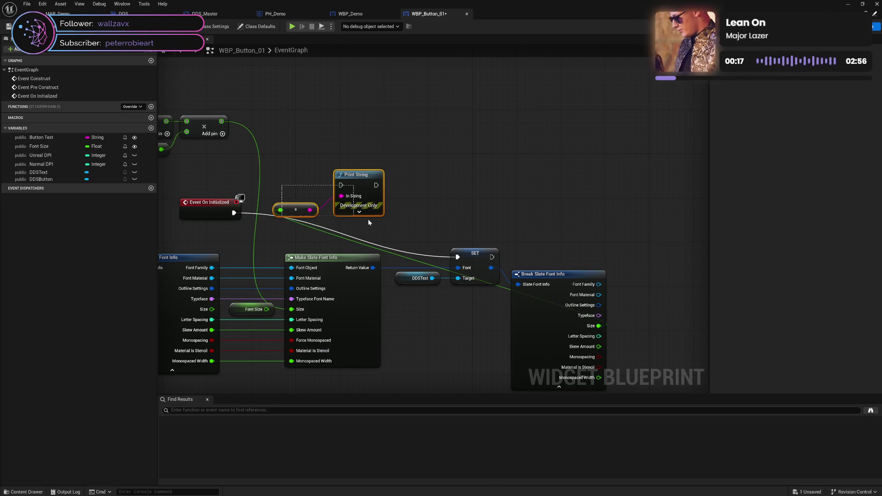
{"action": "left_click_drag", "start_coordinate": [359, 186], "coordinate": [629, 225]}
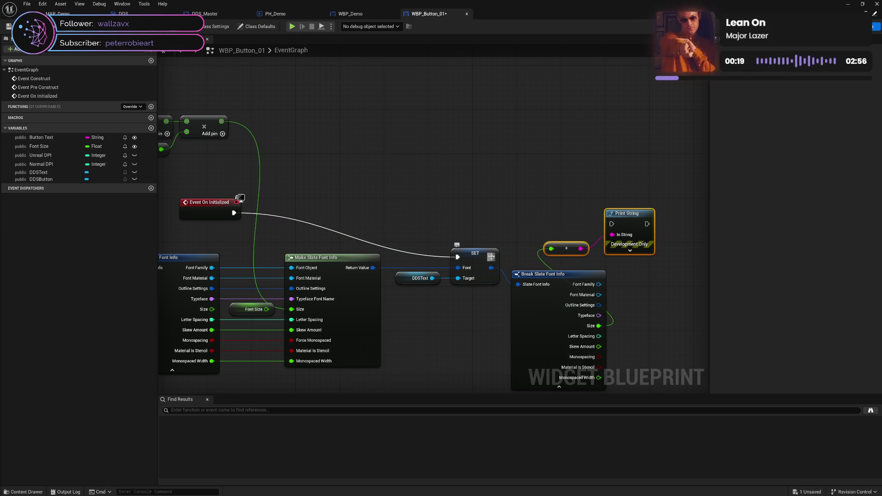
{"action": "left_click_drag", "start_coordinate": [492, 257], "coordinate": [612, 224]}
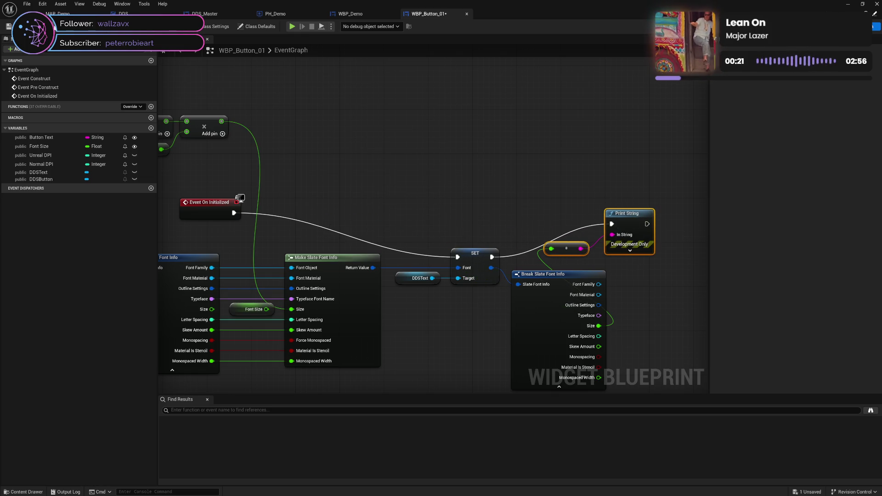
{"action": "key", "text": "ctrl+s"}
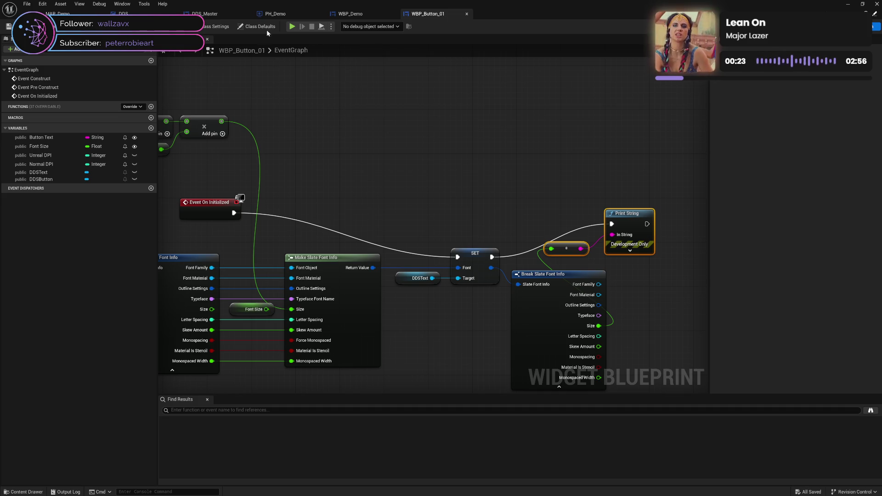
{"action": "left_click", "coordinate": [292, 27]}
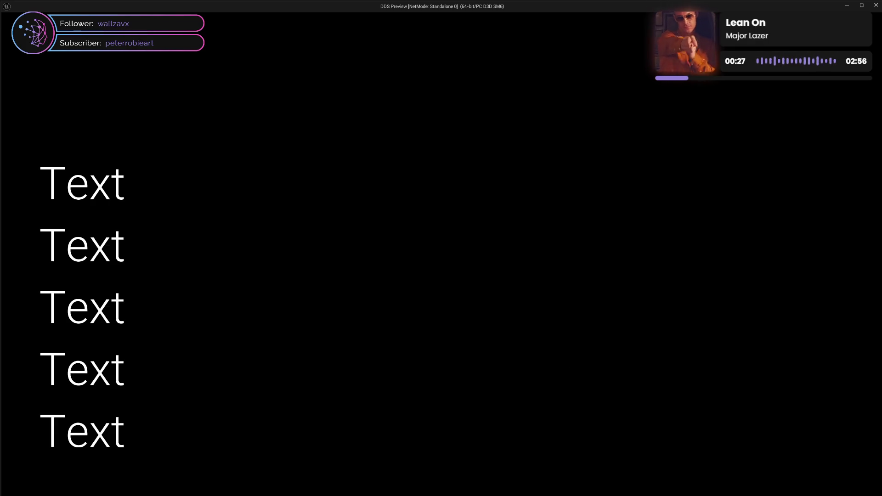
Close the play preview, check the Font Size variable's default, and switch to WBP_Demo.
{"action": "key", "text": "Escape"}
{"action": "left_click_drag", "start_coordinate": [438, 136], "coordinate": [488, 137]}
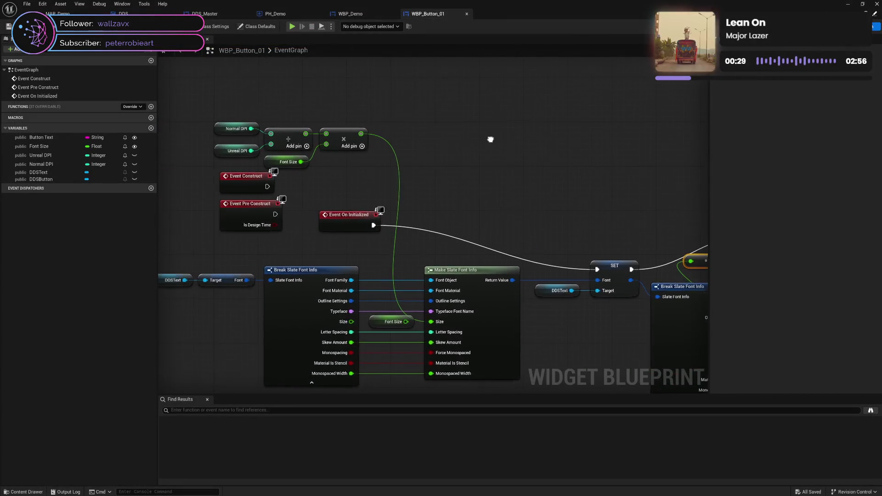
{"action": "left_click", "coordinate": [277, 160]}
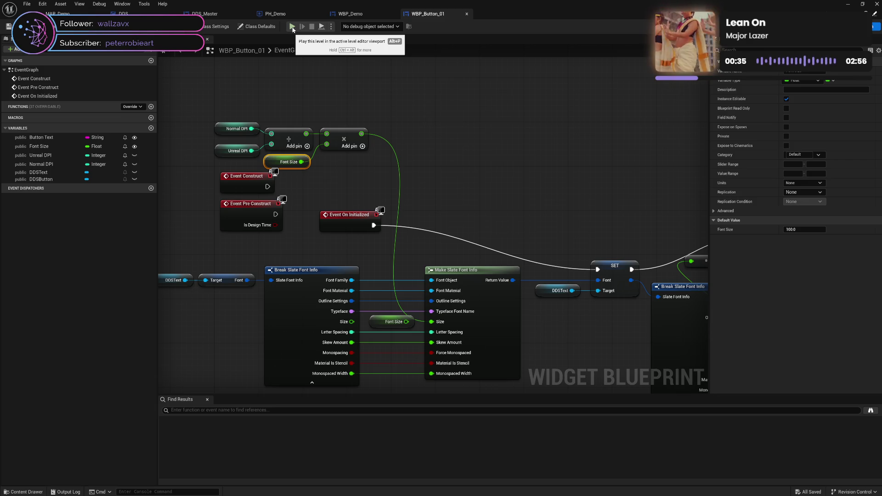
{"action": "left_click", "coordinate": [346, 14]}
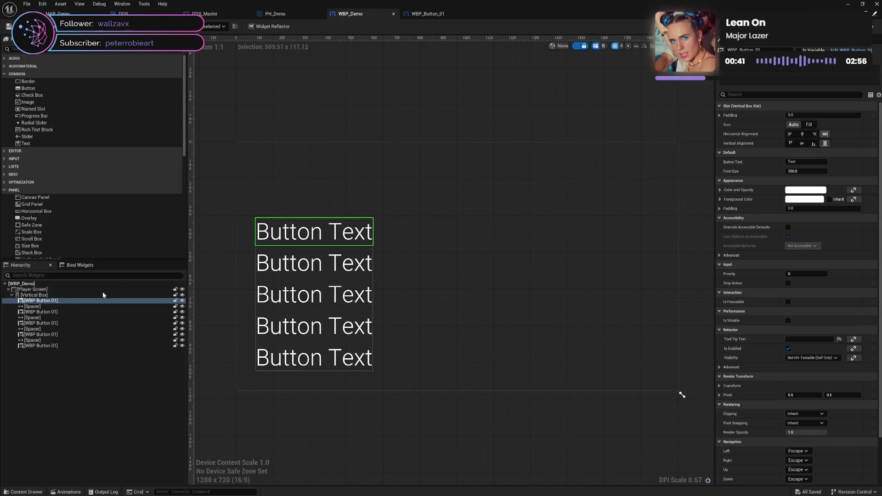
Add a Text Block above the five buttons with font size 100 and the Regular typeface.
{"action": "left_click_drag", "start_coordinate": [37, 144], "coordinate": [50, 302]}
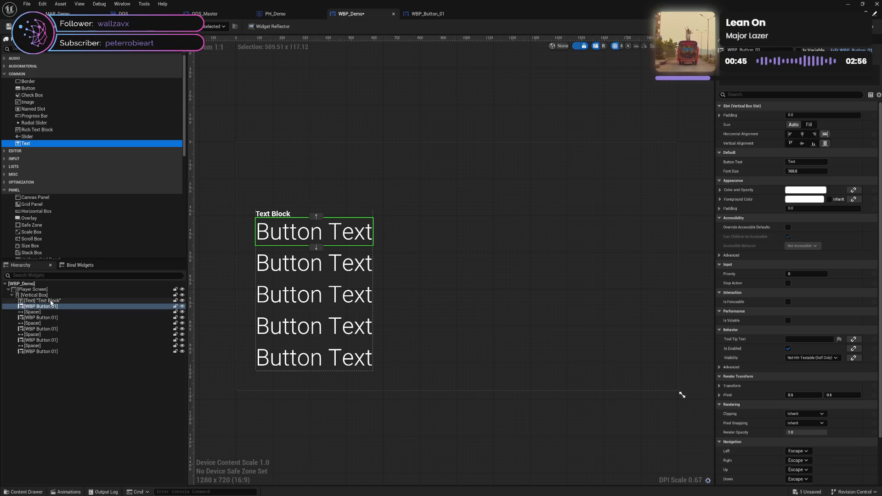
{"action": "left_click", "coordinate": [806, 226]}
{"action": "type", "text": "100"}
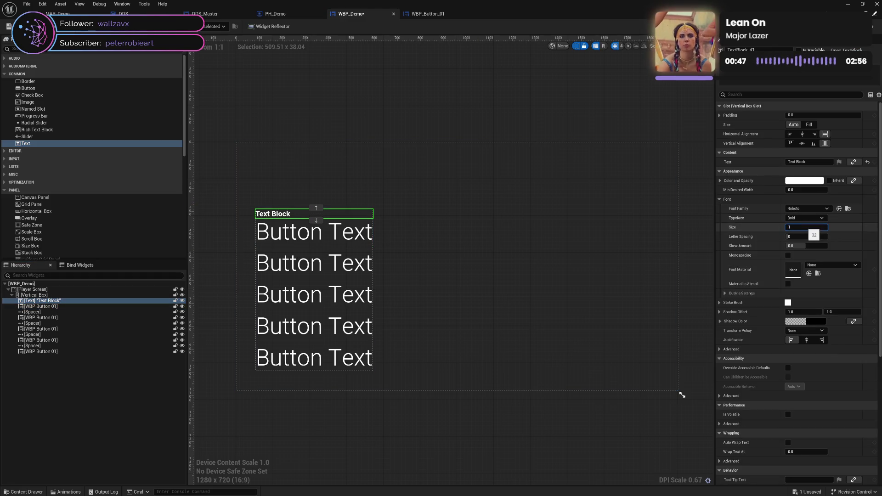
{"action": "key", "text": "Return"}
{"action": "left_click", "coordinate": [796, 219]}
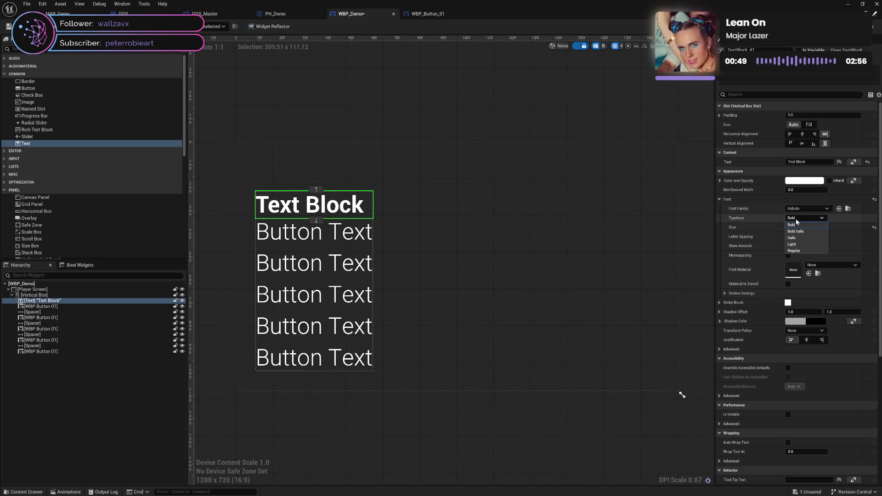
{"action": "left_click", "coordinate": [803, 250]}
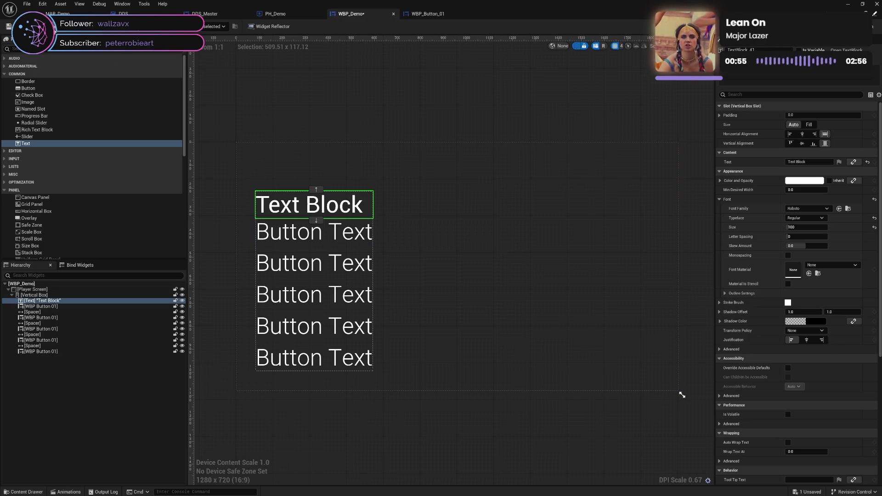
{"action": "left_click", "coordinate": [423, 14]}
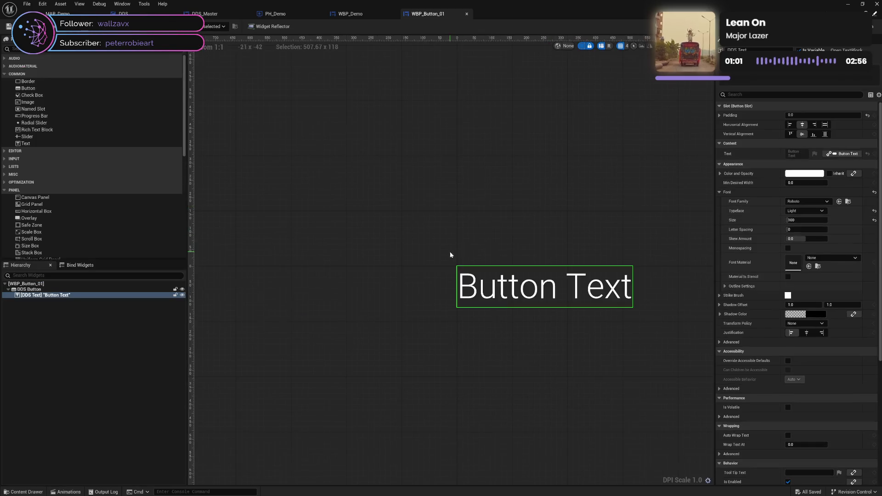
Change the button text's typeface from Light to Regular and save WBP_Button_01.
{"action": "left_click", "coordinate": [809, 211]}
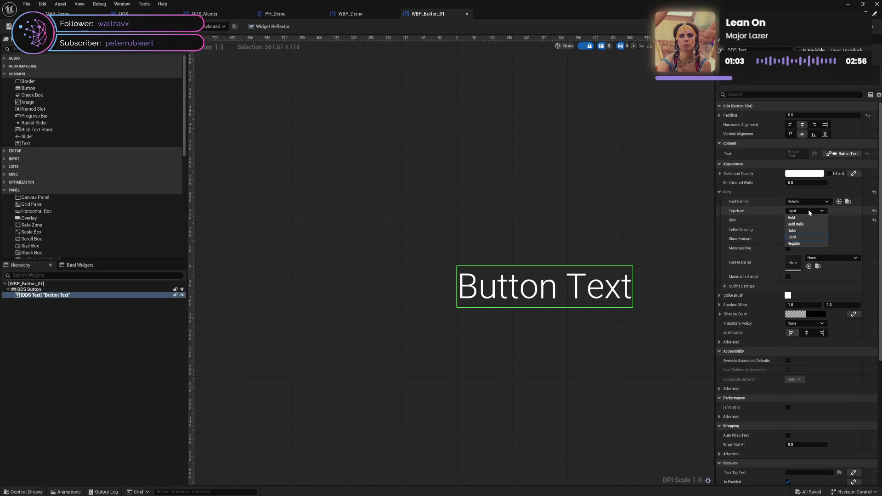
{"action": "left_click", "coordinate": [802, 243]}
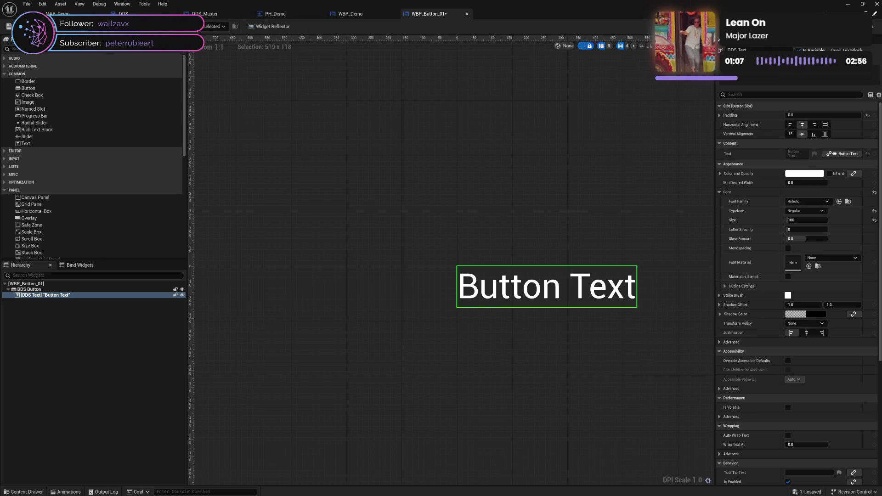
{"action": "key", "text": "ctrl+s"}
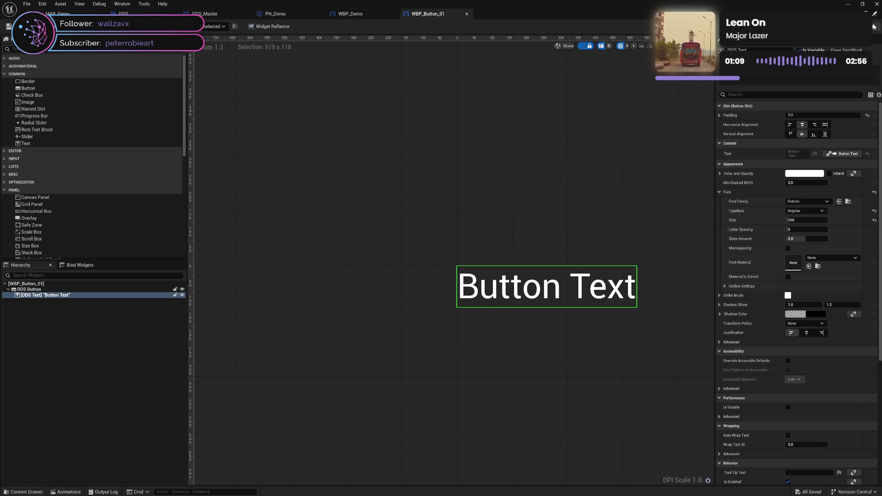
Set the Button Text variable's default value to 'Button Text' and save.
{"action": "left_click", "coordinate": [872, 27]}
{"action": "left_click", "coordinate": [44, 138]}
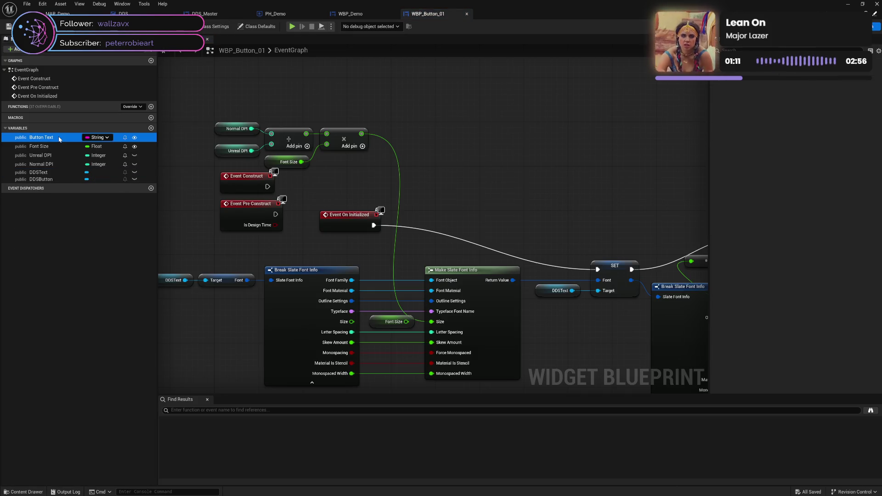
{"action": "left_click", "coordinate": [803, 201]}
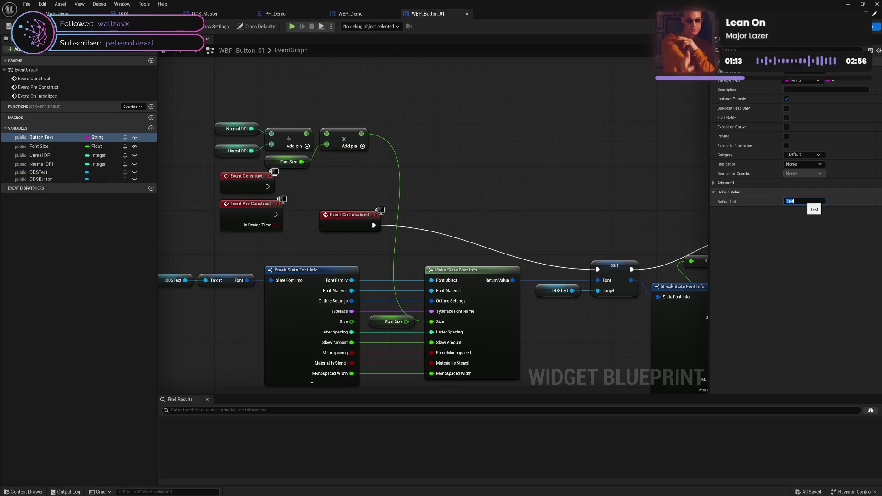
{"action": "type", "text": "Button"}
{"action": "key", "text": "Return"}
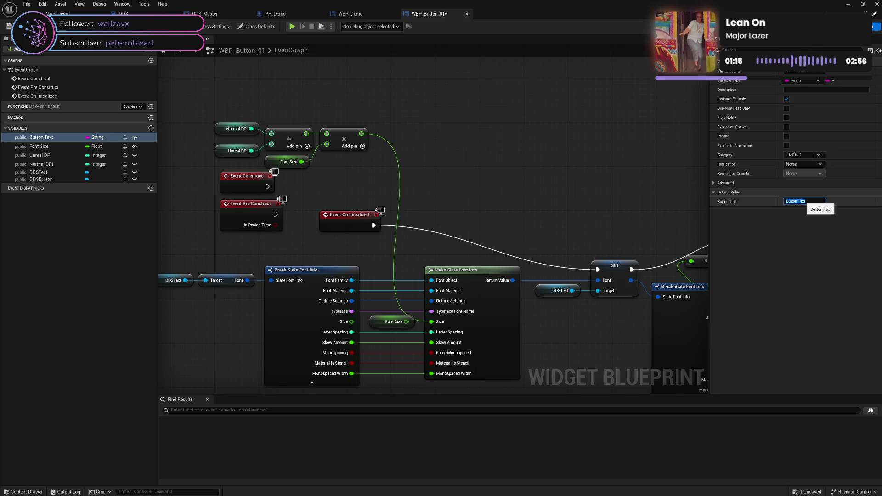
{"action": "left_click", "coordinate": [230, 92]}
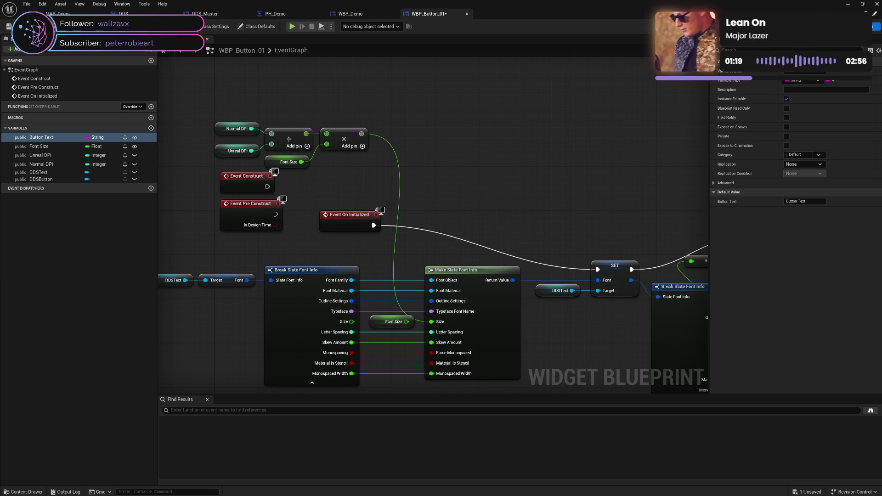
{"action": "key", "text": "ctrl+s"}
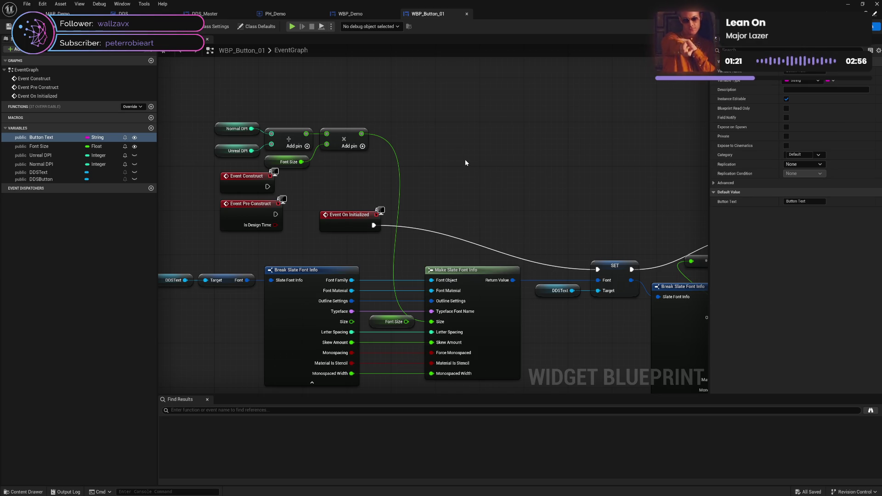
Run a play preview of the game, close it, and return to the widget Designer.
{"action": "left_click_drag", "start_coordinate": [529, 189], "coordinate": [517, 161]}
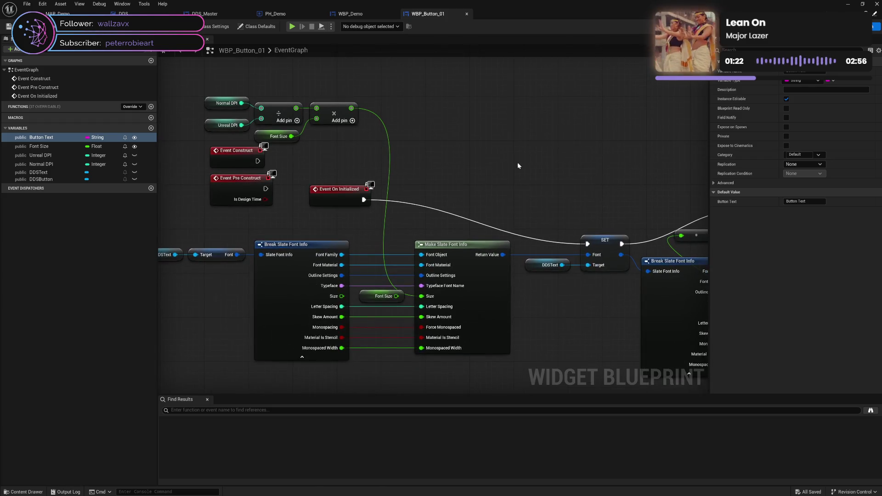
{"action": "left_click", "coordinate": [291, 26]}
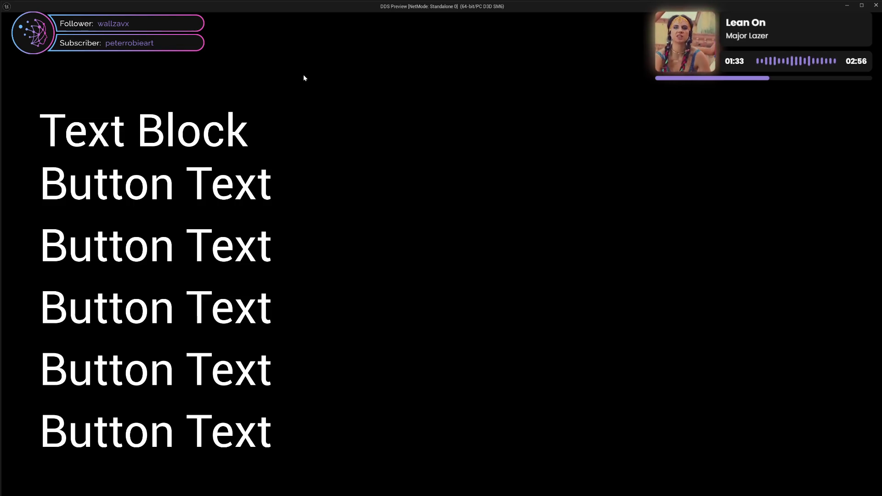
{"action": "left_click", "coordinate": [876, 5]}
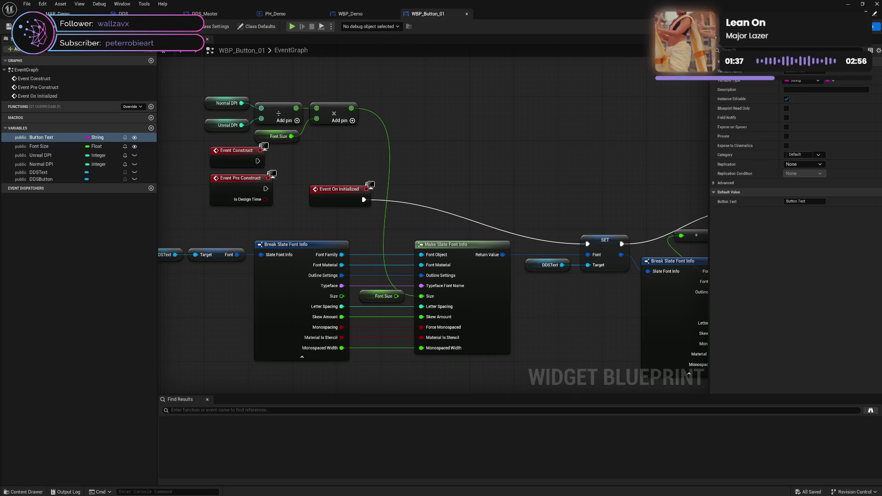
{"action": "left_click", "coordinate": [852, 26]}
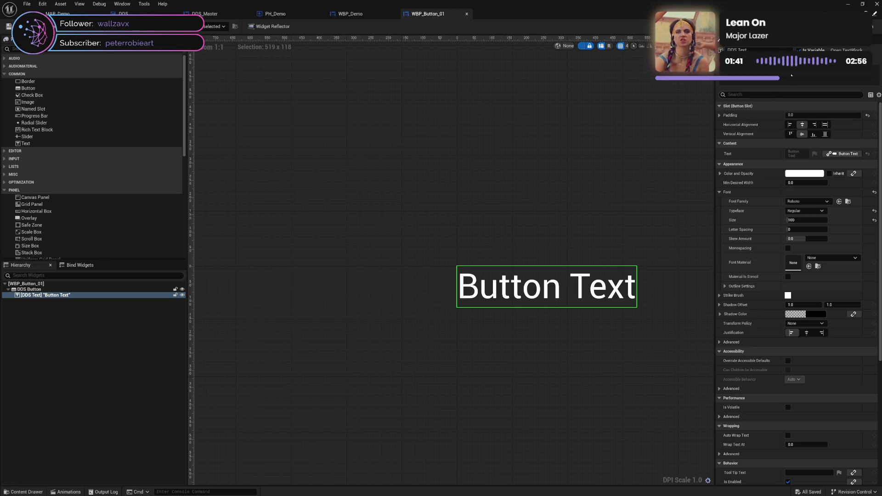
{"action": "left_click", "coordinate": [350, 13]}
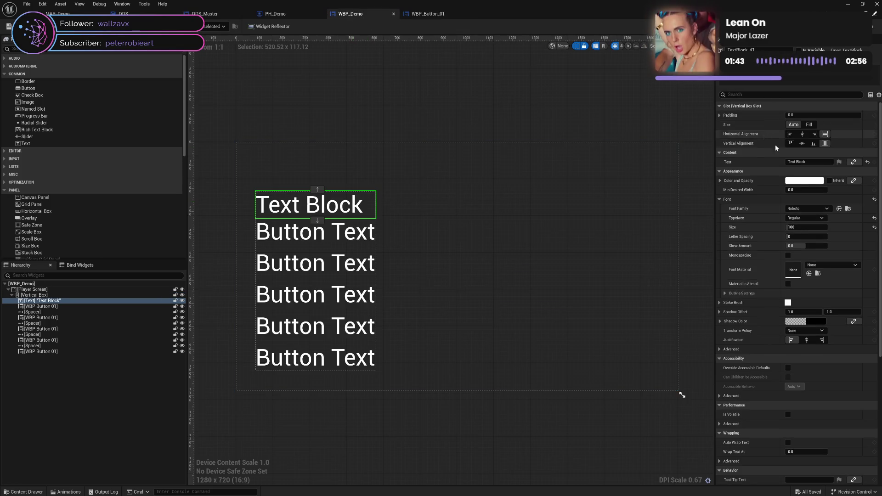
Relabel the top Text Block 'Button Text', then compare it against the second button.
{"action": "key", "text": "F2"}
{"action": "type", "text": "Buttopn B"}
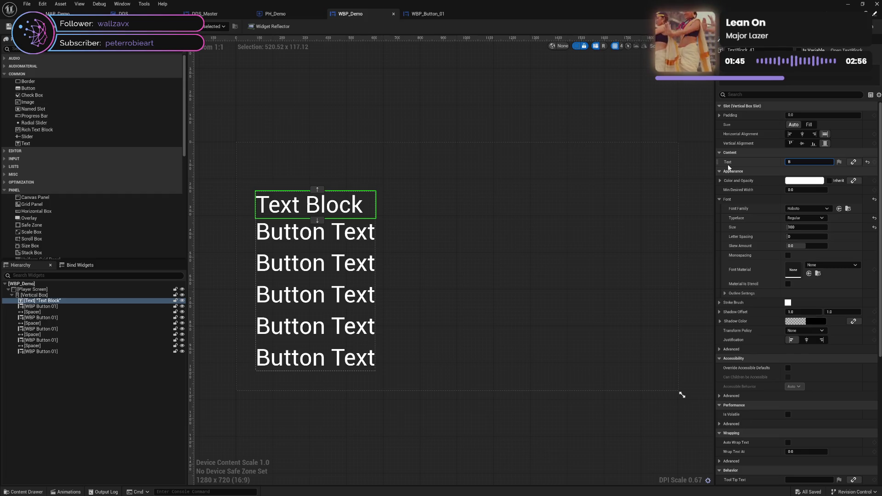
{"action": "key", "text": "BackSpace"}
{"action": "key", "text": "BackSpace"}
{"action": "key", "text": "BackSpace"}
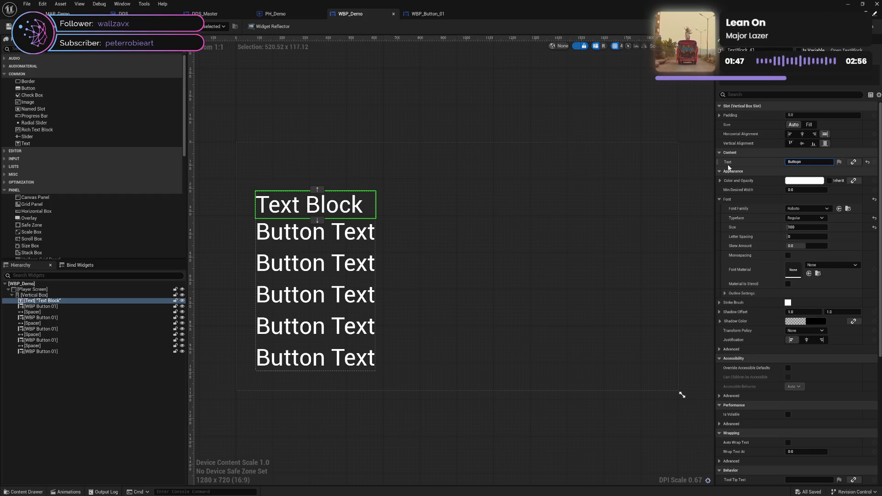
{"action": "type", "text": "n Text"}
{"action": "key", "text": "Return"}
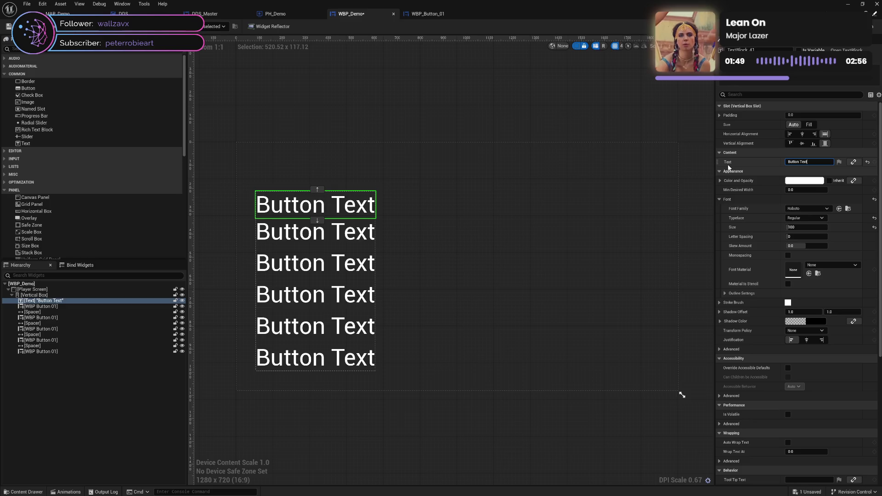
{"action": "left_click", "coordinate": [362, 116]}
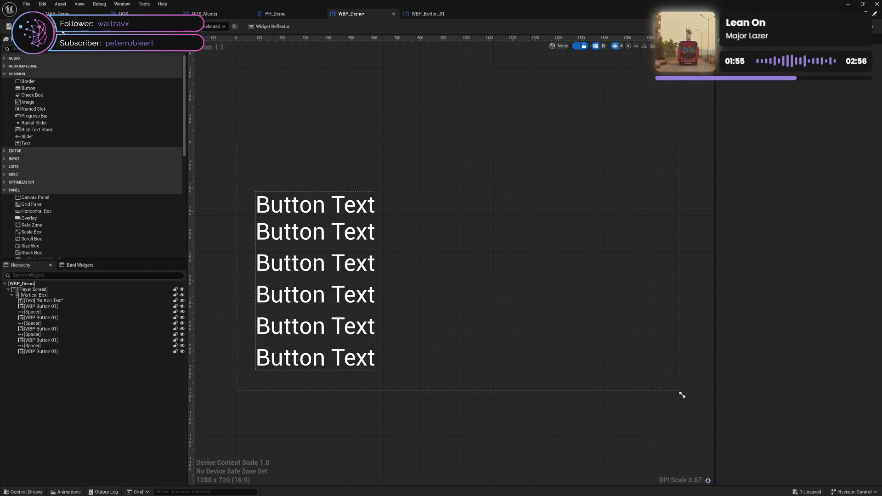
{"action": "left_click", "coordinate": [370, 225]}
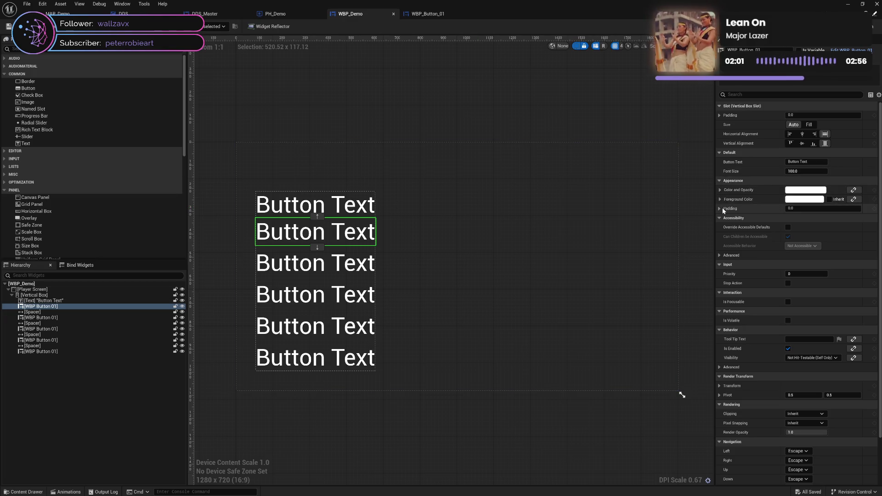
{"action": "left_click", "coordinate": [351, 207]}
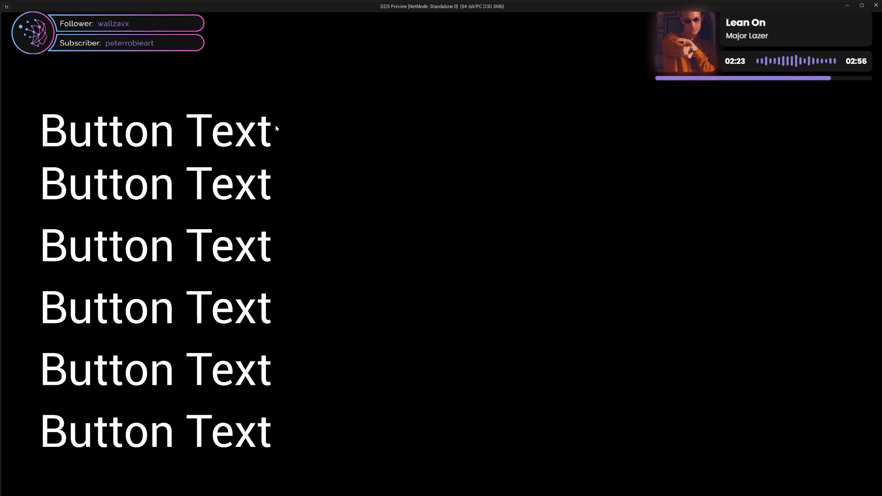
Close the game preview window and go back to WBP_Button_01.
{"action": "left_click", "coordinate": [876, 5]}
{"action": "left_click", "coordinate": [427, 14]}
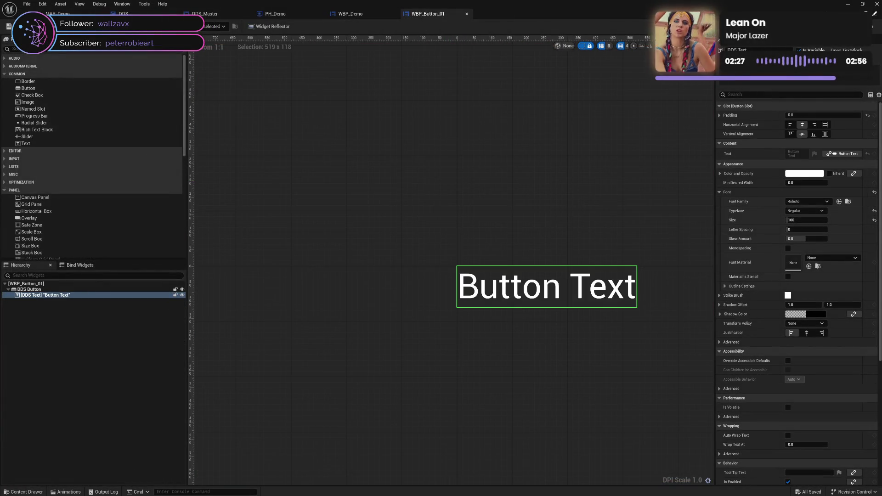
In the graph, nudge Event Construct and Pre Construct down, move Event On Initialized further right, then view the Designer.
{"action": "key", "text": "ctrl+shift+g"}
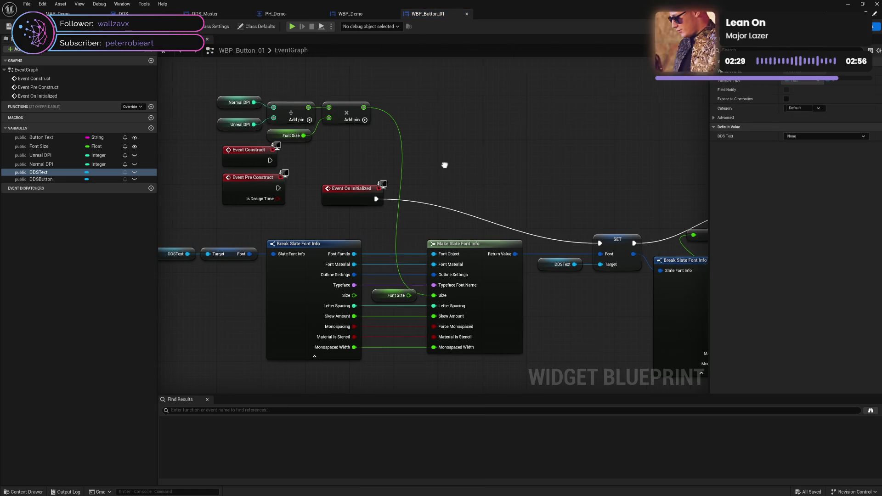
{"action": "left_click_drag", "start_coordinate": [250, 150], "coordinate": [295, 186]}
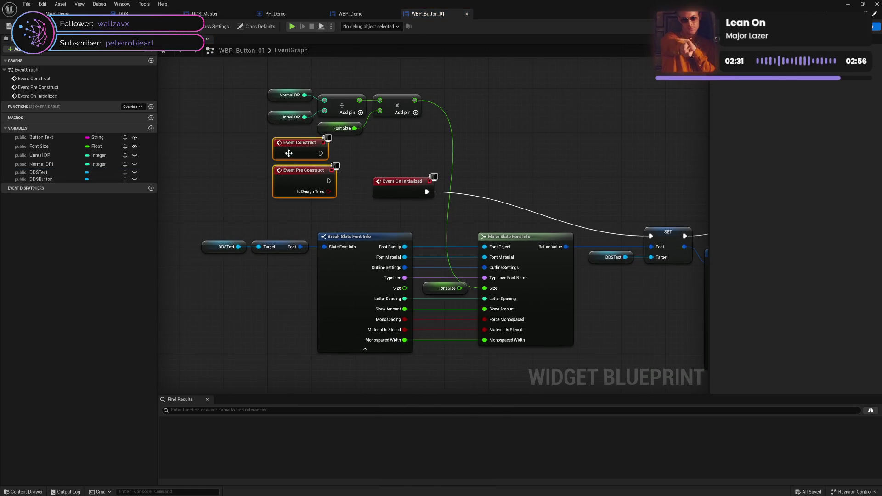
{"action": "left_click_drag", "start_coordinate": [289, 153], "coordinate": [288, 153]}
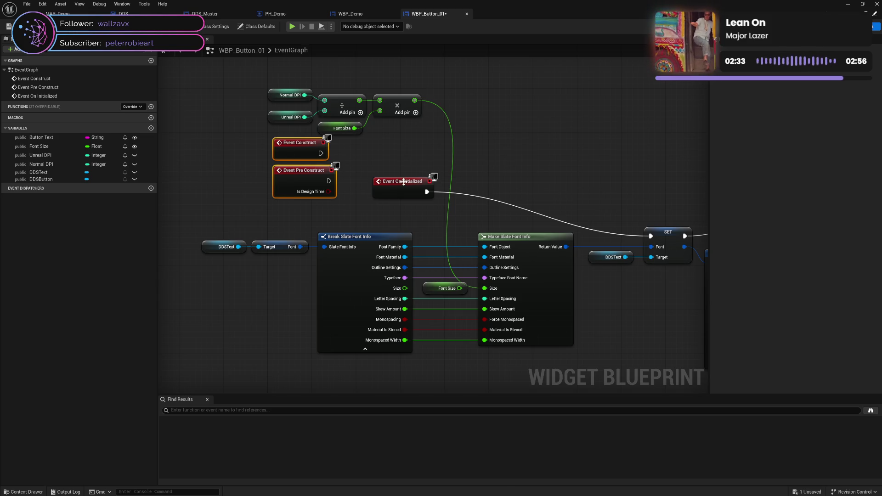
{"action": "mouse_move", "coordinate": [427, 192]}
{"action": "left_mouse_down"}
{"action": "mouse_move", "coordinate": [543, 214]}
{"action": "mouse_move", "coordinate": [582, 211]}
{"action": "mouse_move", "coordinate": [575, 203]}
{"action": "left_mouse_up"}
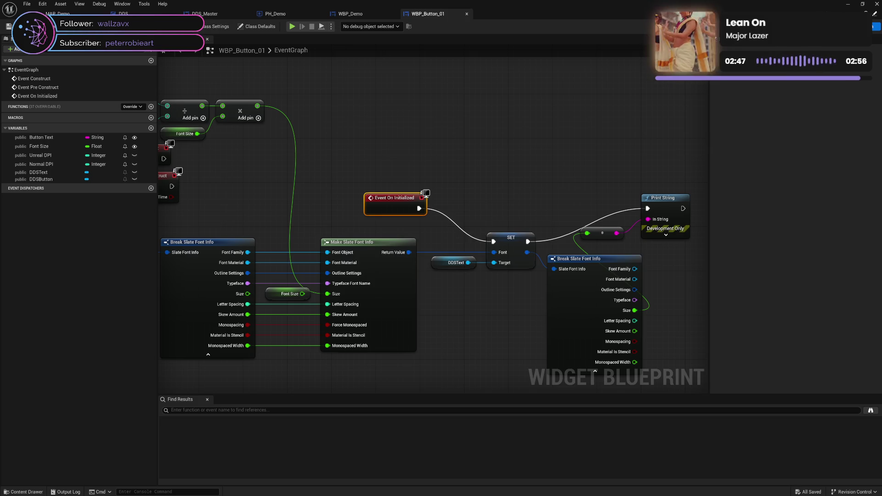
{"action": "left_click", "coordinate": [850, 26]}
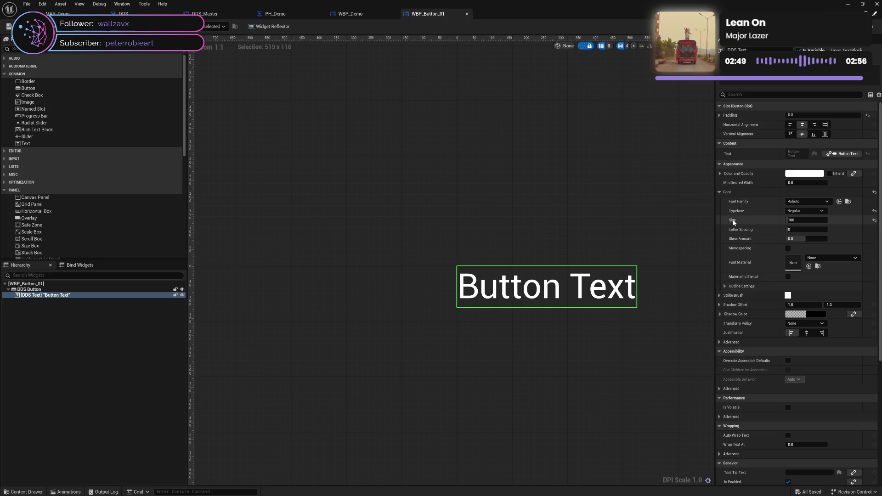
{"action": "mouse_move", "coordinate": [733, 221]}
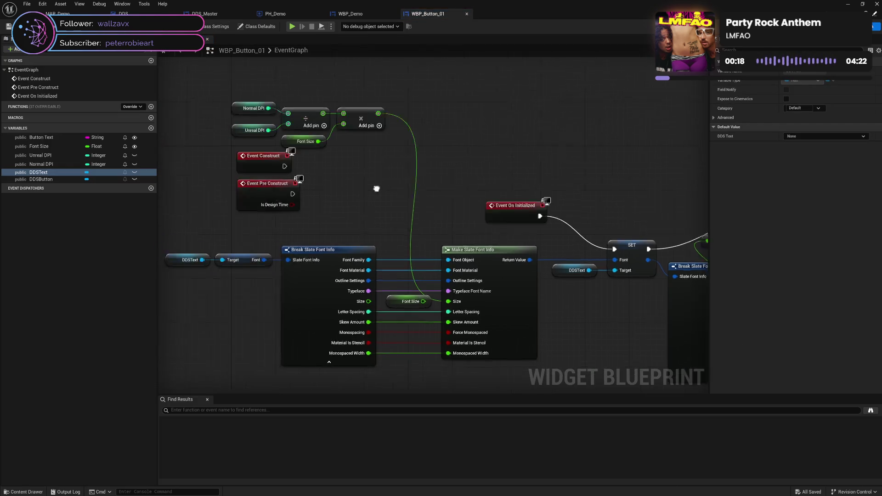
Check the Font Size and Unreal DPI getter defaults in Details, then start a Play preview.
{"action": "left_click", "coordinate": [350, 148]}
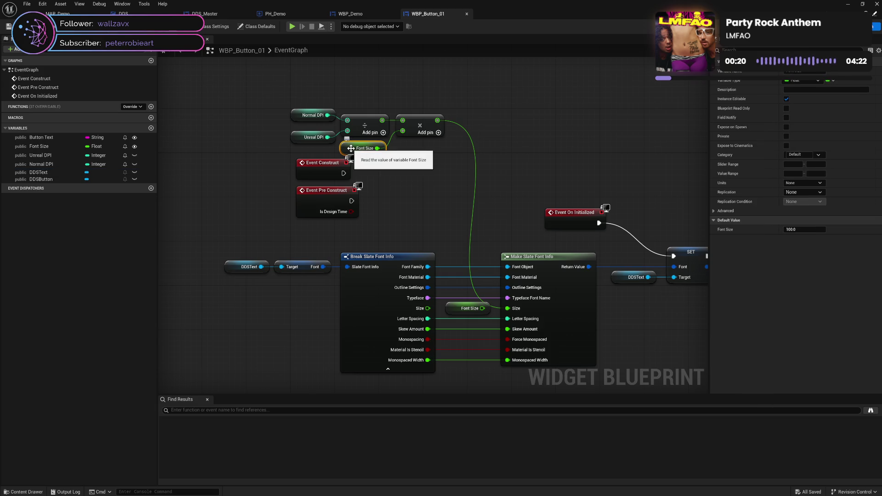
{"action": "left_click", "coordinate": [295, 137]}
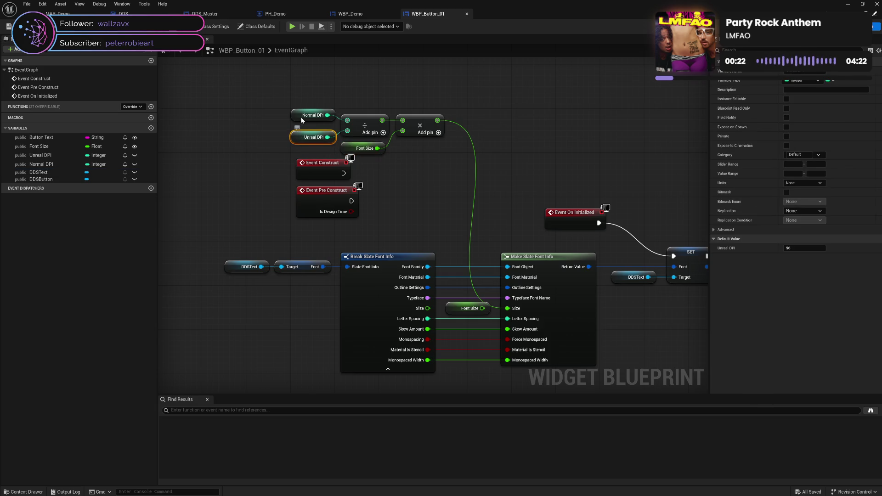
{"action": "left_click", "coordinate": [354, 148]}
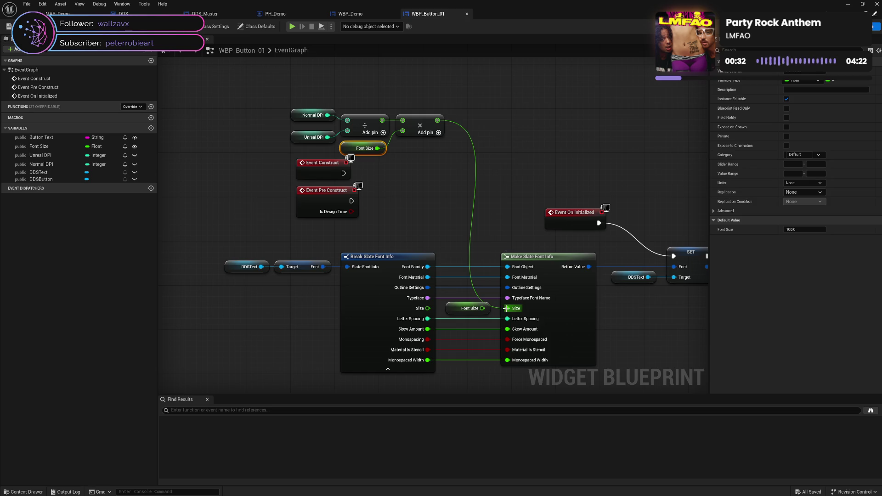
{"action": "left_click_drag", "start_coordinate": [649, 316], "coordinate": [582, 303]}
{"action": "left_click", "coordinate": [290, 26]}
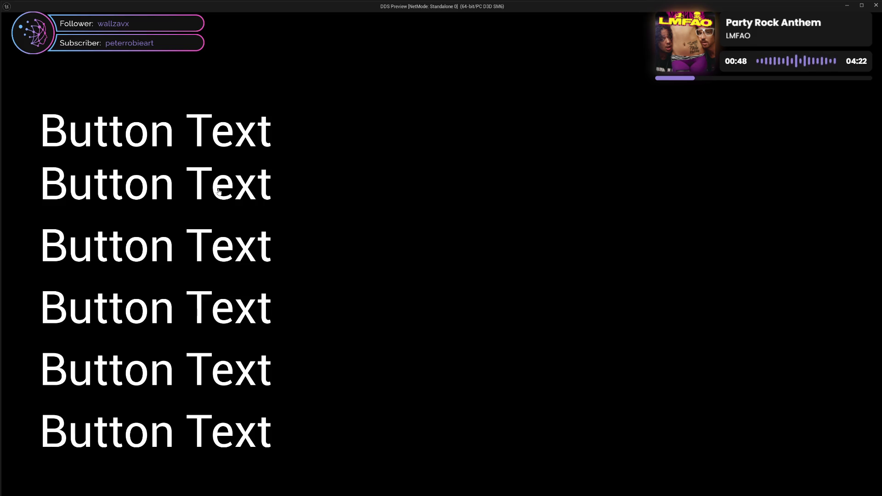
Close the preview, shift the DPI, divide, multiply and Font Size nodes up-right, and return to Designer.
{"action": "left_click", "coordinate": [876, 5]}
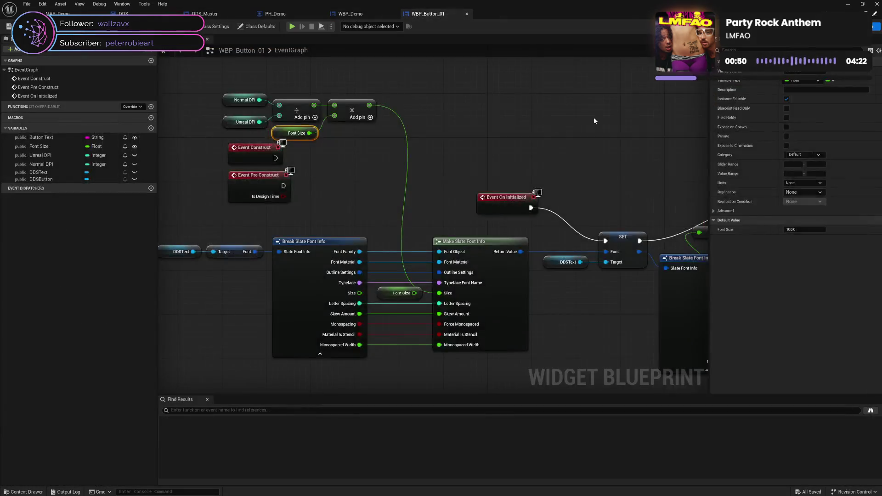
{"action": "mouse_move", "coordinate": [252, 85]}
{"action": "left_mouse_down"}
{"action": "mouse_move", "coordinate": [294, 115]}
{"action": "mouse_move", "coordinate": [428, 156]}
{"action": "mouse_move", "coordinate": [444, 129]}
{"action": "left_mouse_up"}
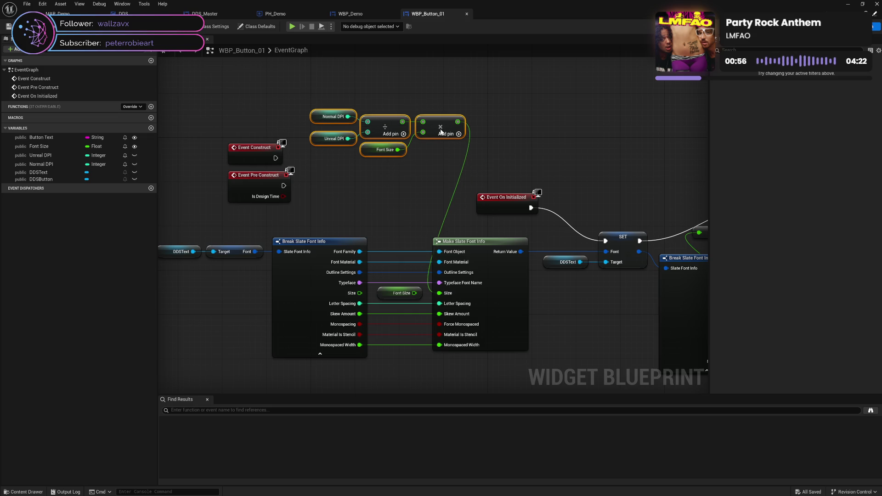
{"action": "left_click", "coordinate": [522, 147]}
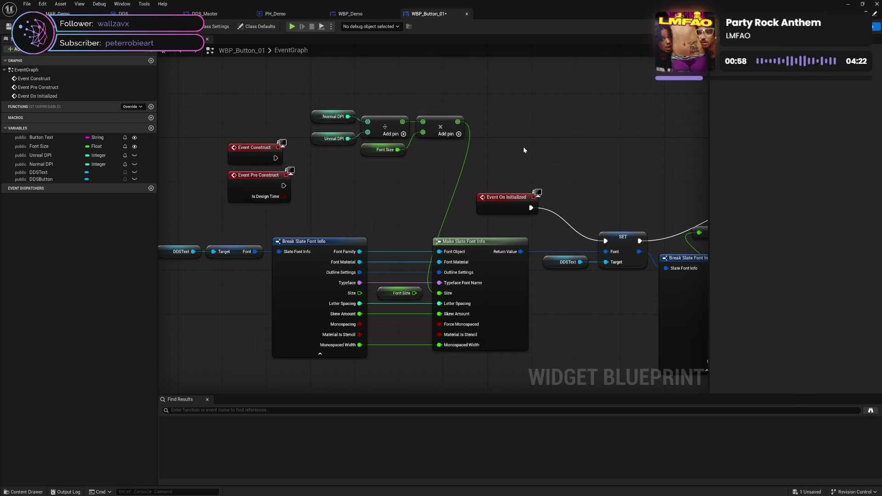
{"action": "left_click_drag", "start_coordinate": [377, 197], "coordinate": [425, 167]}
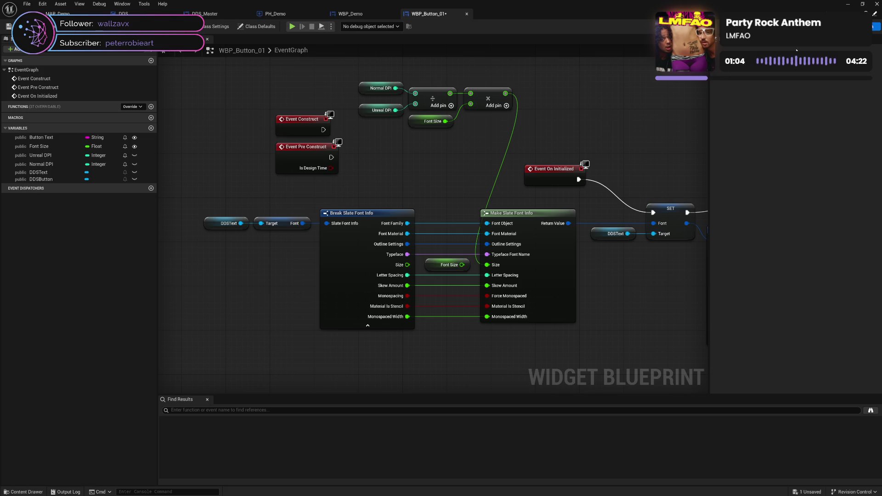
{"action": "key", "text": "ctrl+shift+d"}
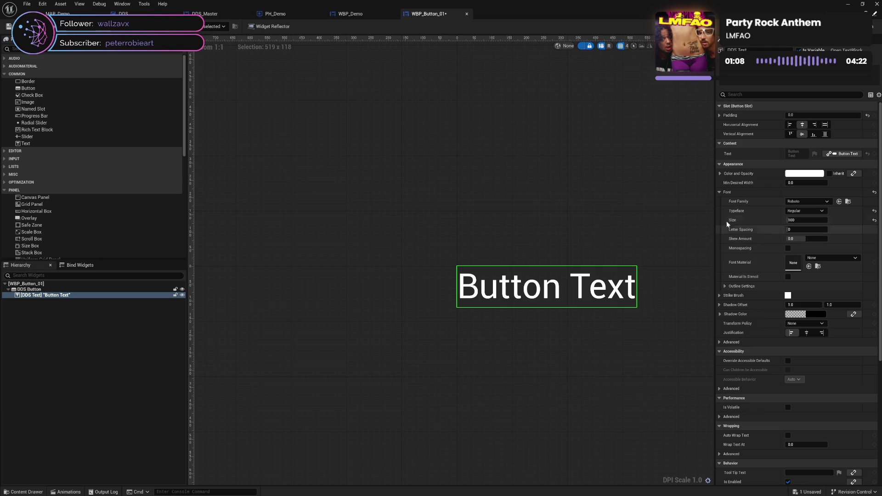
In WBP_Demo, delete the standalone [Text] Button Text entry so five Buttons remain, then go back to WBP_Button_01.
{"action": "double_click", "coordinate": [362, 9]}
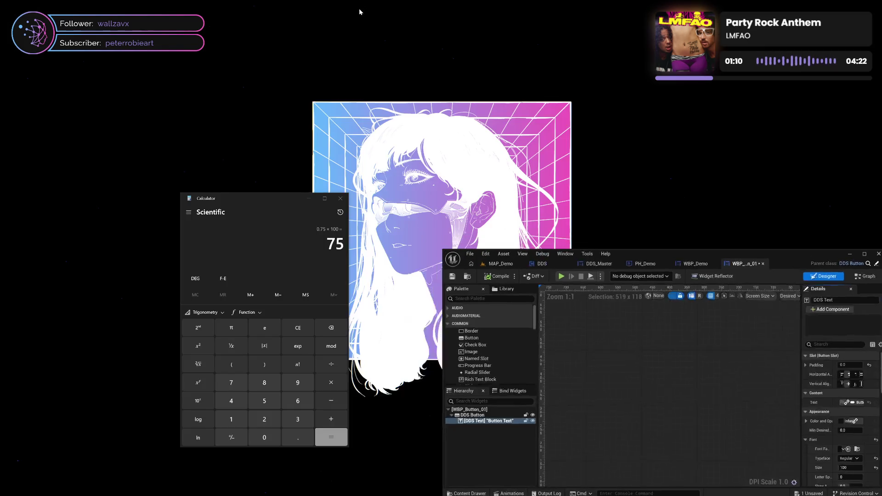
{"action": "double_click", "coordinate": [716, 253]}
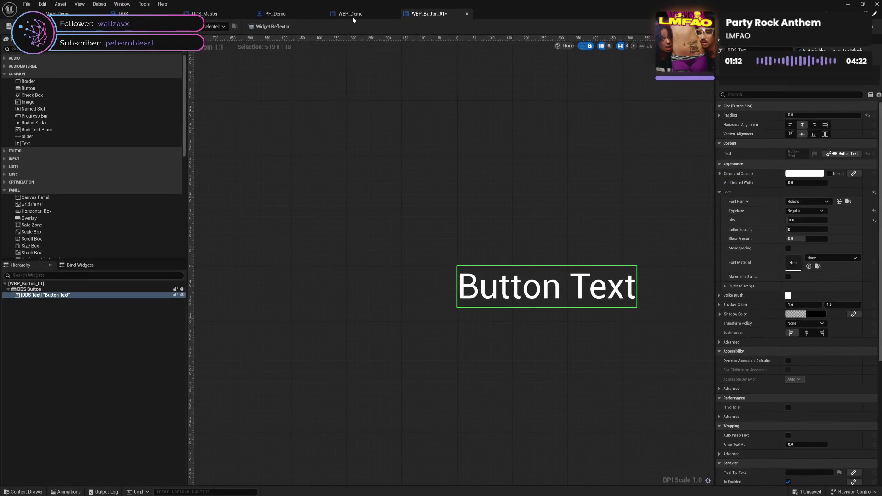
{"action": "left_click", "coordinate": [353, 14]}
{"action": "left_click", "coordinate": [335, 234]}
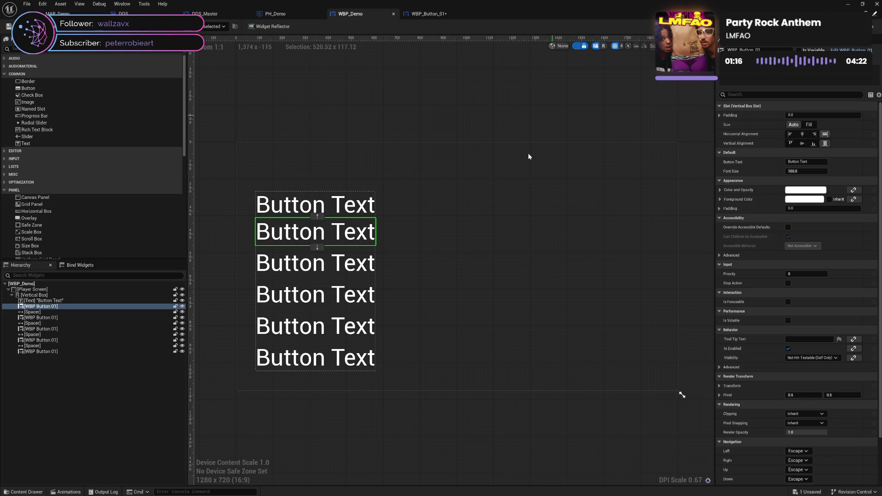
{"action": "left_click", "coordinate": [345, 211]}
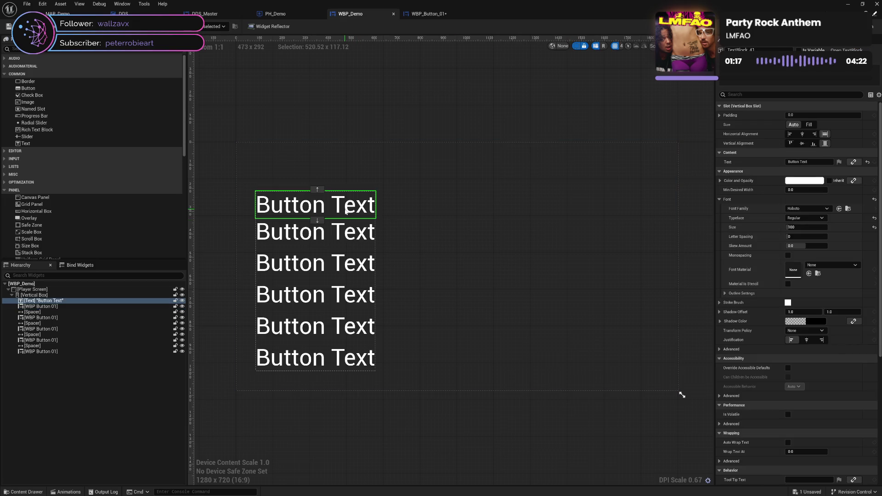
{"action": "left_click", "coordinate": [348, 235]}
{"action": "left_click", "coordinate": [355, 214]}
{"action": "left_click", "coordinate": [356, 220]}
{"action": "left_click", "coordinate": [361, 212]}
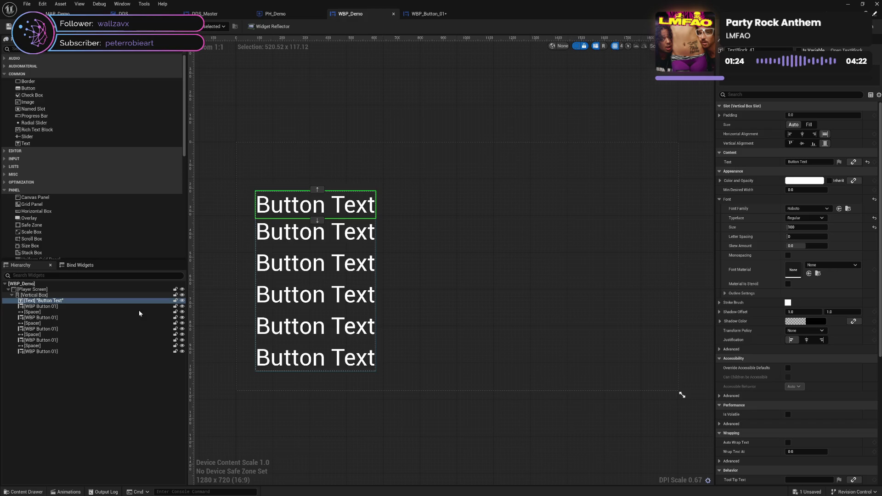
{"action": "left_click", "coordinate": [60, 306]}
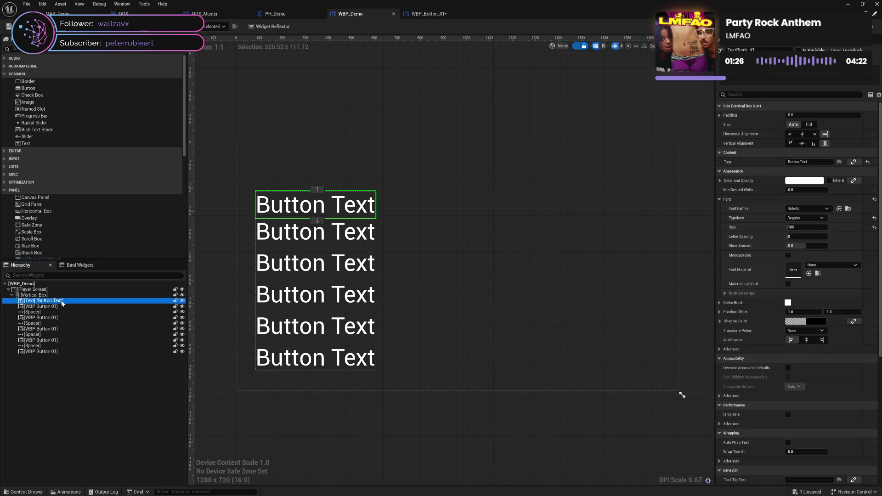
{"action": "key", "text": "Delete"}
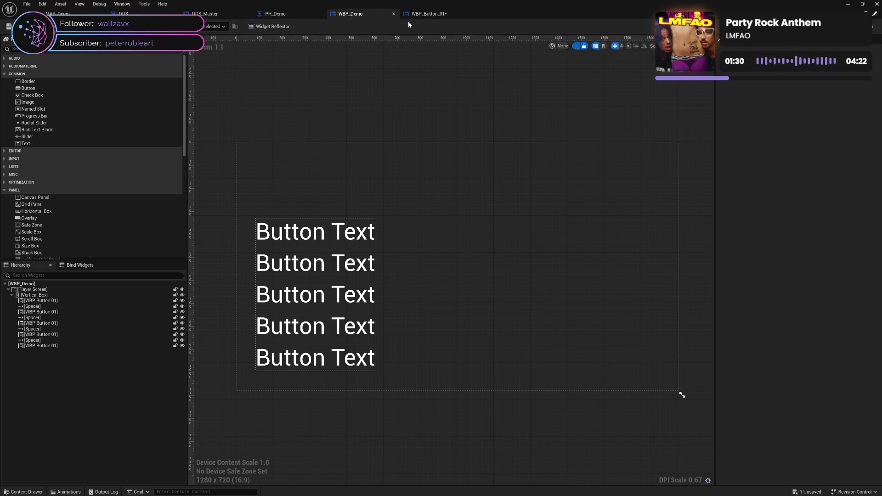
{"action": "left_click", "coordinate": [459, 14]}
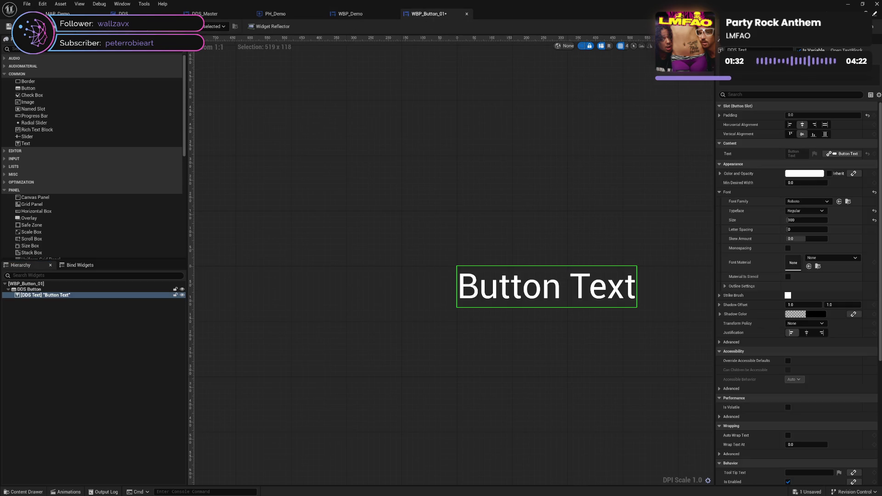
Save WBP_Button_01, then in its graph move the loose Font Size node up beside the DPI math nodes.
{"action": "key", "text": "ctrl+s"}
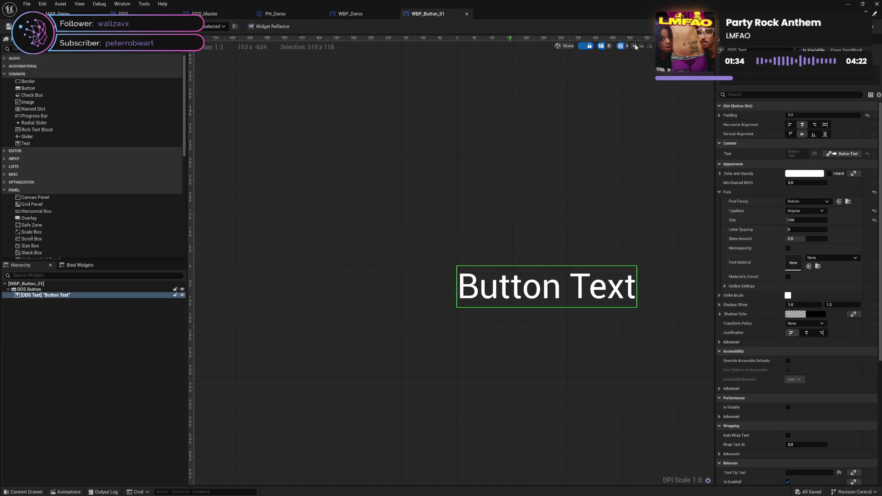
{"action": "key", "text": "shift+F4"}
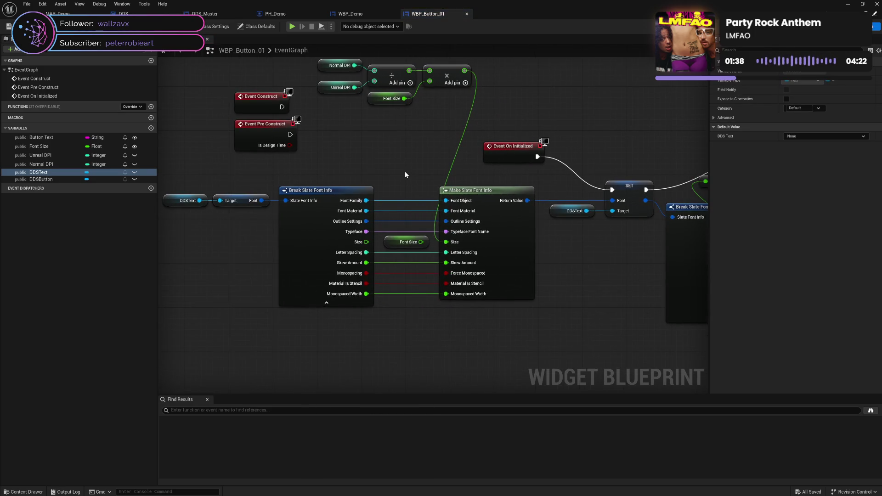
{"action": "left_click", "coordinate": [411, 243]}
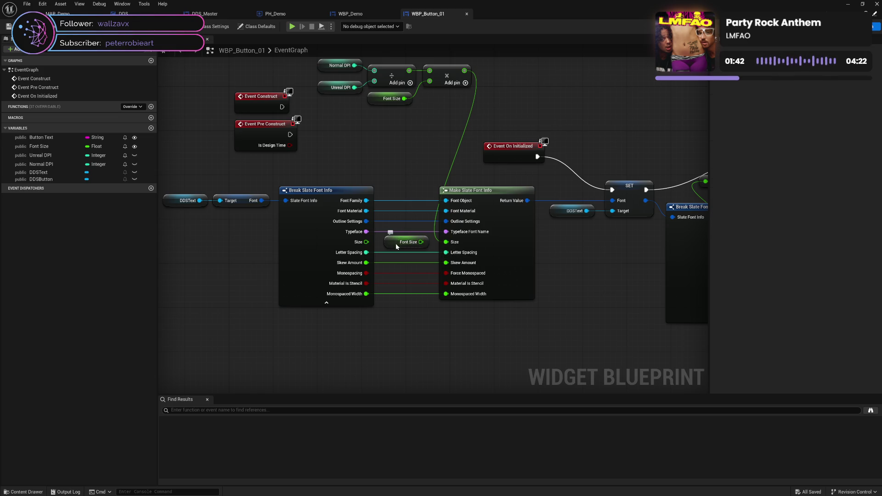
{"action": "mouse_move", "coordinate": [396, 243]}
{"action": "left_mouse_down"}
{"action": "mouse_move", "coordinate": [397, 150]}
{"action": "mouse_move", "coordinate": [379, 144]}
{"action": "mouse_move", "coordinate": [388, 209]}
{"action": "left_mouse_up"}
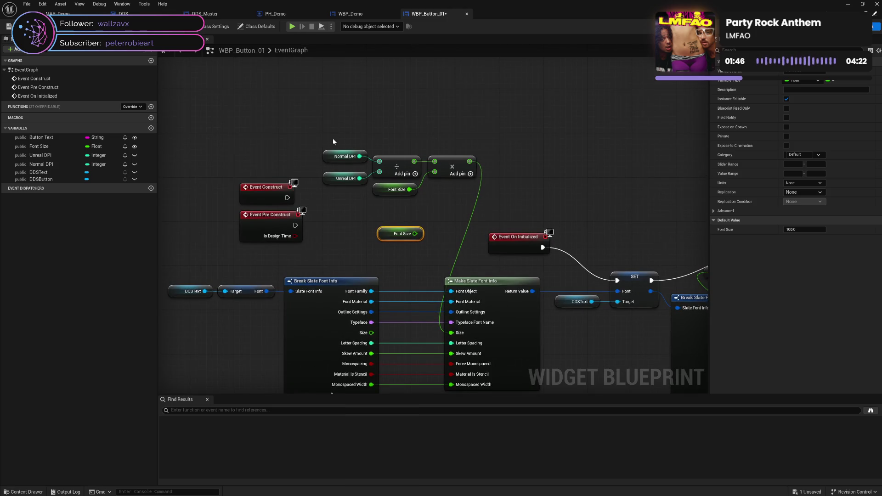
{"action": "mouse_move", "coordinate": [325, 136]}
{"action": "left_mouse_down"}
{"action": "mouse_move", "coordinate": [467, 199]}
{"action": "mouse_move", "coordinate": [488, 198]}
{"action": "mouse_move", "coordinate": [478, 200]}
{"action": "left_mouse_up"}
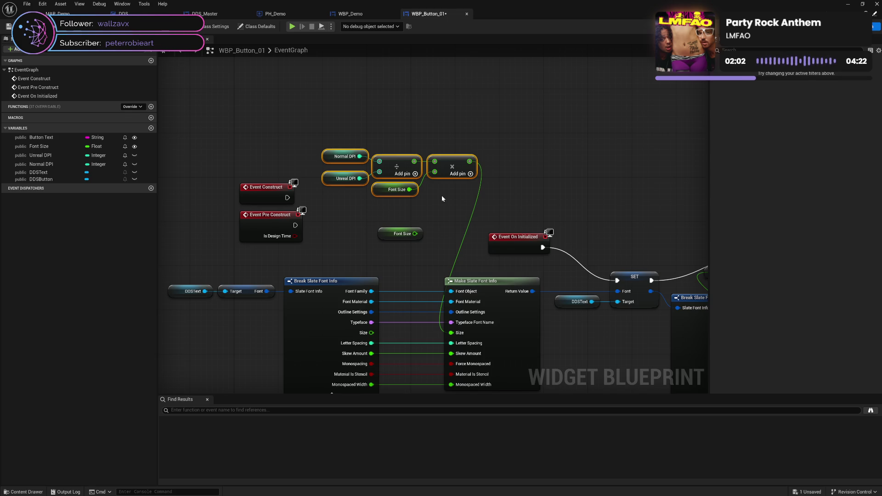
{"action": "left_click", "coordinate": [442, 197]}
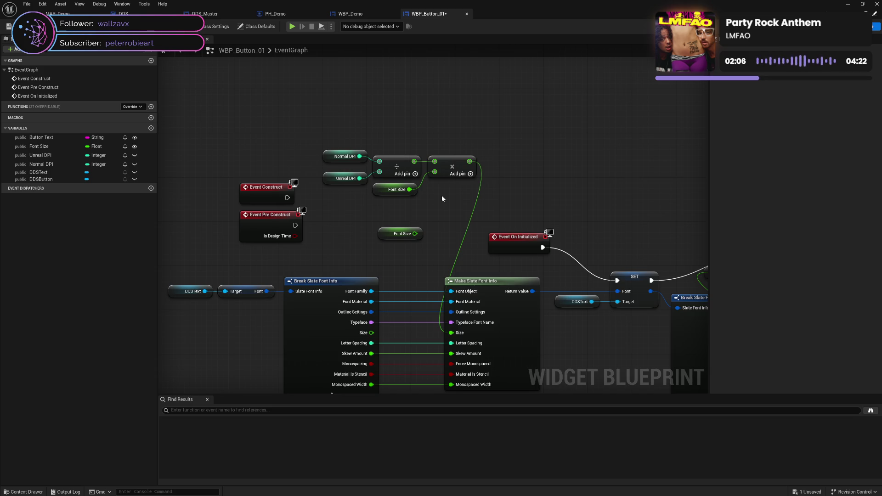
{"action": "left_click", "coordinate": [23, 492]}
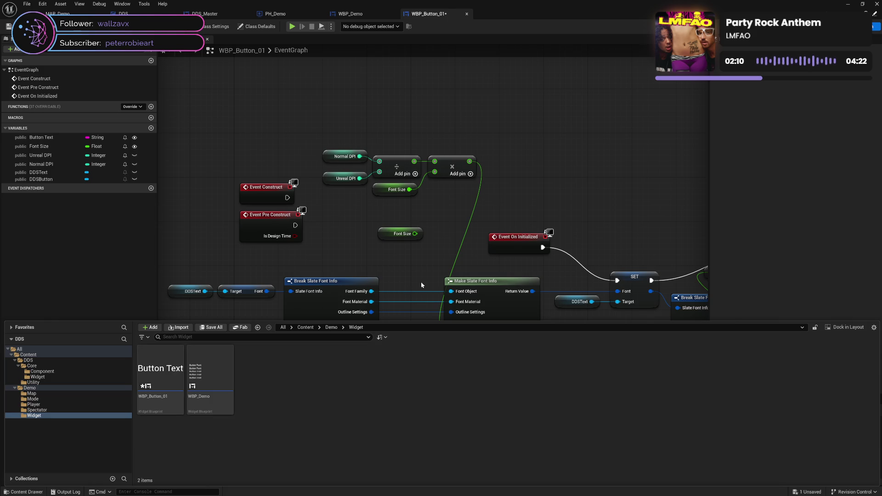
{"action": "left_click", "coordinate": [421, 282]}
{"action": "left_click_drag", "start_coordinate": [340, 139], "coordinate": [467, 196]}
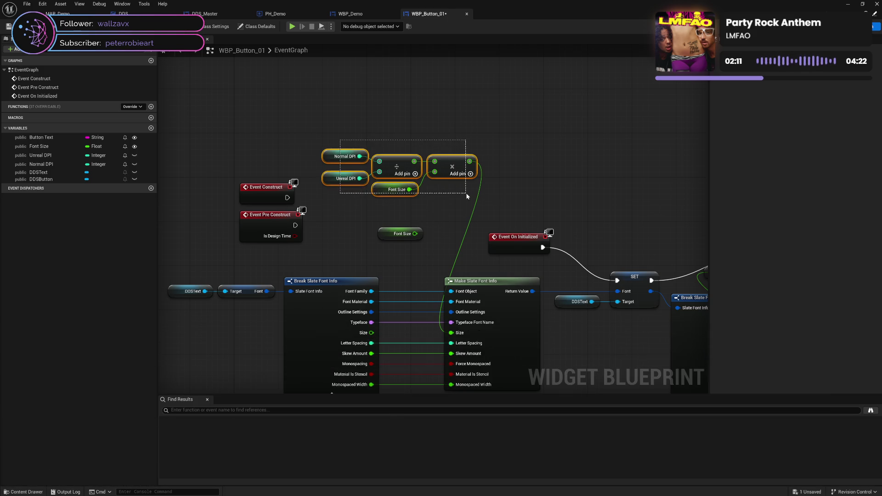
{"action": "left_click", "coordinate": [332, 156]}
{"action": "left_click", "coordinate": [331, 181]}
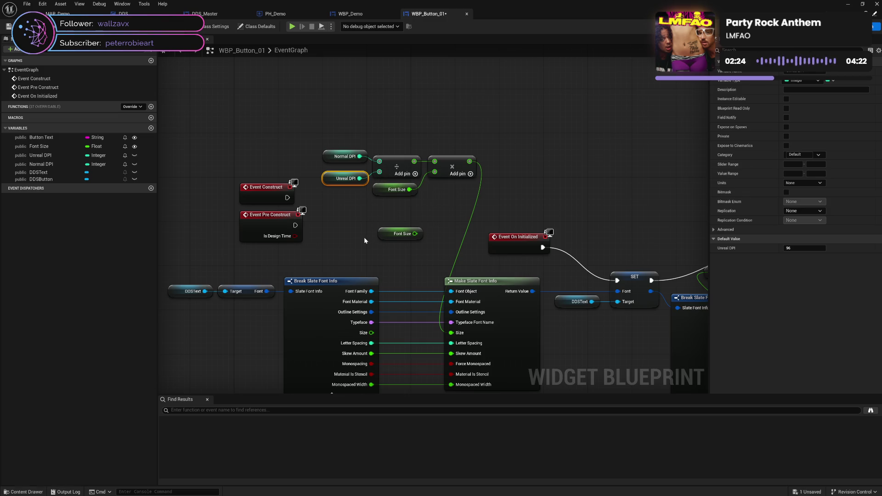
{"action": "left_click", "coordinate": [403, 215]}
{"action": "mouse_move", "coordinate": [342, 141]}
{"action": "left_mouse_down"}
{"action": "mouse_move", "coordinate": [385, 174]}
{"action": "mouse_move", "coordinate": [463, 207]}
{"action": "mouse_move", "coordinate": [444, 184]}
{"action": "left_mouse_up"}
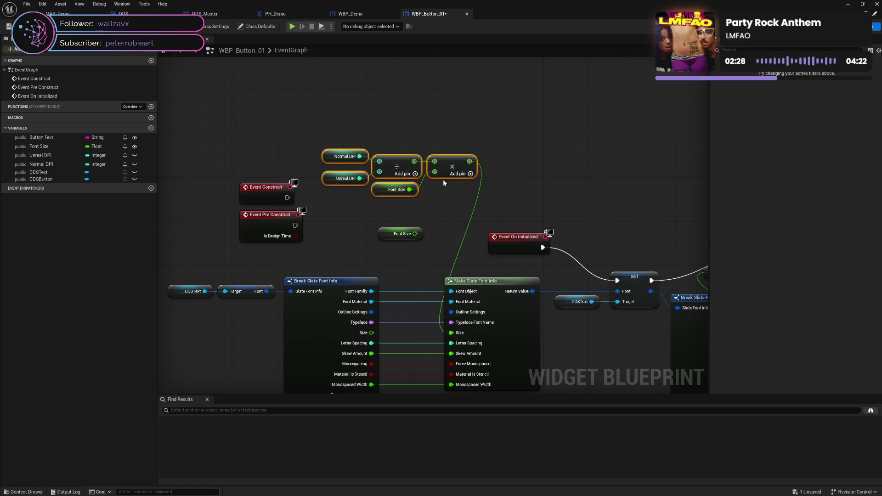
{"action": "left_click", "coordinate": [328, 212]}
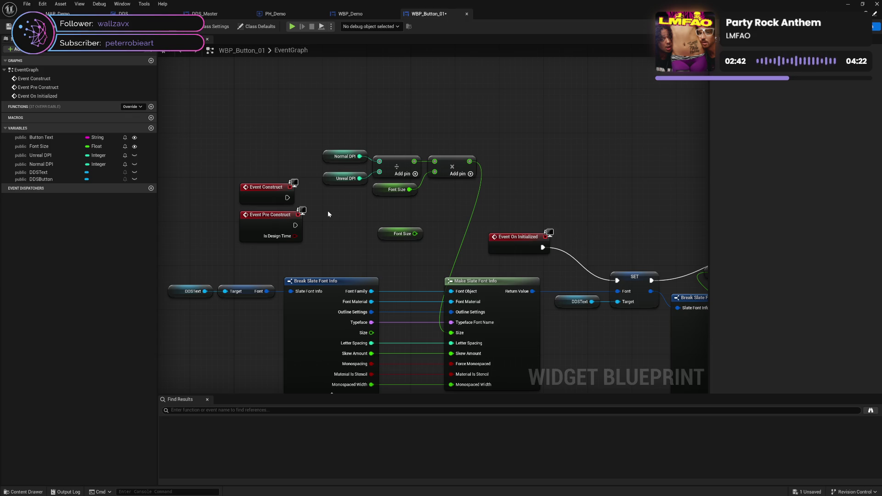
{"action": "left_click_drag", "start_coordinate": [328, 212], "coordinate": [335, 136]}
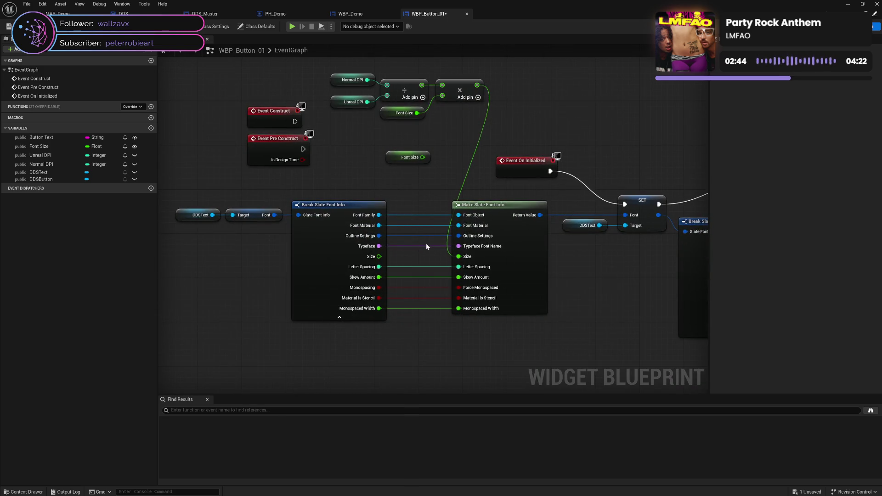
{"action": "mouse_move", "coordinate": [426, 246]}
{"action": "left_mouse_down"}
{"action": "mouse_move", "coordinate": [420, 216]}
{"action": "mouse_move", "coordinate": [303, 232]}
{"action": "mouse_move", "coordinate": [367, 221]}
{"action": "mouse_move", "coordinate": [332, 226]}
{"action": "left_mouse_up"}
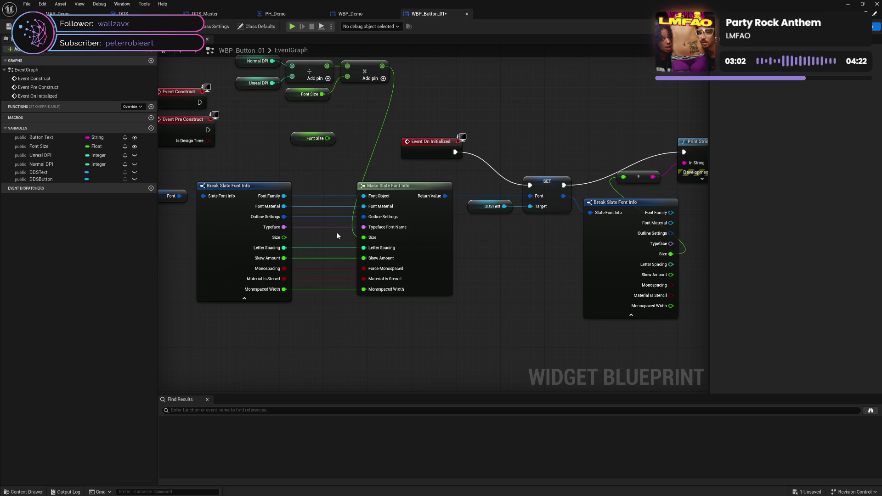
{"action": "left_click_drag", "start_coordinate": [469, 184], "coordinate": [489, 244]}
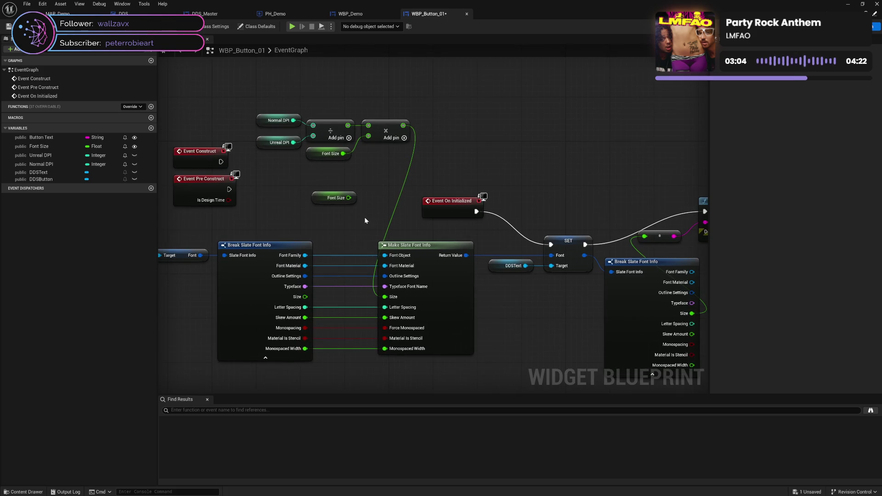
{"action": "mouse_move", "coordinate": [364, 217]}
{"action": "left_mouse_down"}
{"action": "mouse_move", "coordinate": [456, 246]}
{"action": "mouse_move", "coordinate": [418, 191]}
{"action": "mouse_move", "coordinate": [344, 192]}
{"action": "mouse_move", "coordinate": [340, 200]}
{"action": "left_mouse_up"}
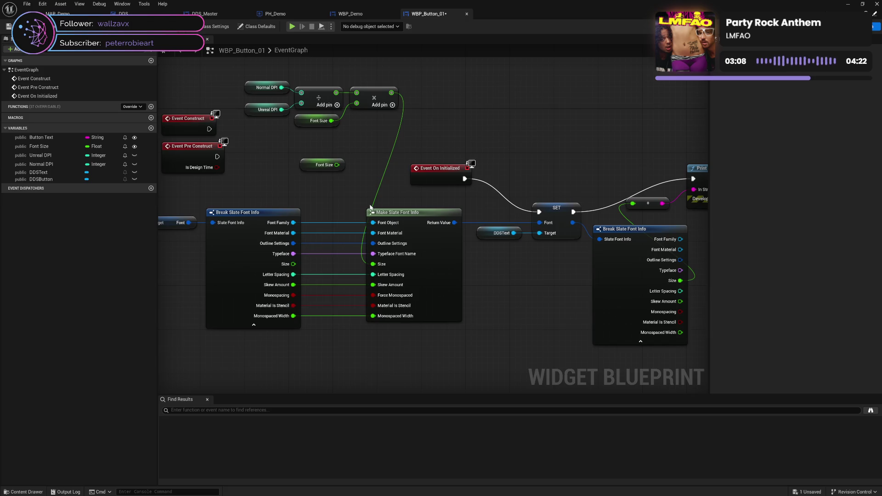
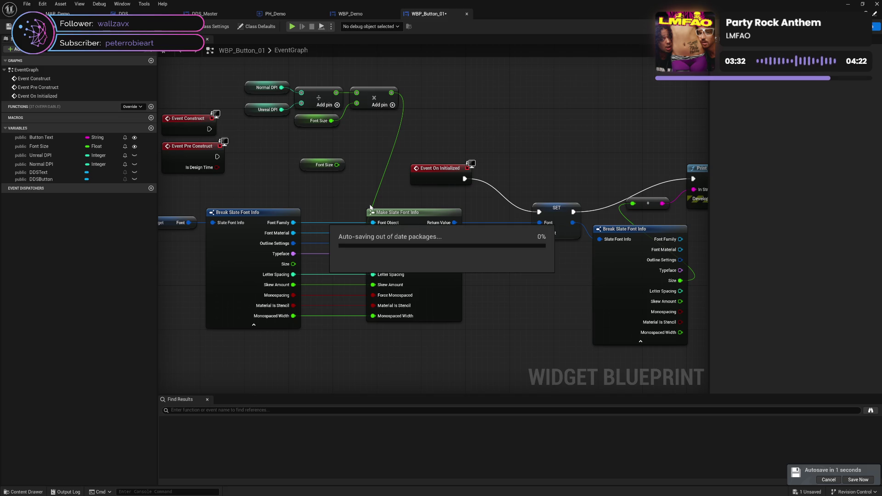
Select the Normal DPI, Unreal DPI, divide, multiply and Font Size nodes and bring up their context menu.
{"action": "left_click_drag", "start_coordinate": [329, 187], "coordinate": [359, 249]}
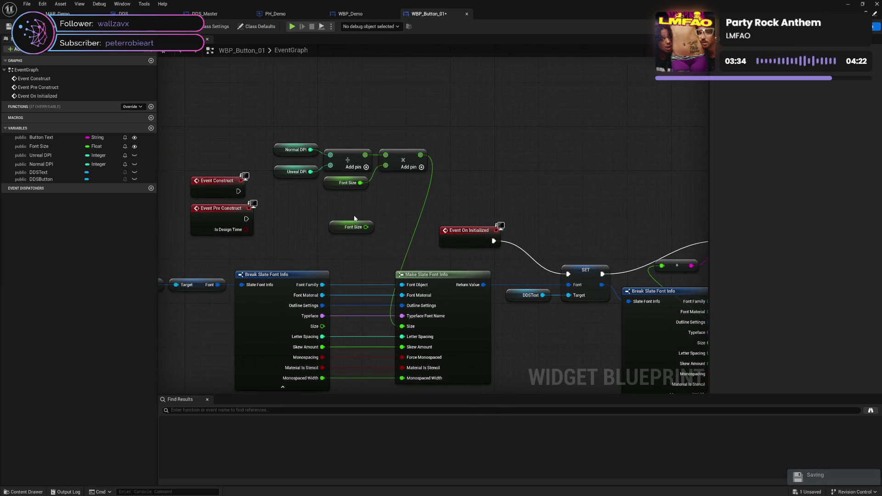
{"action": "left_click_drag", "start_coordinate": [293, 131], "coordinate": [404, 194]}
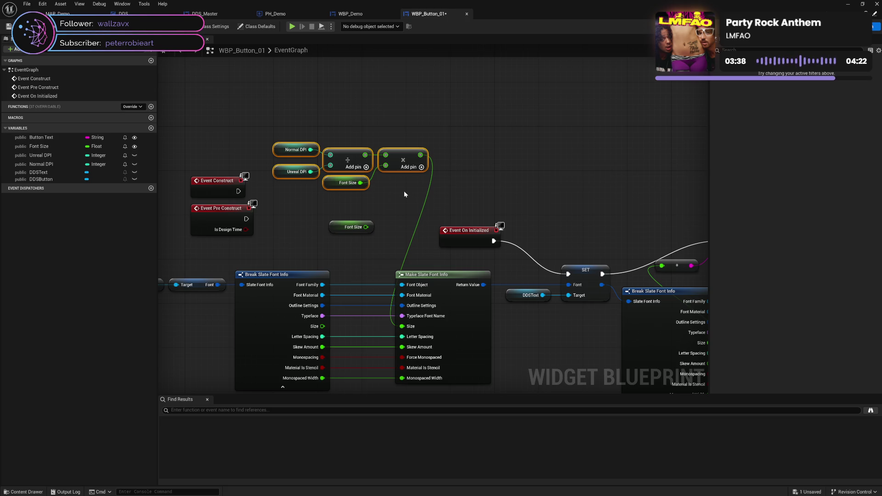
{"action": "right_click", "coordinate": [396, 166]}
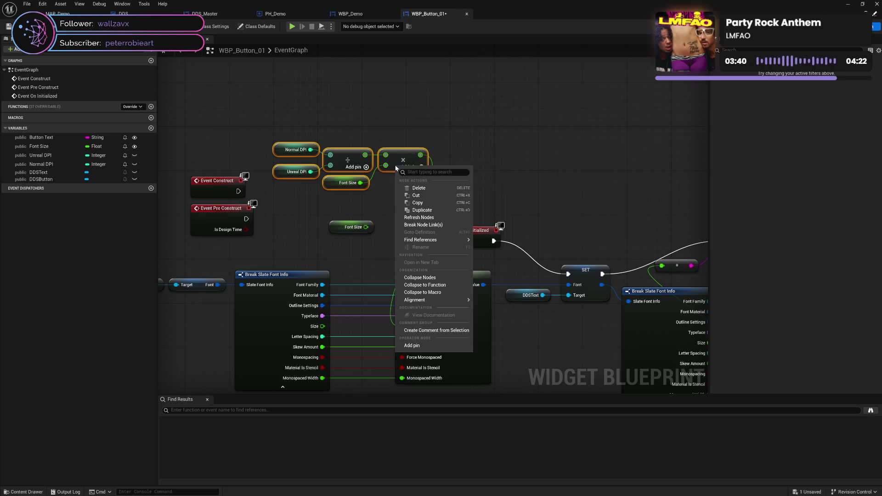
Collapse the selected nodes into a new function named 'DDS_Get UE Font Size'.
{"action": "left_click", "coordinate": [435, 287]}
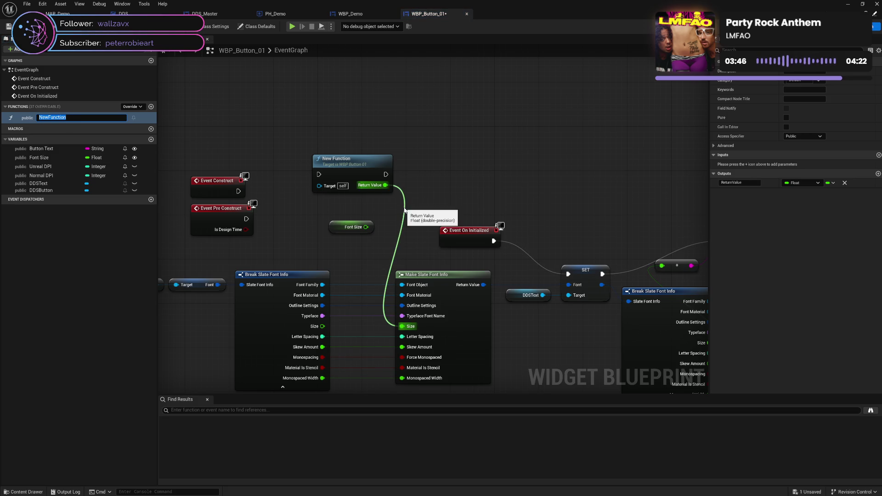
{"action": "type", "text": "D"}
{"action": "type", "text": "U"}
{"action": "type", "text": "ity"}
{"action": "key", "text": "BackSpace"}
{"action": "type", "text": "et "}
{"action": "type", "text": "UE Font Si"}
{"action": "type", "text": "ze"}
{"action": "key", "text": "Return"}
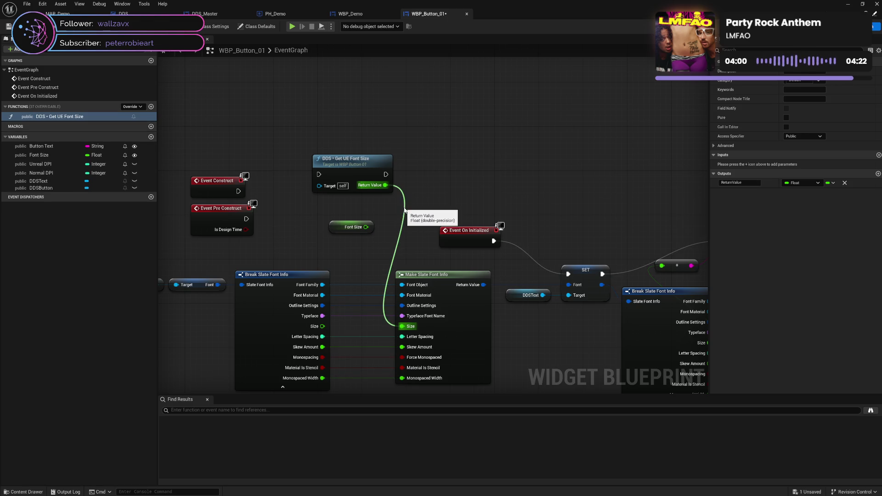
Make the function Pure with Protected access and save the blueprint.
{"action": "left_click", "coordinate": [785, 117]}
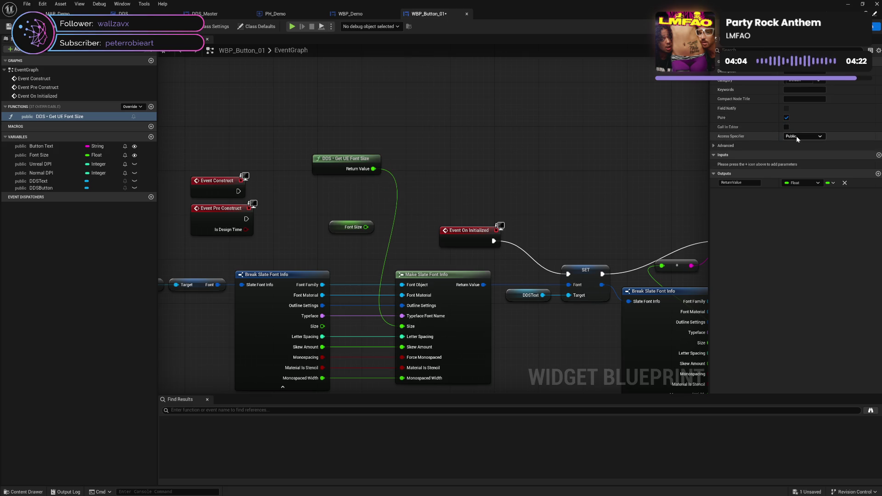
{"action": "left_click", "coordinate": [795, 136]}
{"action": "left_click", "coordinate": [793, 147]}
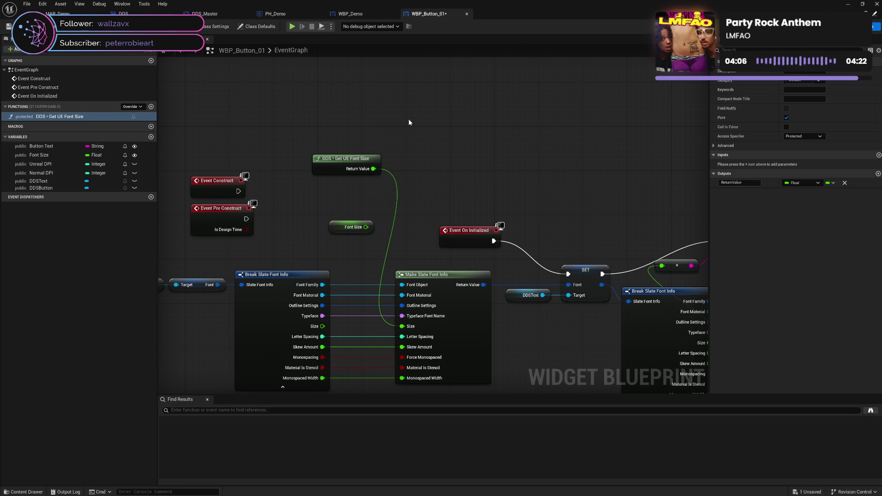
{"action": "key", "text": "ctrl+s"}
Place the Font Size getter beside the function node and open the function's graph.
{"action": "mouse_move", "coordinate": [333, 170]}
{"action": "left_mouse_down"}
{"action": "mouse_move", "coordinate": [326, 197]}
{"action": "mouse_move", "coordinate": [343, 178]}
{"action": "mouse_move", "coordinate": [354, 200]}
{"action": "mouse_move", "coordinate": [346, 205]}
{"action": "mouse_move", "coordinate": [353, 191]}
{"action": "left_mouse_up"}
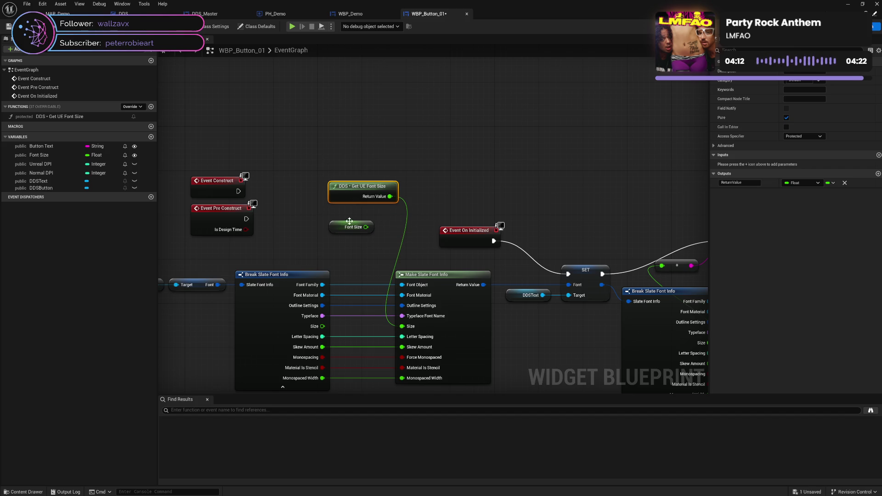
{"action": "left_click_drag", "start_coordinate": [342, 227], "coordinate": [439, 192]}
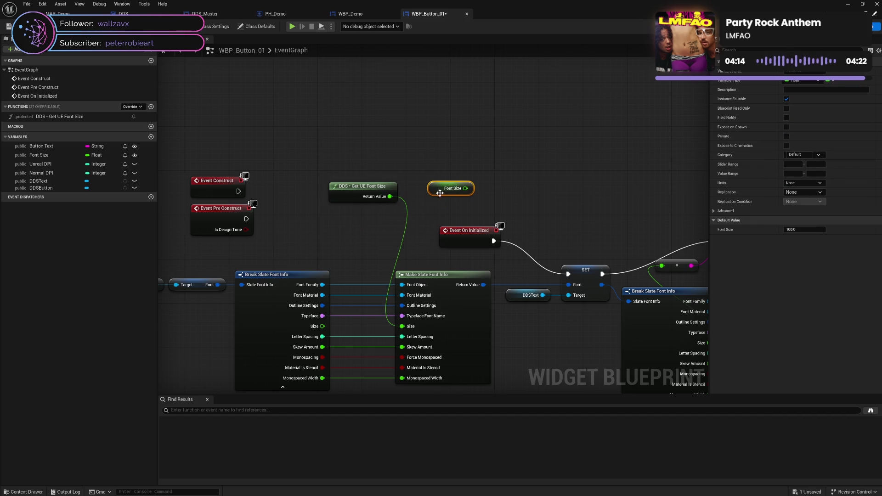
{"action": "double_click", "coordinate": [344, 200]}
{"action": "left_click_drag", "start_coordinate": [307, 224], "coordinate": [262, 223]}
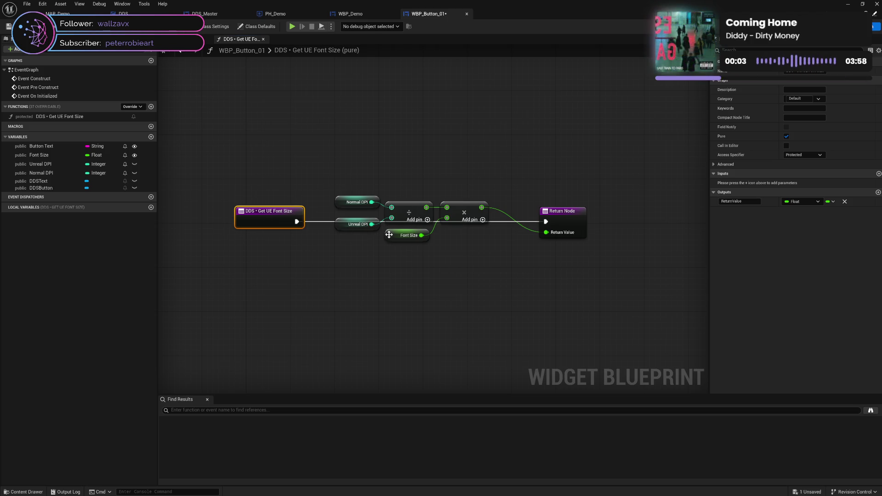
Add a 'Font Size' function input wired to the multiply node and rename the output 'UE Font Size'.
{"action": "left_click_drag", "start_coordinate": [393, 237], "coordinate": [376, 269]}
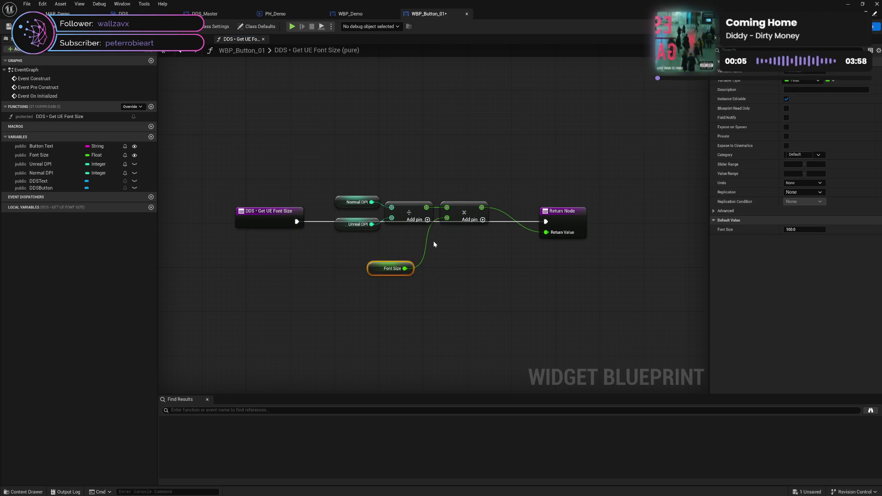
{"action": "left_click_drag", "start_coordinate": [446, 218], "coordinate": [283, 226]}
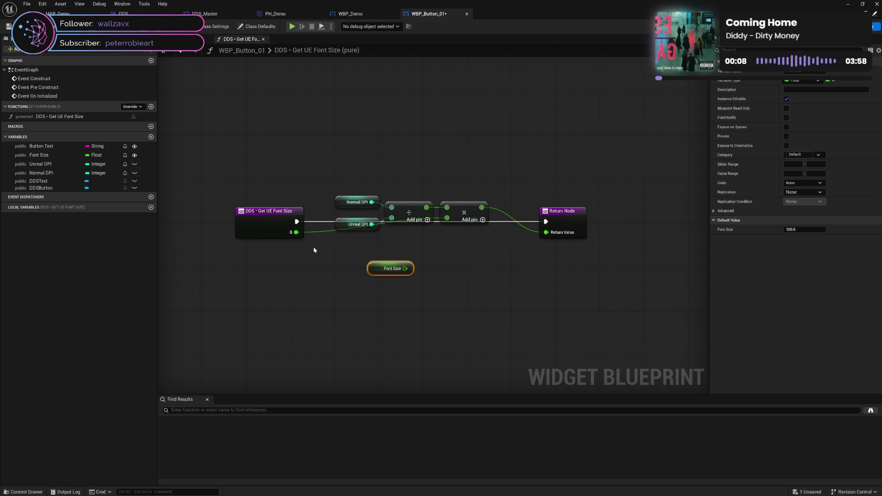
{"action": "left_click", "coordinate": [265, 224]}
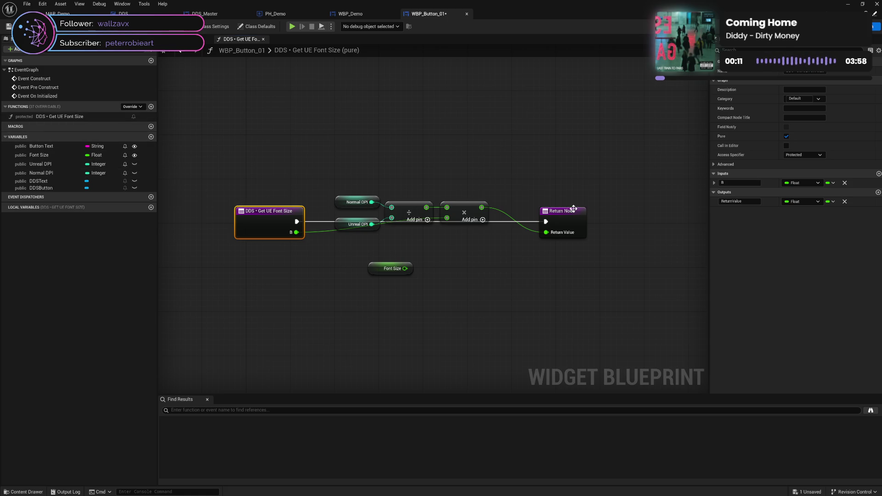
{"action": "left_click", "coordinate": [734, 183]}
{"action": "type", "text": "F"}
{"action": "key", "text": "BackSpace"}
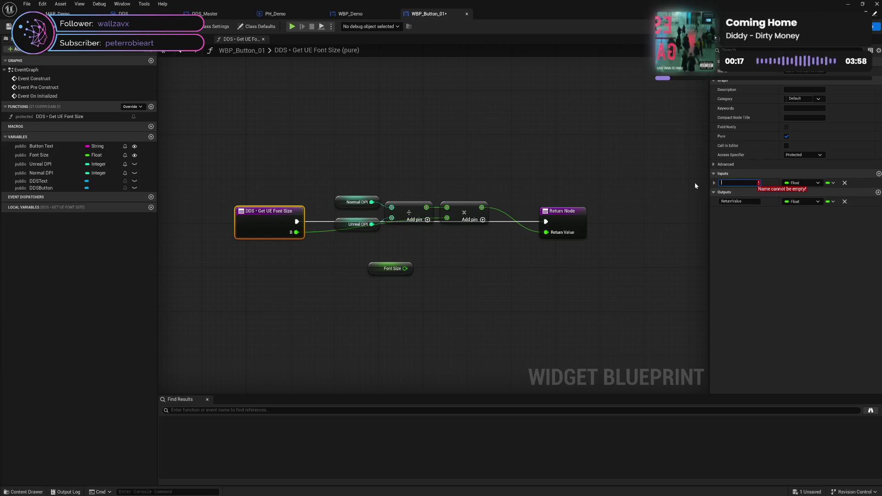
{"action": "type", "text": "Font Size"}
{"action": "key", "text": "Return"}
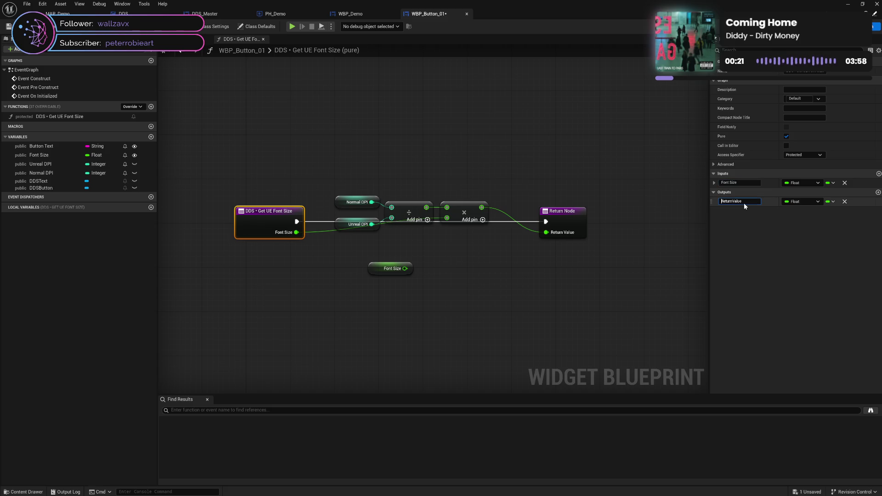
{"action": "left_click", "coordinate": [742, 201]}
{"action": "type", "text": "UE Font Size"}
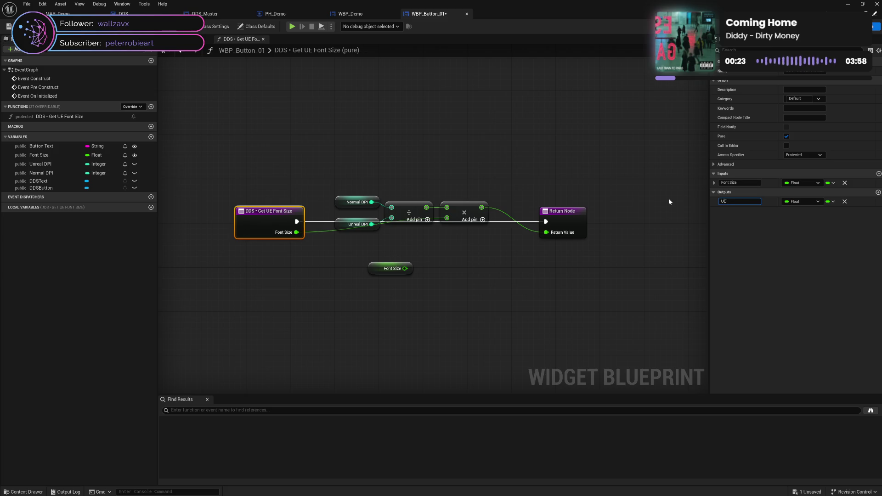
{"action": "key", "text": "Return"}
Move the math nodes aside and delete the Font Size, Normal DPI and Unreal DPI getters.
{"action": "left_click_drag", "start_coordinate": [379, 182], "coordinate": [440, 240]}
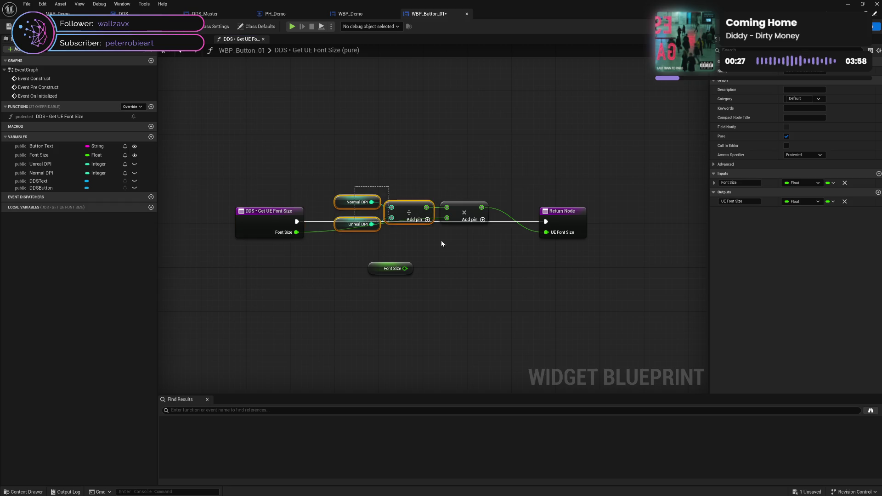
{"action": "left_click_drag", "start_coordinate": [454, 210], "coordinate": [501, 236]}
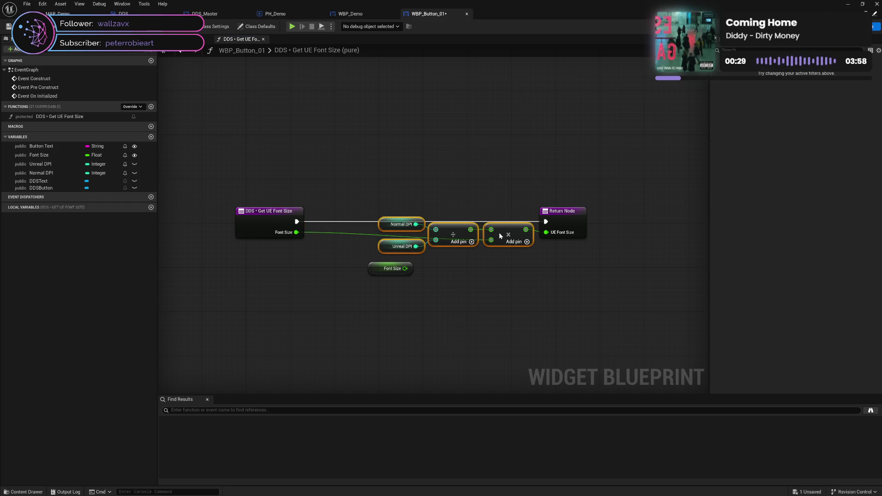
{"action": "left_click", "coordinate": [441, 287]}
{"action": "left_click_drag", "start_coordinate": [381, 269], "coordinate": [357, 286]}
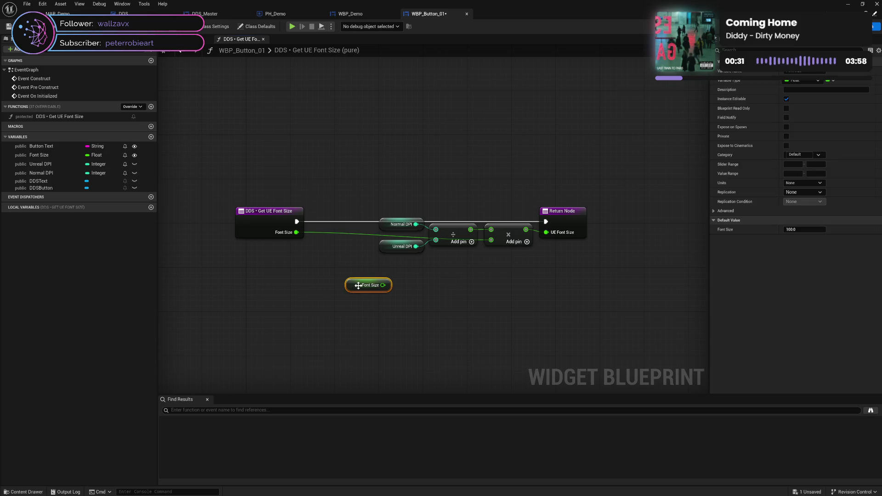
{"action": "key", "text": "Delete"}
{"action": "left_click_drag", "start_coordinate": [384, 206], "coordinate": [401, 302]}
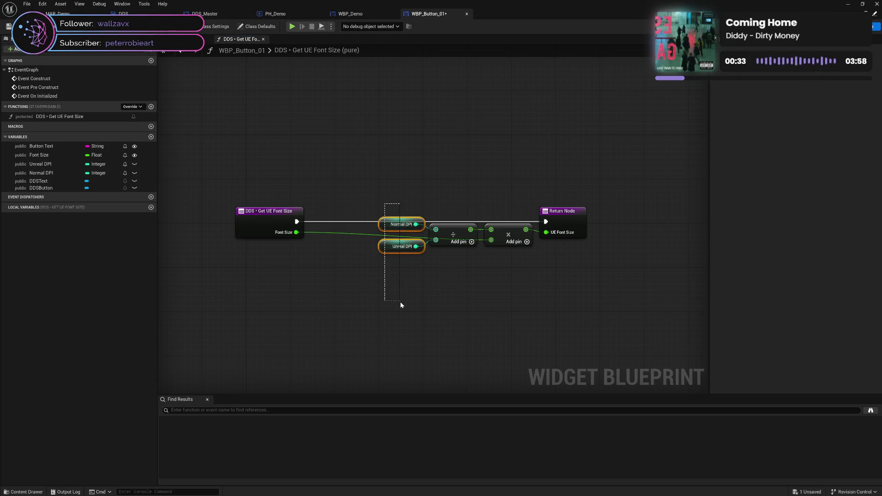
{"action": "key", "text": "Delete"}
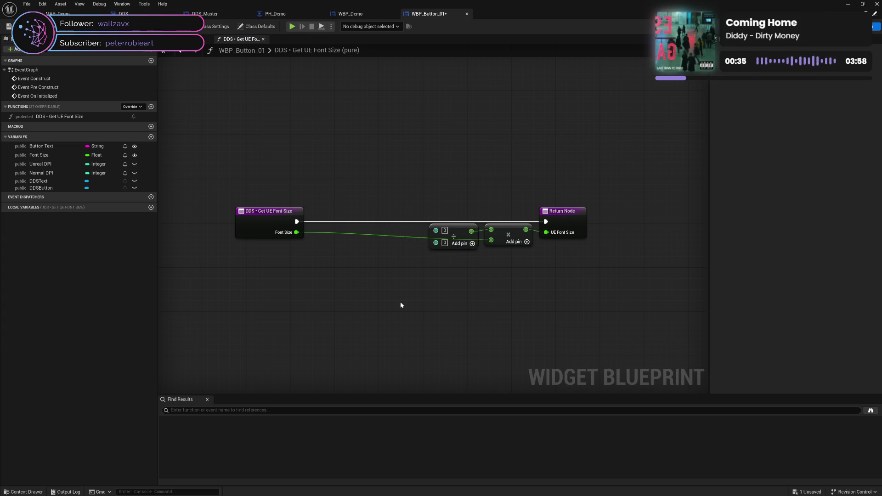
Replace the blueprint DPI variables with local variables 'Normal DPI' and 'Unreal DPI'.
{"action": "left_click", "coordinate": [50, 166]}
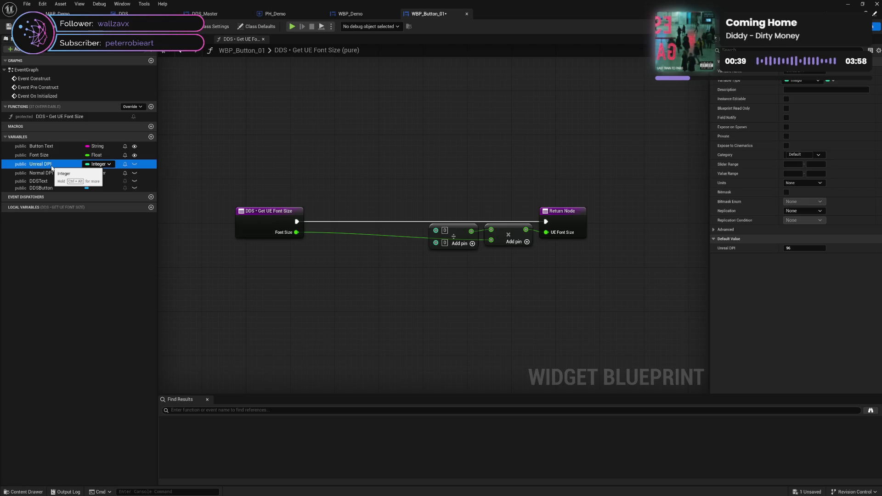
{"action": "key", "text": "Delete"}
{"action": "left_click", "coordinate": [60, 165]}
{"action": "key", "text": "Delete"}
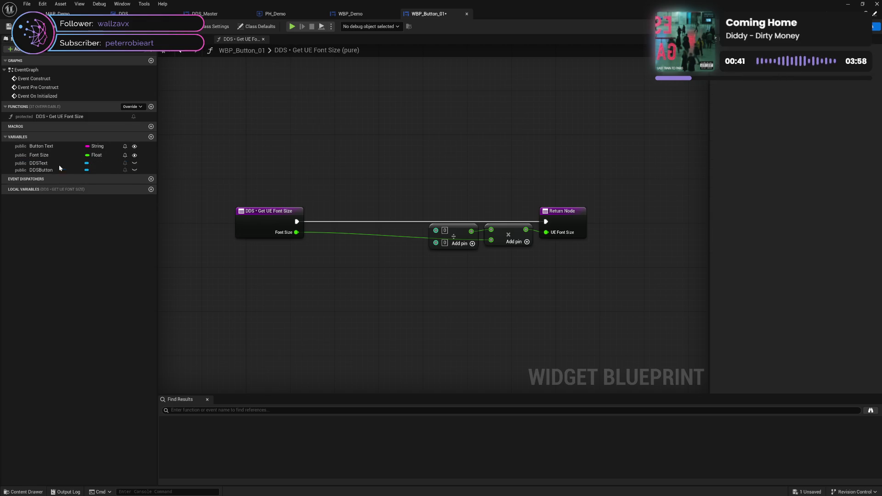
{"action": "left_click", "coordinate": [151, 190]}
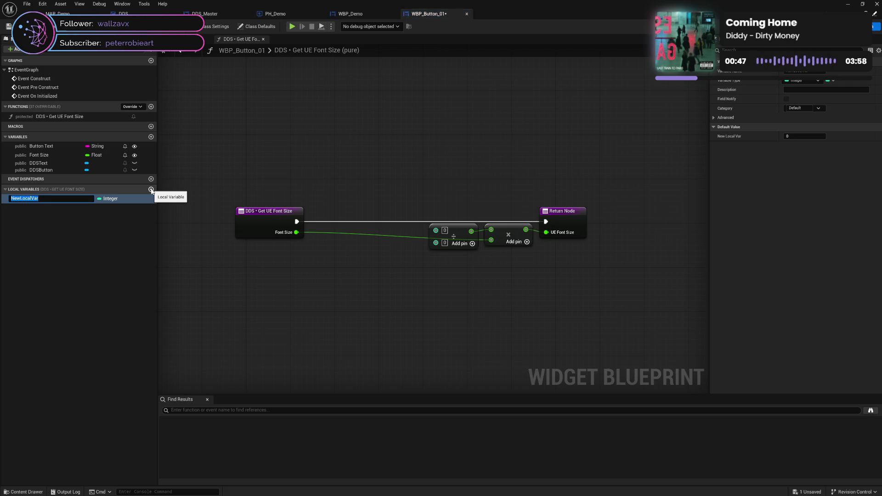
{"action": "type", "text": "Normal"}
{"action": "type", "text": " DPI"}
{"action": "key", "text": "Return"}
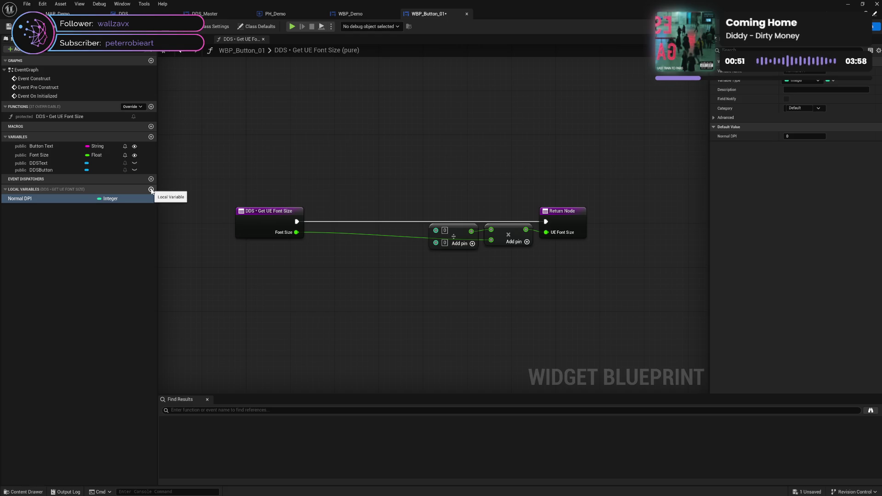
{"action": "left_click", "coordinate": [151, 189]}
{"action": "type", "text": "UE"}
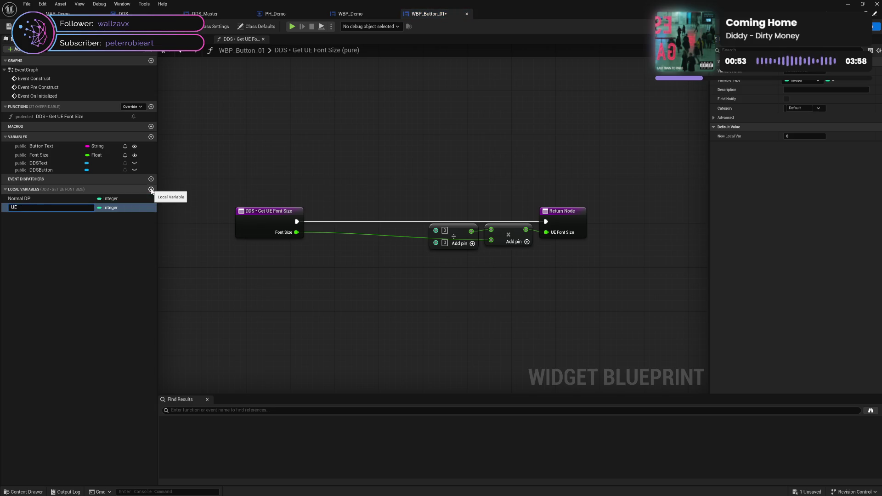
{"action": "type", "text": " DPI"}
{"action": "key", "text": "BackSpace"}
{"action": "key", "text": "BackSpace"}
{"action": "key", "text": "BackSpace"}
{"action": "type", "text": "nreal DPI"}
{"action": "key", "text": "Return"}
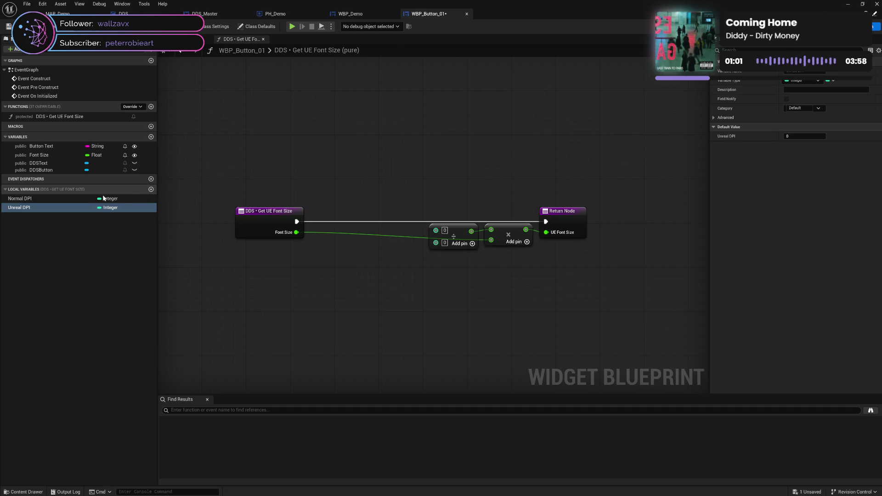
Set the local defaults: Normal DPI 72 and Unreal DPI 96.
{"action": "left_click", "coordinate": [88, 199]}
{"action": "left_click", "coordinate": [796, 137]}
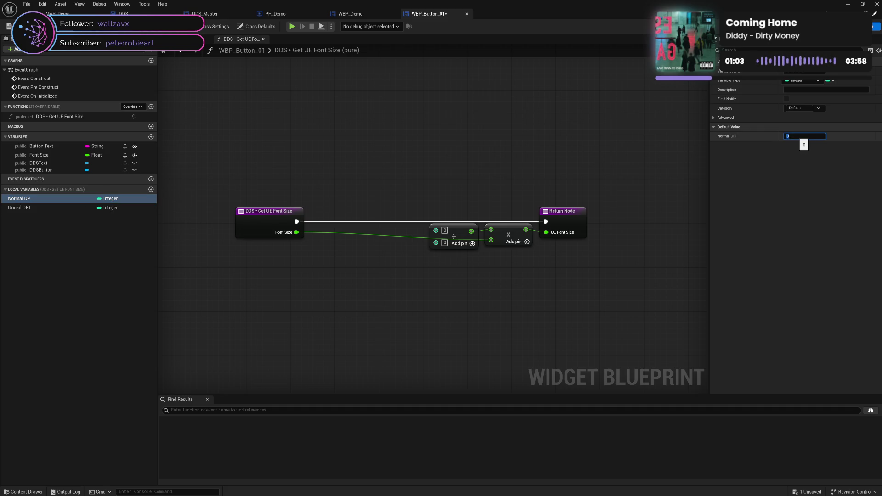
{"action": "type", "text": "72"}
{"action": "key", "text": "Return"}
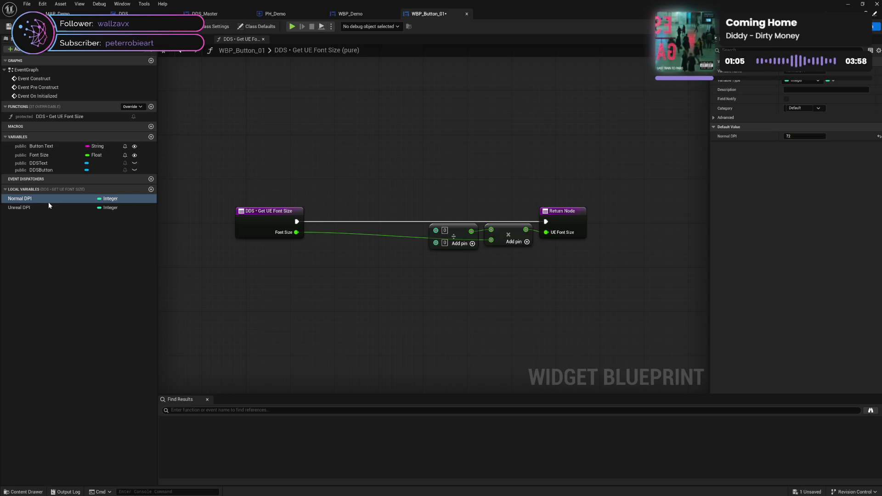
{"action": "left_click", "coordinate": [119, 208]}
{"action": "left_click", "coordinate": [805, 136]}
{"action": "type", "text": "96"}
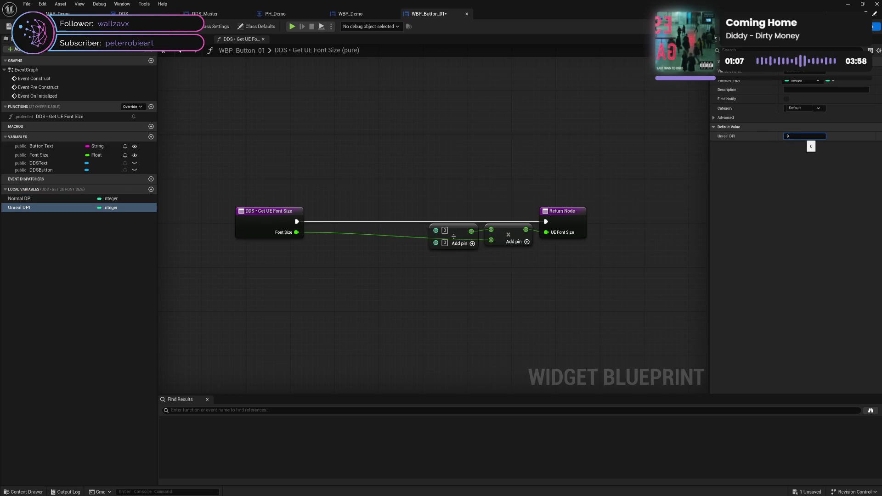
{"action": "key", "text": "Return"}
Wire Normal DPI and Unreal DPI into the divide node and straighten the node chain with Q.
{"action": "left_click_drag", "start_coordinate": [43, 204], "coordinate": [435, 229]}
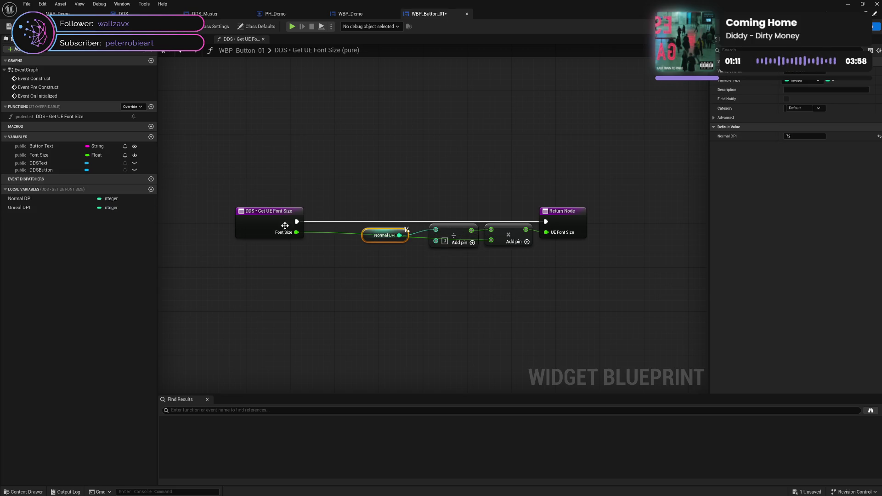
{"action": "mouse_move", "coordinate": [49, 208]}
{"action": "left_mouse_down"}
{"action": "mouse_move", "coordinate": [407, 248]}
{"action": "mouse_move", "coordinate": [436, 243]}
{"action": "left_mouse_up"}
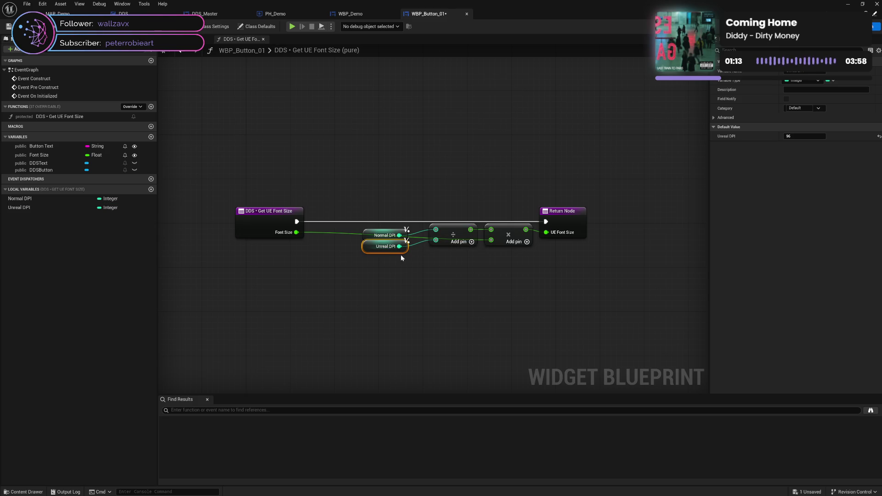
{"action": "mouse_move", "coordinate": [381, 215]}
{"action": "left_mouse_down"}
{"action": "mouse_move", "coordinate": [370, 250]}
{"action": "mouse_move", "coordinate": [385, 246]}
{"action": "left_mouse_up"}
{"action": "left_click_drag", "start_coordinate": [427, 219], "coordinate": [561, 260]}
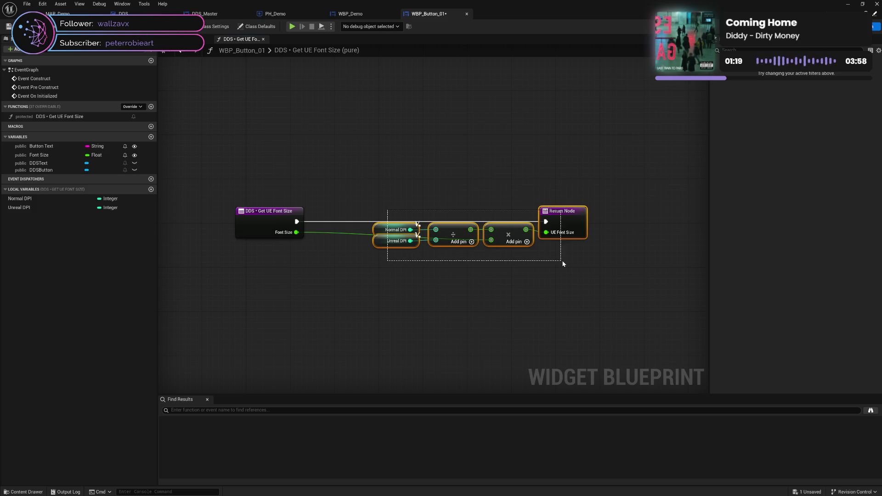
{"action": "key", "text": "q"}
{"action": "key", "text": "q"}
{"action": "left_click_drag", "start_coordinate": [566, 226], "coordinate": [513, 222]}
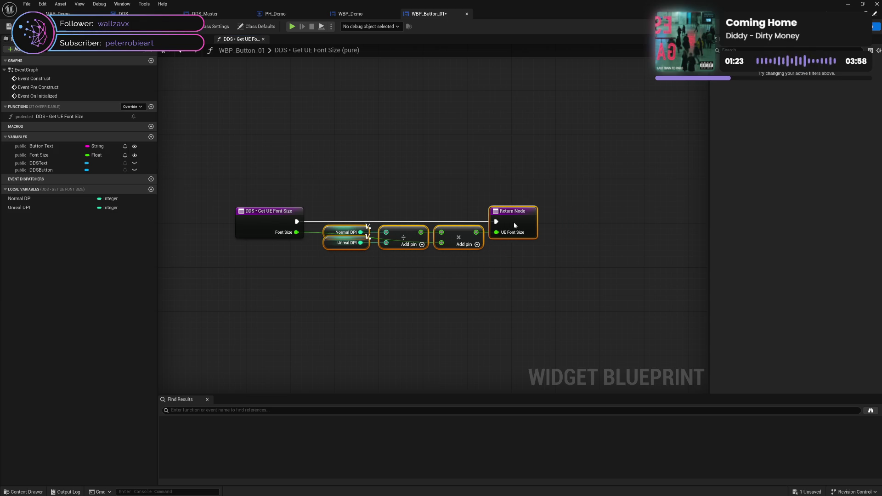
Add a Get Font Size node wired to the multiply node's second input.
{"action": "right_click", "coordinate": [334, 279]}
{"action": "type", "text": "get fon si"}
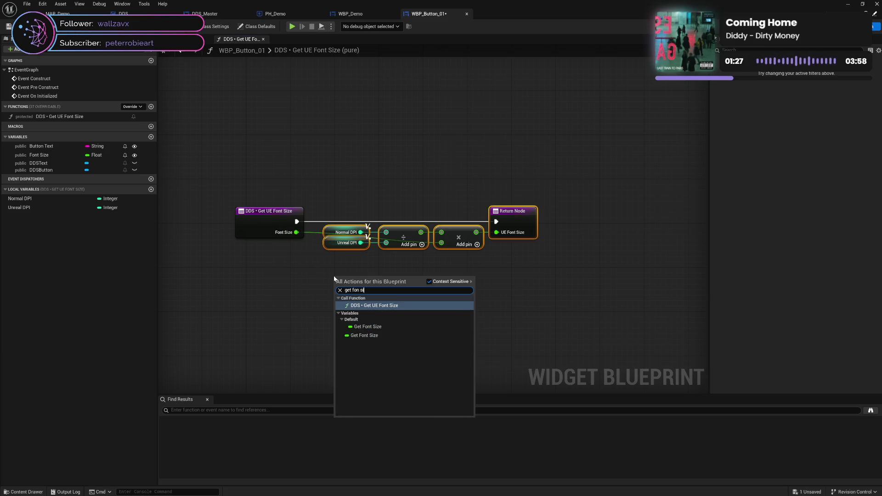
{"action": "left_click", "coordinate": [345, 336]}
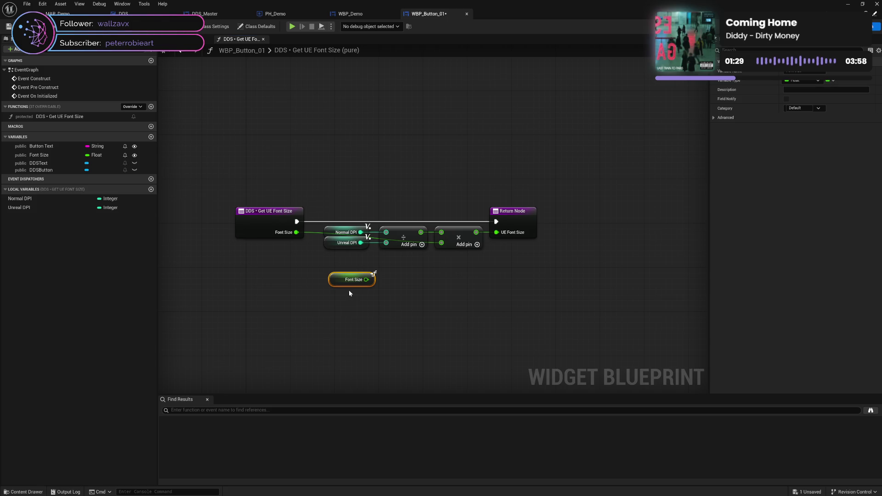
{"action": "left_click_drag", "start_coordinate": [366, 280], "coordinate": [441, 242]}
{"action": "left_click_drag", "start_coordinate": [349, 278], "coordinate": [399, 263]}
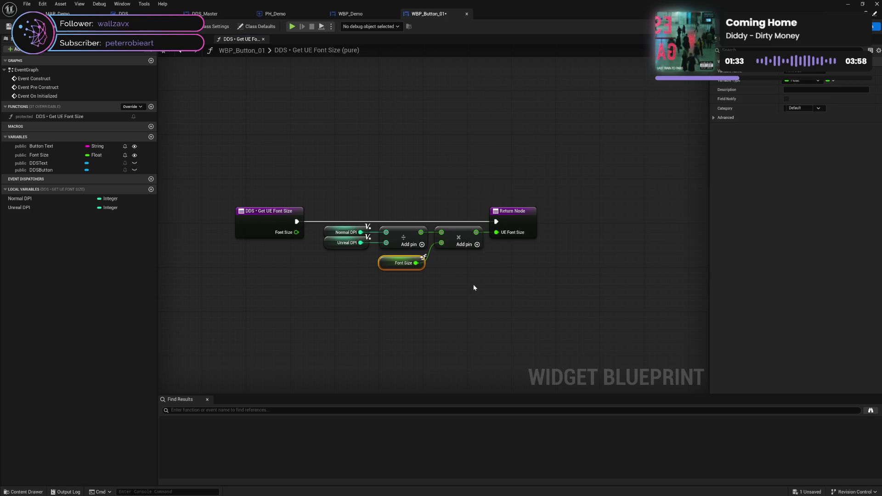
{"action": "left_click", "coordinate": [489, 274]}
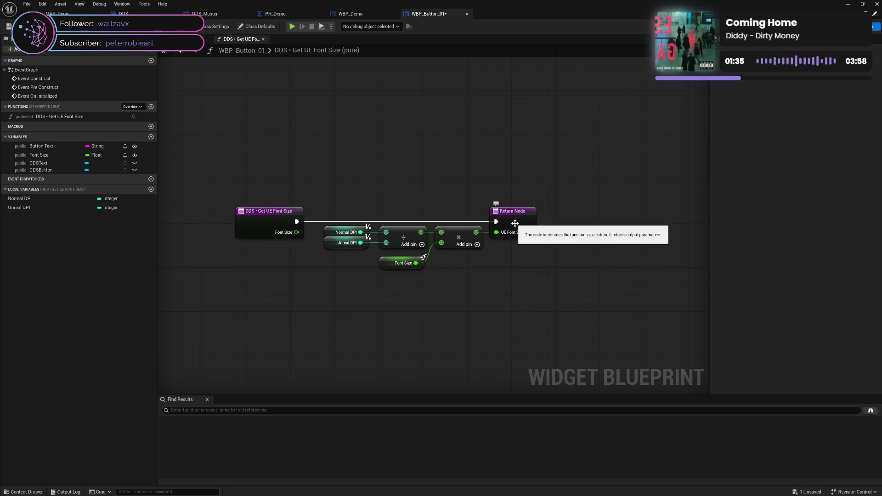
Tidy the function's nodes into line and save the widget blueprint.
{"action": "left_click_drag", "start_coordinate": [277, 237], "coordinate": [283, 237]}
{"action": "mouse_move", "coordinate": [242, 184]}
{"action": "left_mouse_down"}
{"action": "mouse_move", "coordinate": [456, 250]}
{"action": "mouse_move", "coordinate": [276, 222]}
{"action": "mouse_move", "coordinate": [349, 222]}
{"action": "mouse_move", "coordinate": [524, 245]}
{"action": "left_mouse_up"}
{"action": "mouse_move", "coordinate": [275, 216]}
{"action": "left_mouse_down"}
{"action": "mouse_move", "coordinate": [299, 299]}
{"action": "mouse_move", "coordinate": [269, 246]}
{"action": "left_mouse_up"}
{"action": "left_click_drag", "start_coordinate": [272, 243], "coordinate": [272, 249]}
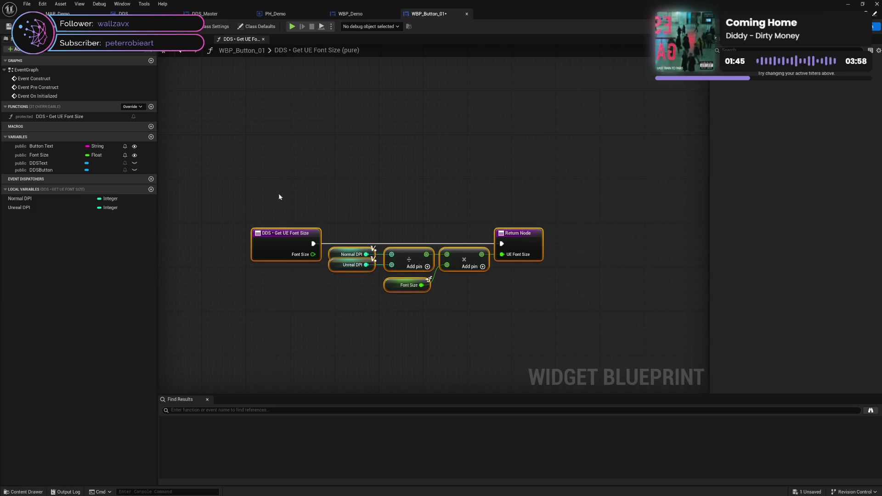
{"action": "left_click", "coordinate": [279, 194]}
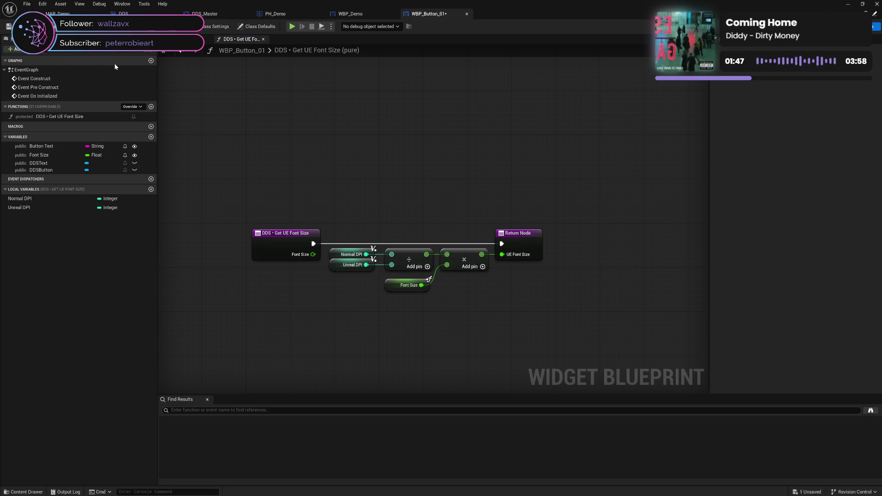
{"action": "key", "text": "ctrl+s"}
Connect Font Size into the EventGraph's DDS • Get UE Font Size call, save, and switch to the Designer.
{"action": "left_click", "coordinate": [198, 39]}
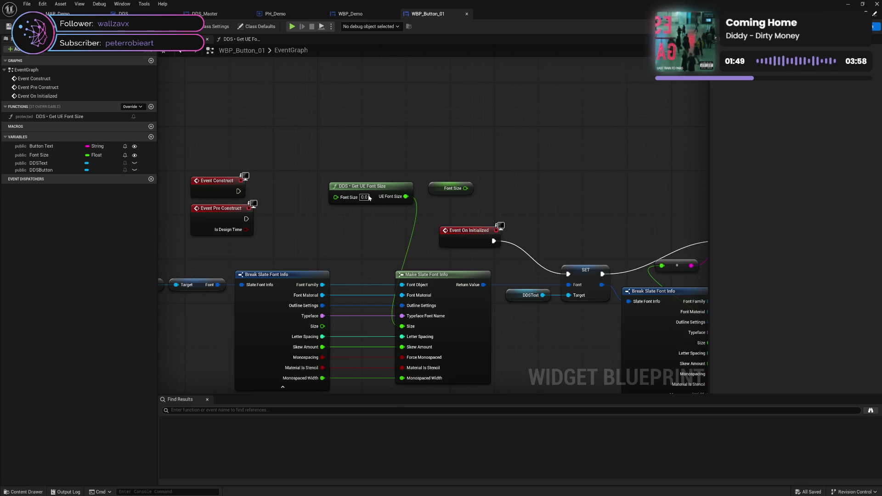
{"action": "mouse_move", "coordinate": [443, 189]}
{"action": "left_mouse_down"}
{"action": "mouse_move", "coordinate": [297, 184]}
{"action": "mouse_move", "coordinate": [287, 200]}
{"action": "mouse_move", "coordinate": [336, 196]}
{"action": "mouse_move", "coordinate": [283, 198]}
{"action": "mouse_move", "coordinate": [369, 208]}
{"action": "mouse_move", "coordinate": [375, 201]}
{"action": "mouse_move", "coordinate": [381, 246]}
{"action": "left_mouse_up"}
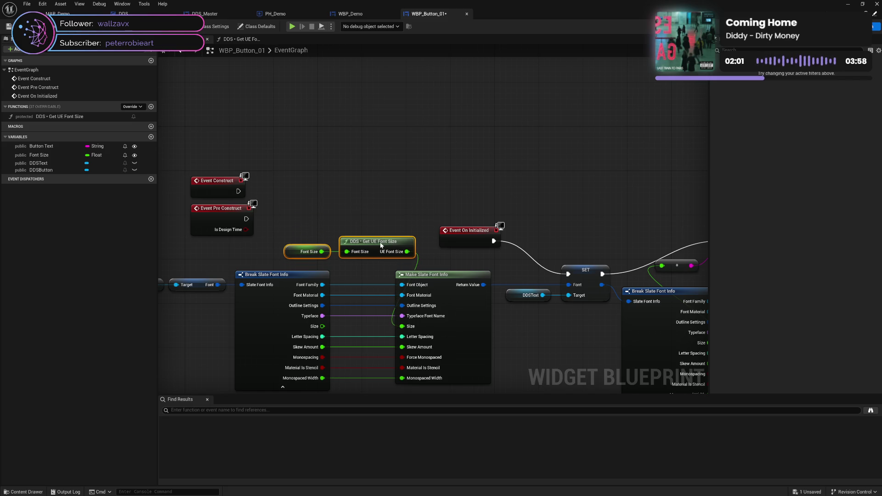
{"action": "key", "text": "ctrl+s"}
{"action": "left_click_drag", "start_coordinate": [349, 186], "coordinate": [365, 122]}
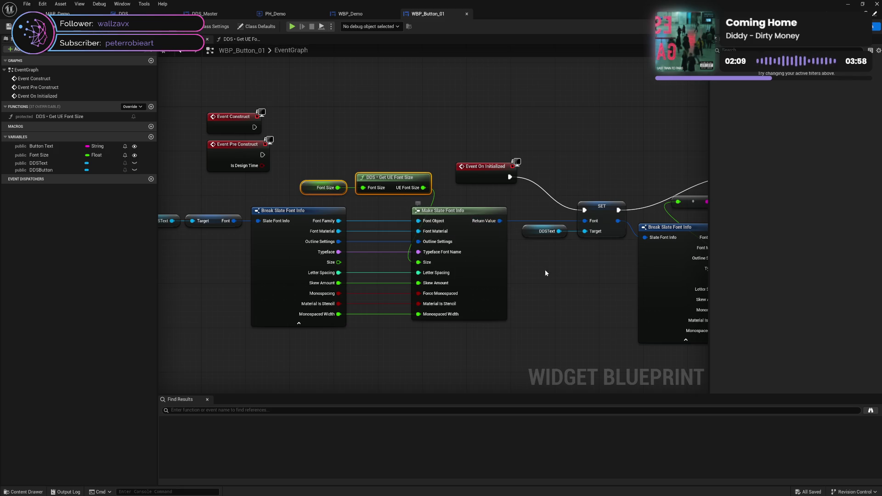
{"action": "left_click", "coordinate": [455, 200]}
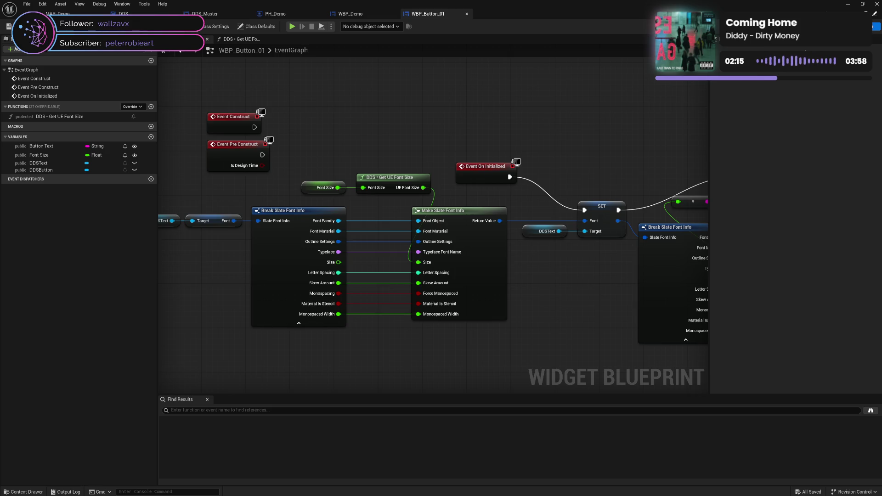
{"action": "key", "text": "ctrl+shift+d"}
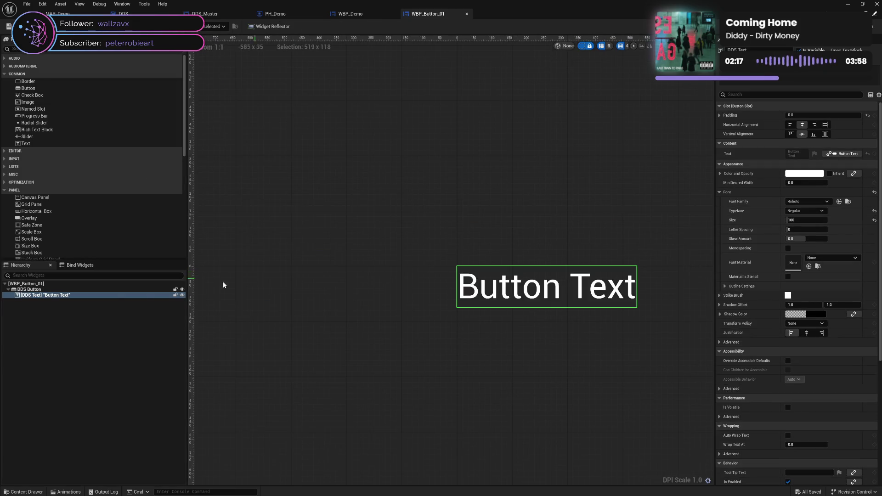
{"action": "left_click", "coordinate": [63, 294]}
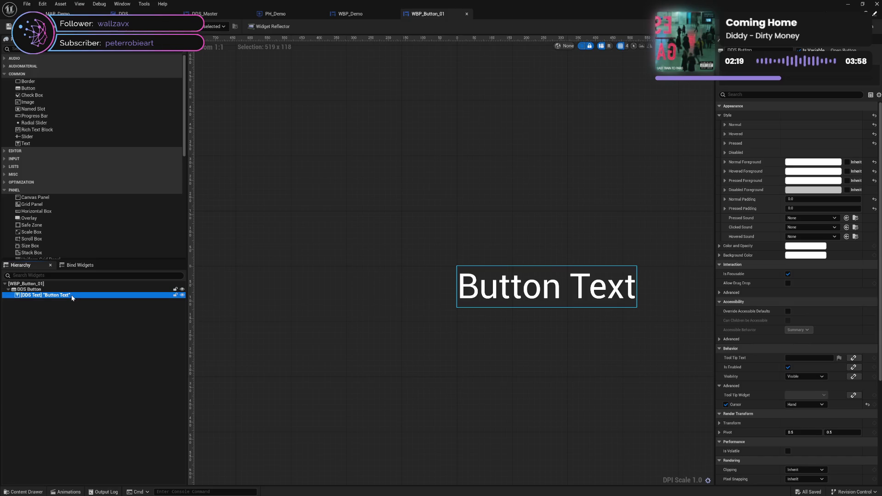
{"action": "left_click", "coordinate": [135, 31]}
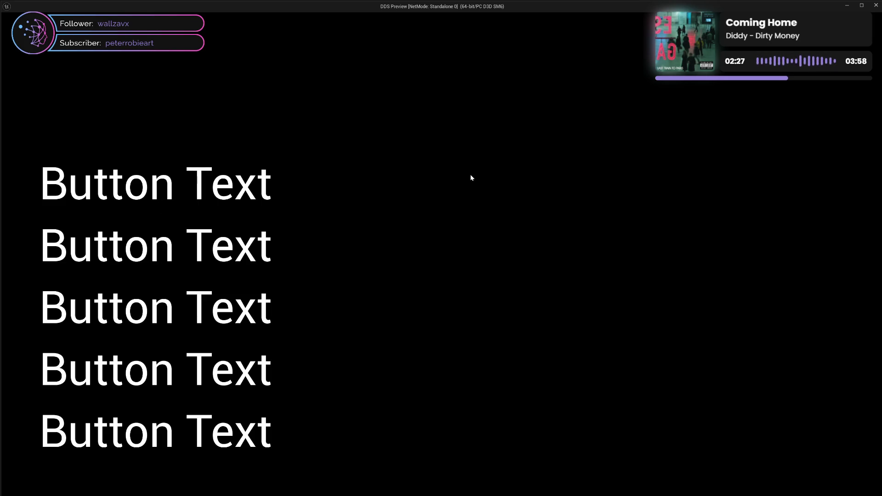
{"action": "left_click", "coordinate": [875, 5]}
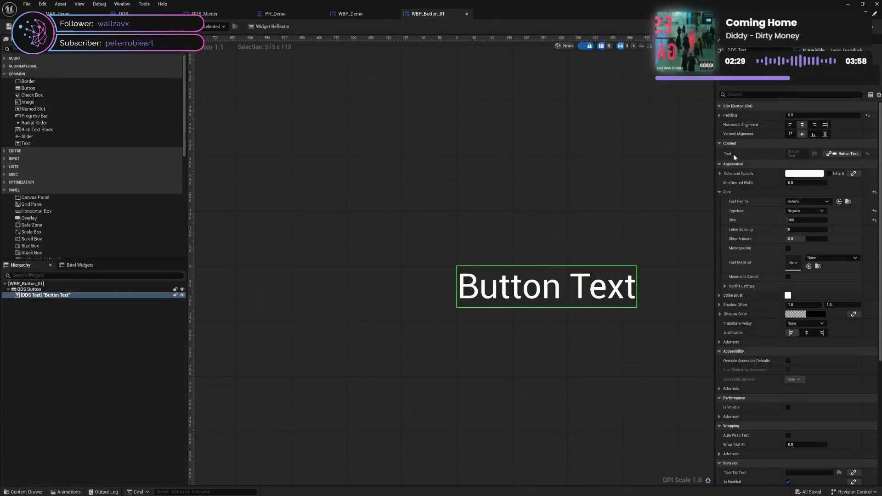
Set the button text font to the Light typeface at size 20 and save.
{"action": "left_click", "coordinate": [793, 211]}
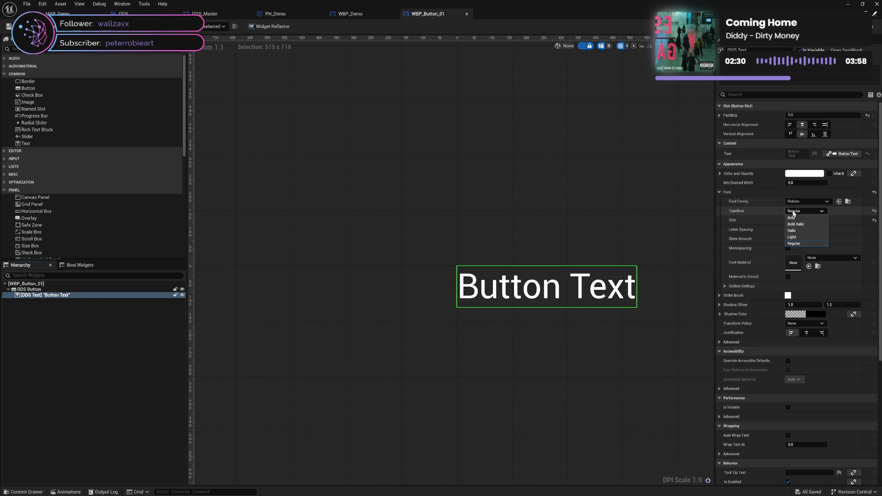
{"action": "left_click", "coordinate": [800, 237]}
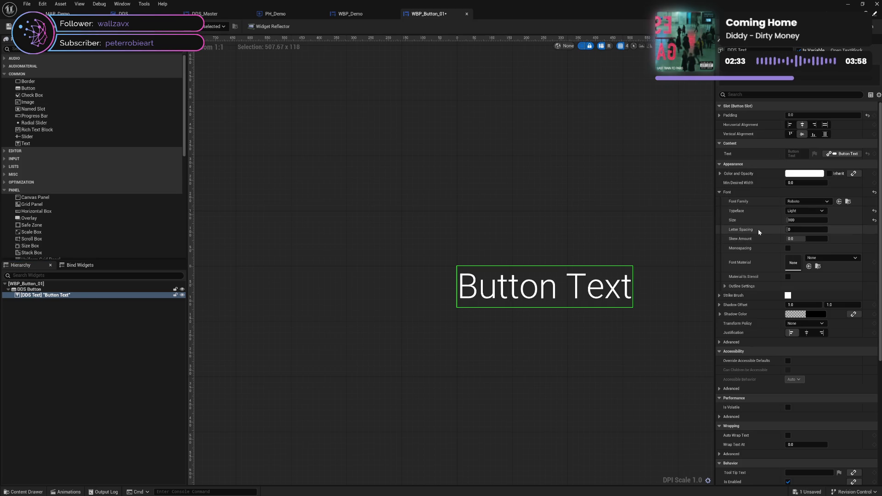
{"action": "left_click", "coordinate": [810, 219]}
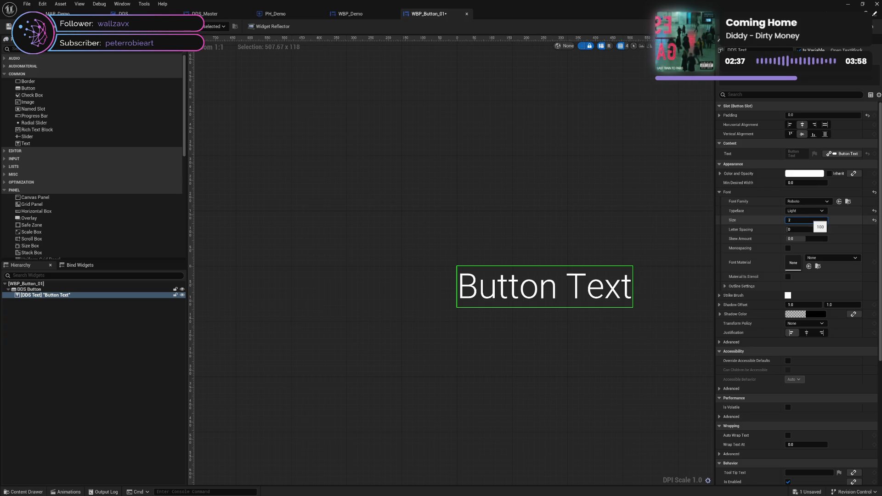
{"action": "type", "text": "0"}
{"action": "key", "text": "Return"}
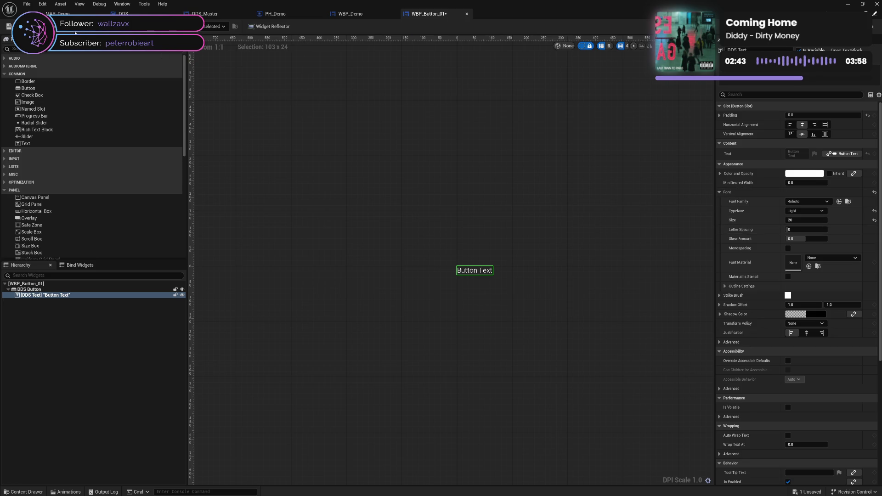
{"action": "key", "text": "ctrl+s"}
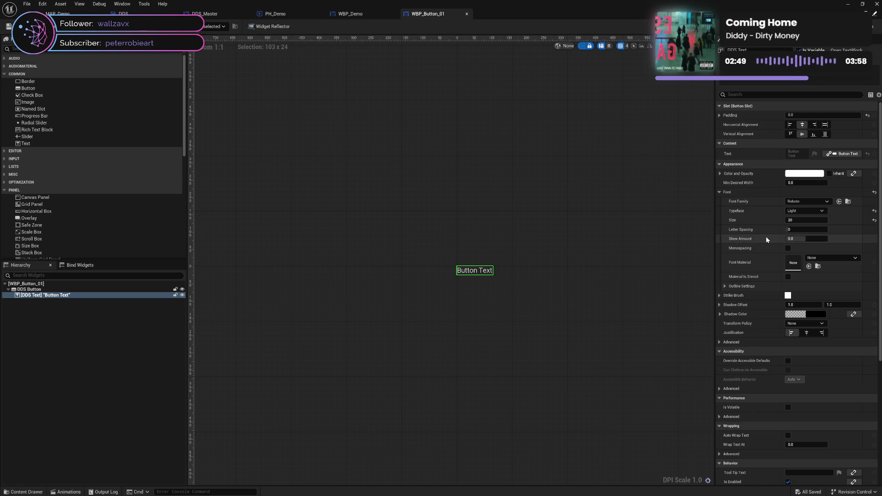
Toggle the Font settings group in Details, leaving it collapsed.
{"action": "left_click", "coordinate": [718, 193]}
{"action": "left_click", "coordinate": [719, 193]}
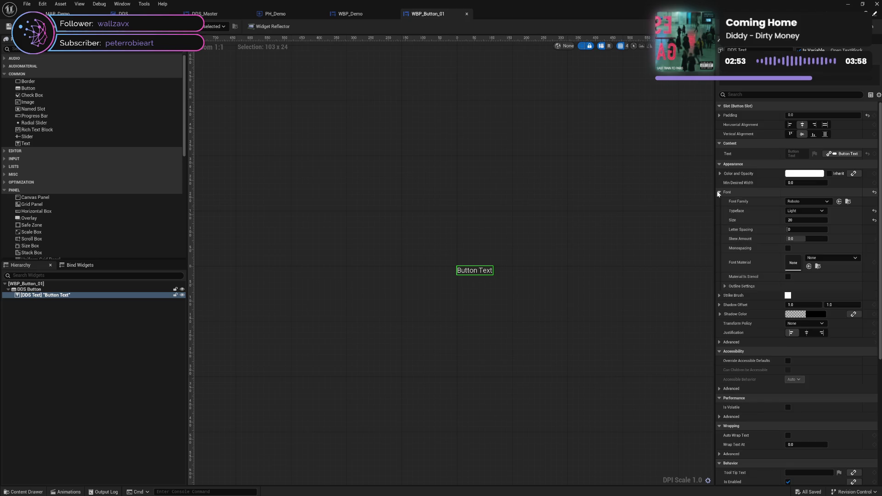
{"action": "left_click", "coordinate": [718, 192]}
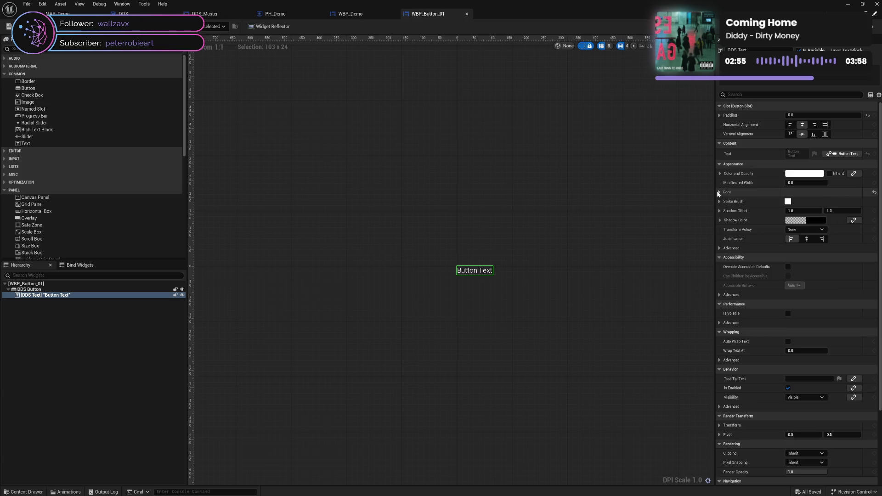
{"action": "left_click", "coordinate": [718, 193]}
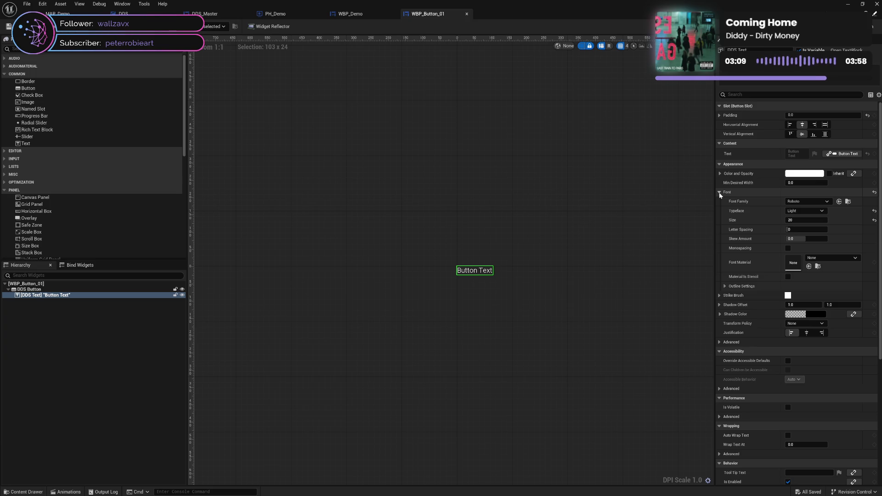
{"action": "left_click", "coordinate": [720, 193]}
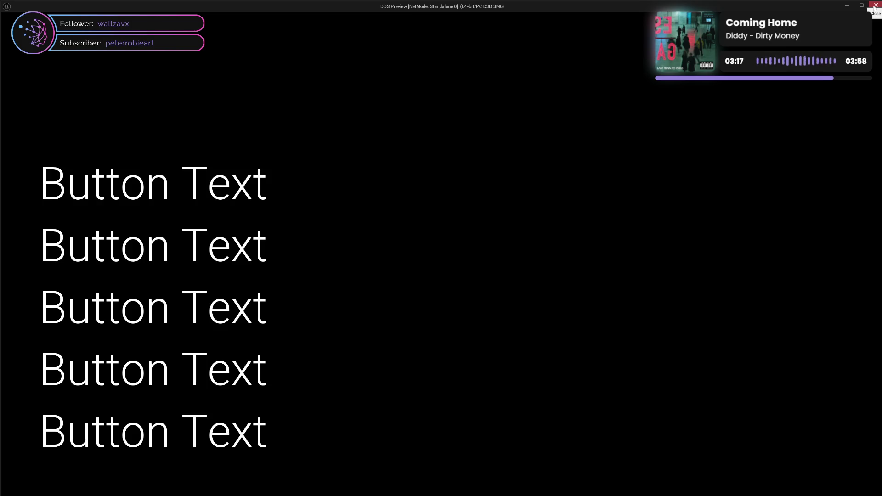
Close the standalone preview and return to the WBP_Demo designer.
{"action": "left_click", "coordinate": [874, 7]}
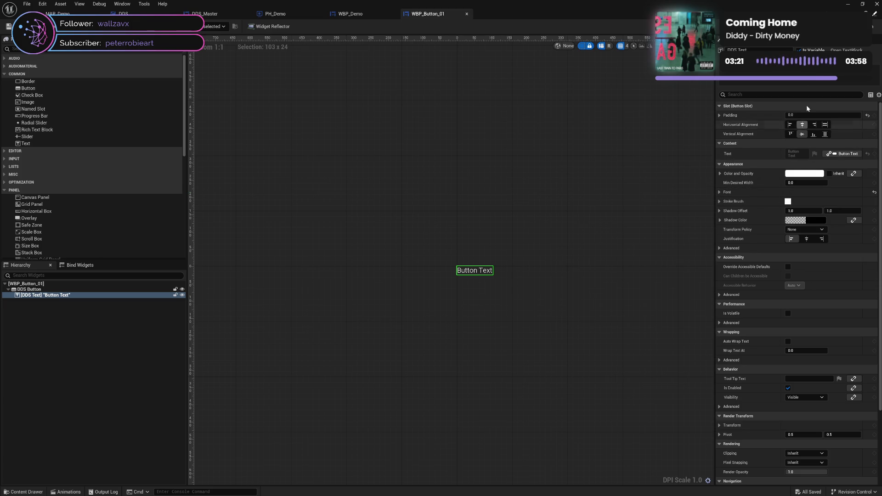
{"action": "left_click", "coordinate": [349, 14]}
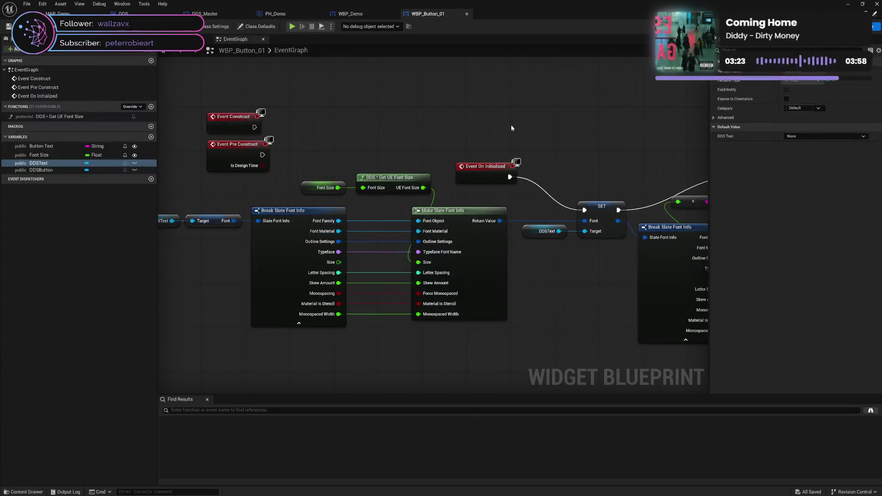
{"action": "left_click", "coordinate": [294, 15]}
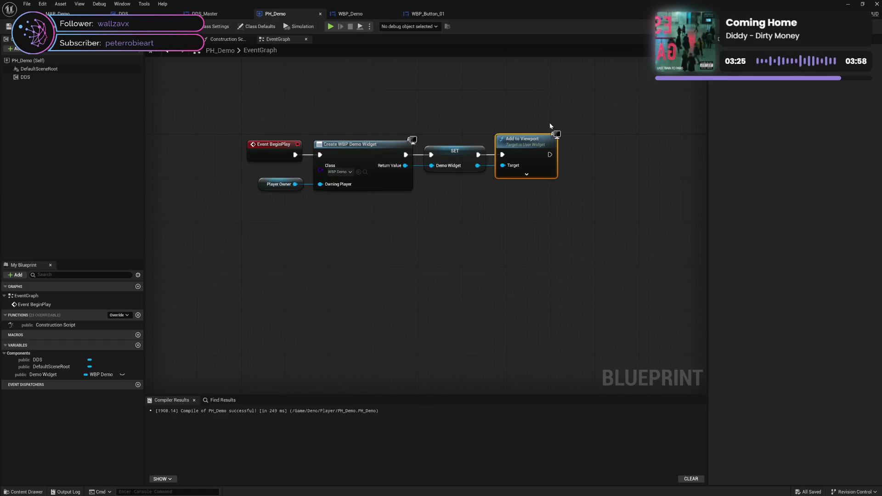
{"action": "left_click", "coordinate": [368, 17]}
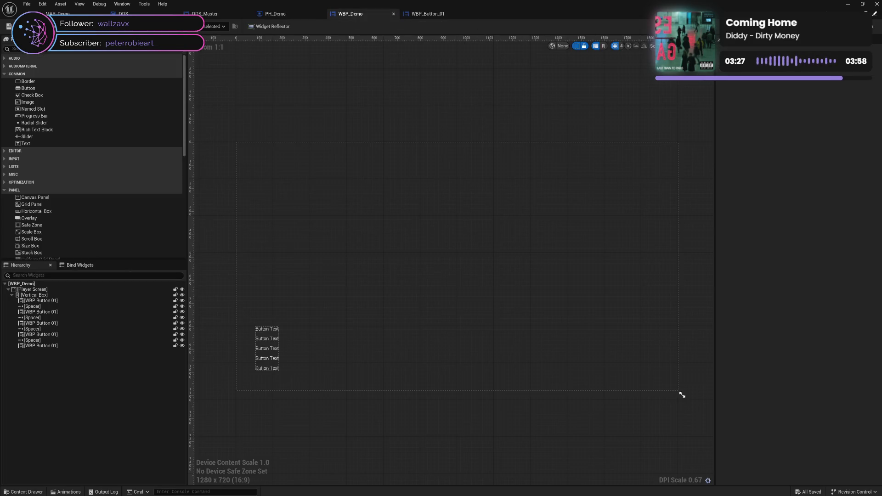
Select all five WBP Button 01 instances and set their Font Size to 40.
{"action": "left_click", "coordinate": [60, 300]}
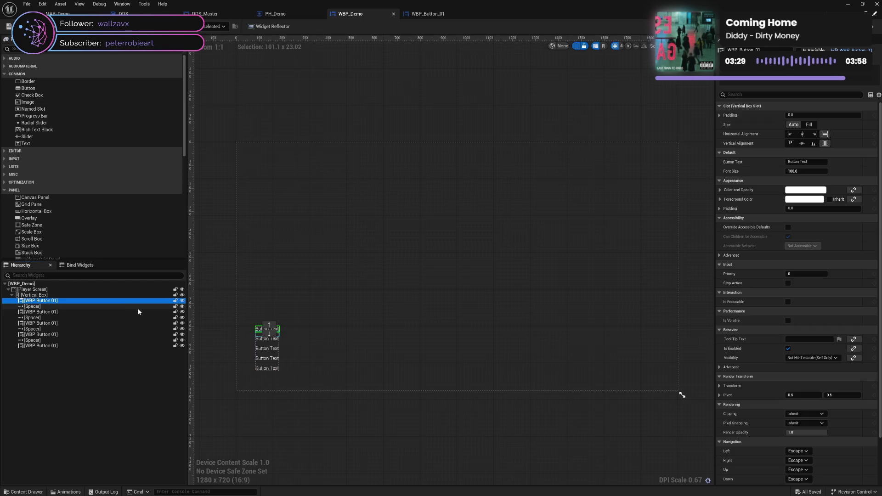
{"action": "left_click", "coordinate": [79, 312], "text": "ctrl"}
{"action": "left_click", "coordinate": [73, 324], "text": "ctrl"}
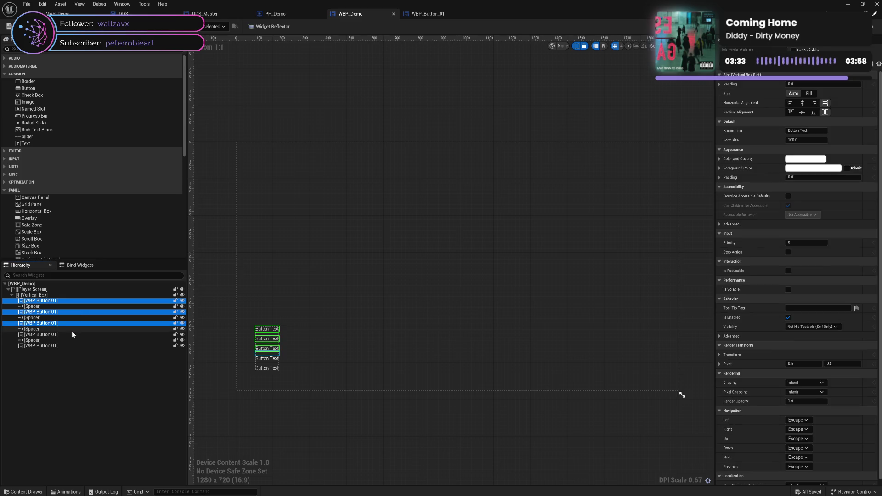
{"action": "left_click", "coordinate": [72, 335], "text": "ctrl"}
{"action": "left_click", "coordinate": [75, 346], "text": "ctrl"}
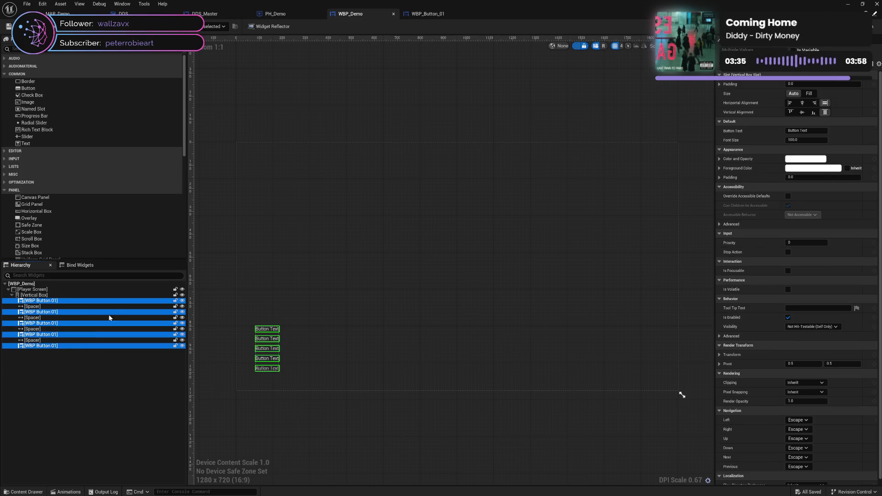
{"action": "left_click", "coordinate": [805, 140]}
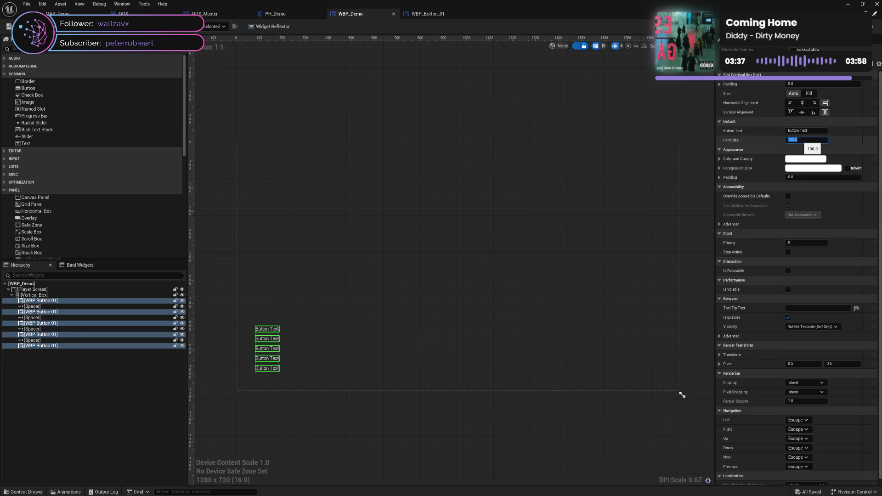
{"action": "type", "text": "40"}
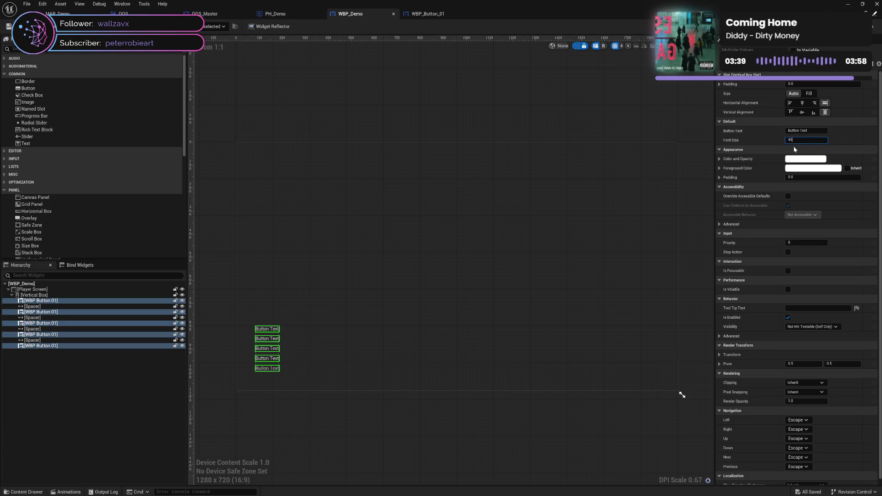
{"action": "key", "text": "Return"}
{"action": "left_click", "coordinate": [799, 130]}
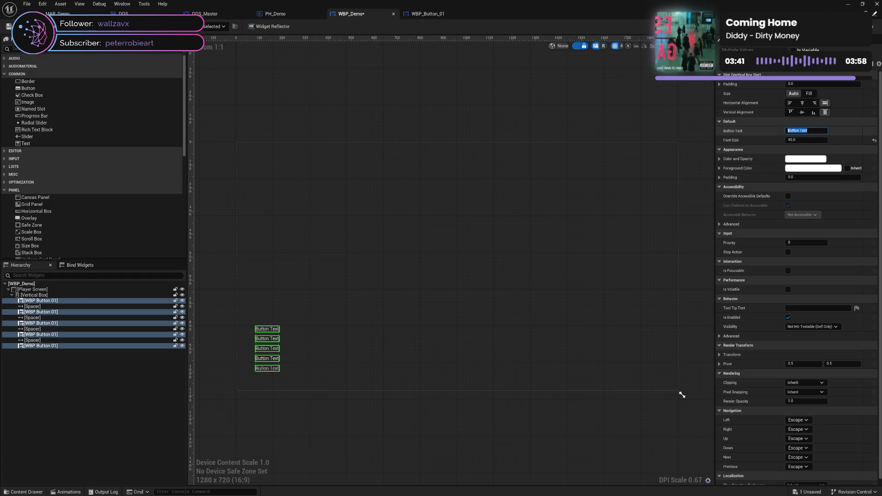
{"action": "left_click", "coordinate": [90, 300]}
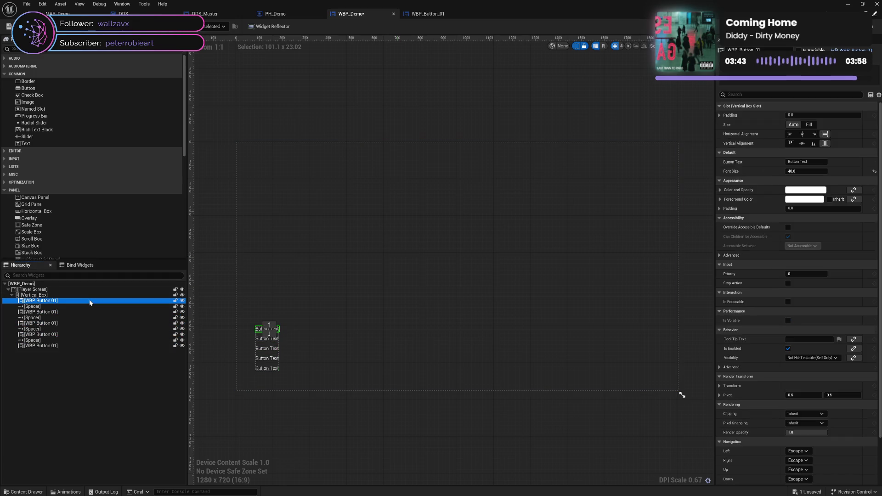
Label the buttons 'New Game', 'Quit' and 'Settings', then save WBP_Demo.
{"action": "left_click", "coordinate": [807, 161]}
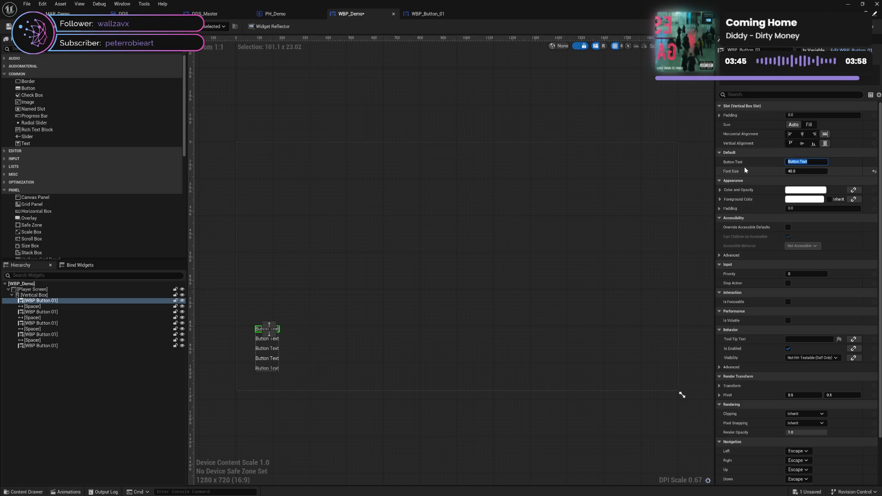
{"action": "type", "text": "New Gam"}
{"action": "type", "text": "e"}
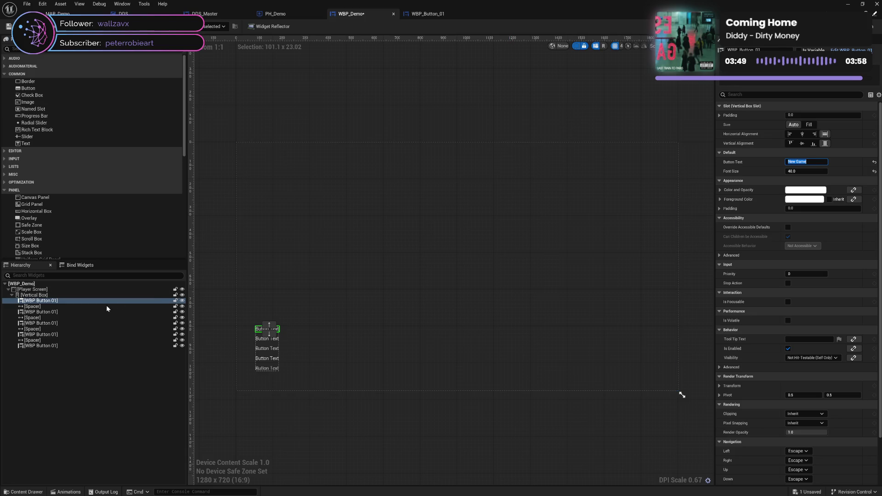
{"action": "left_click", "coordinate": [73, 313]}
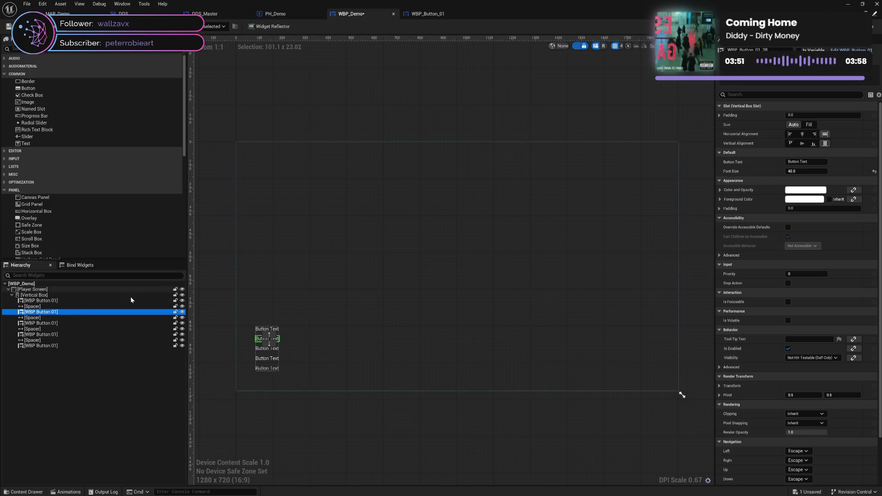
{"action": "left_click", "coordinate": [60, 346]}
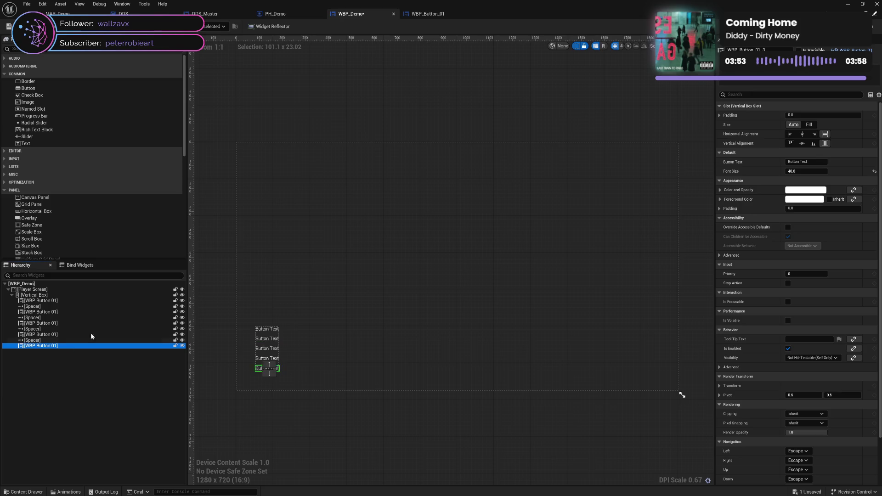
{"action": "left_click", "coordinate": [804, 162]}
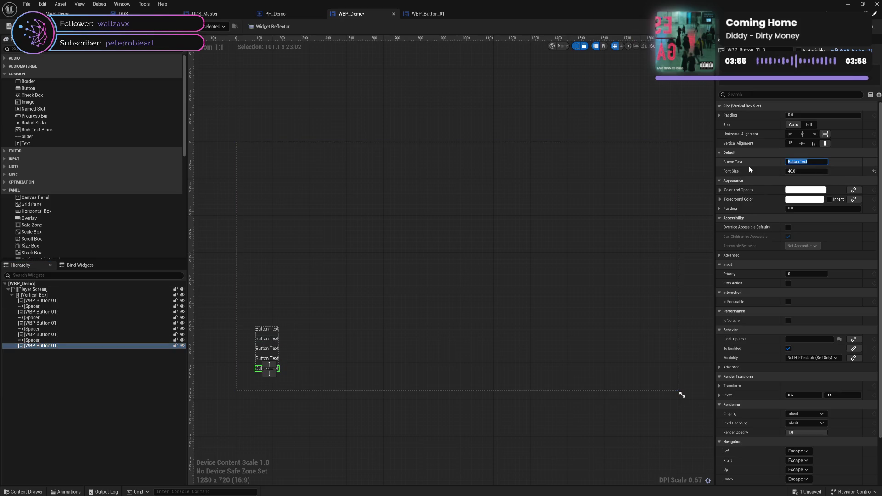
{"action": "type", "text": "Qui"}
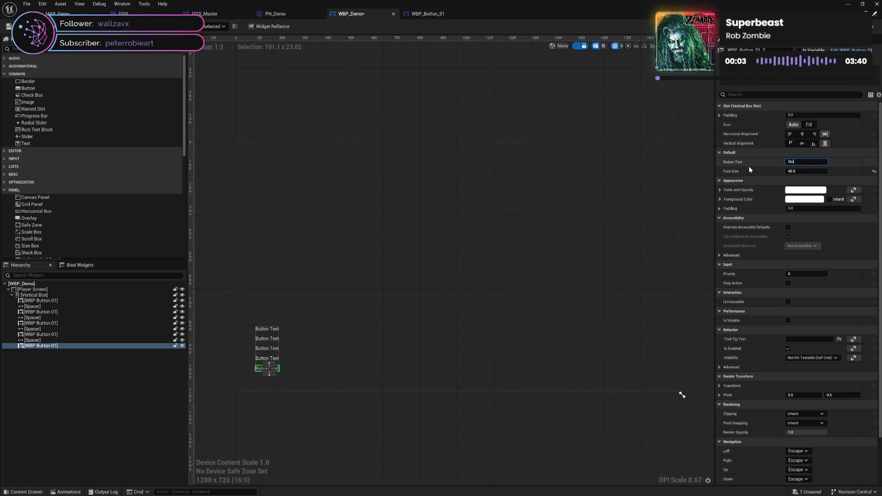
{"action": "type", "text": "t"}
{"action": "key", "text": "Return"}
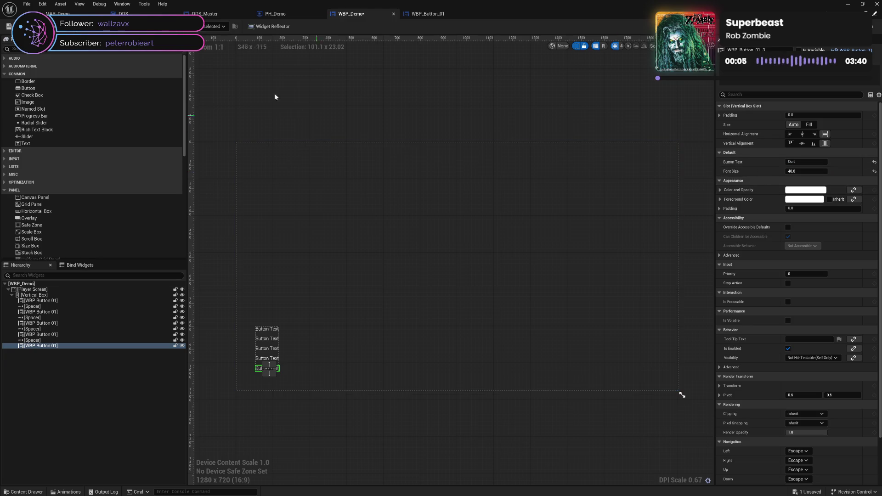
{"action": "left_click", "coordinate": [81, 334]}
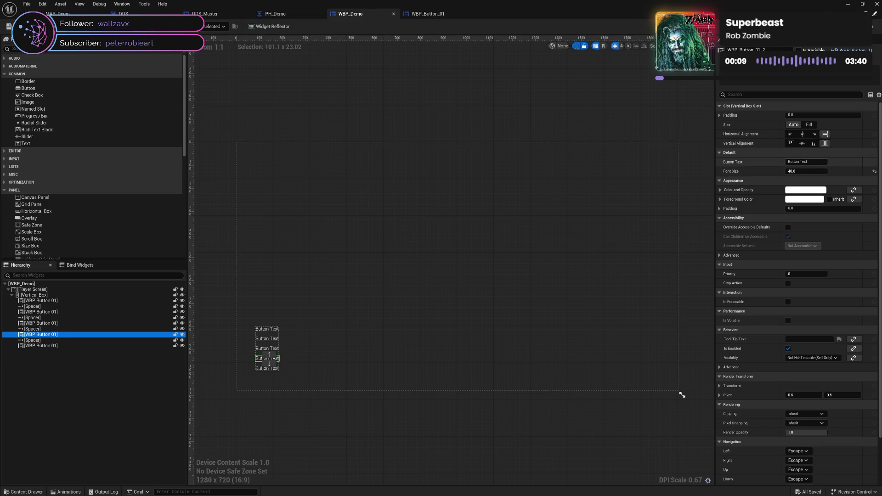
{"action": "left_click", "coordinate": [806, 162]}
{"action": "type", "text": "Setti"}
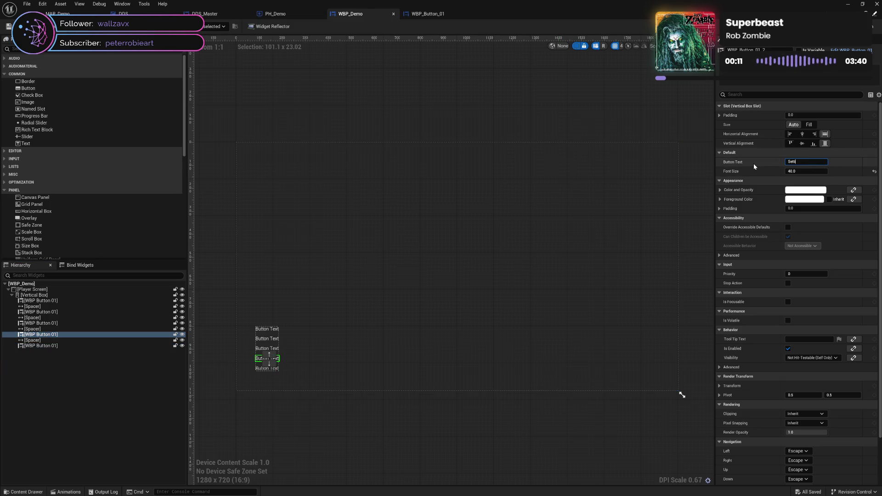
{"action": "type", "text": "ngs"}
{"action": "key", "text": "Return"}
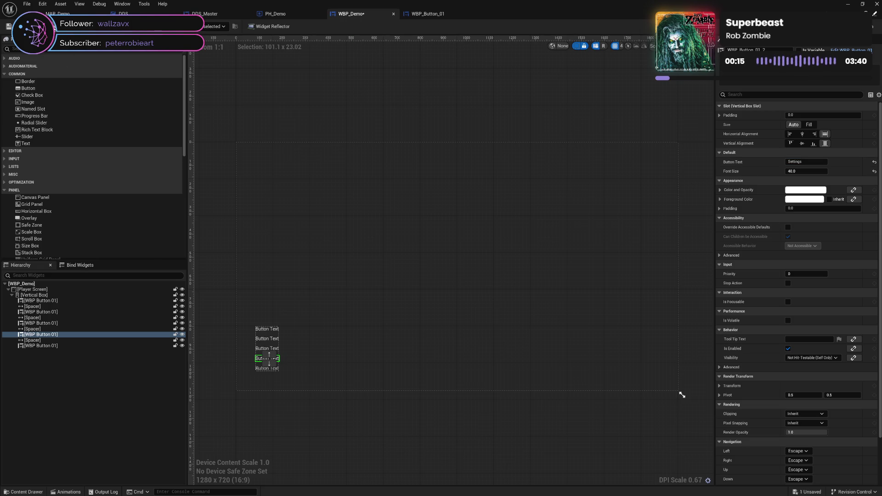
{"action": "left_click", "coordinate": [55, 33]}
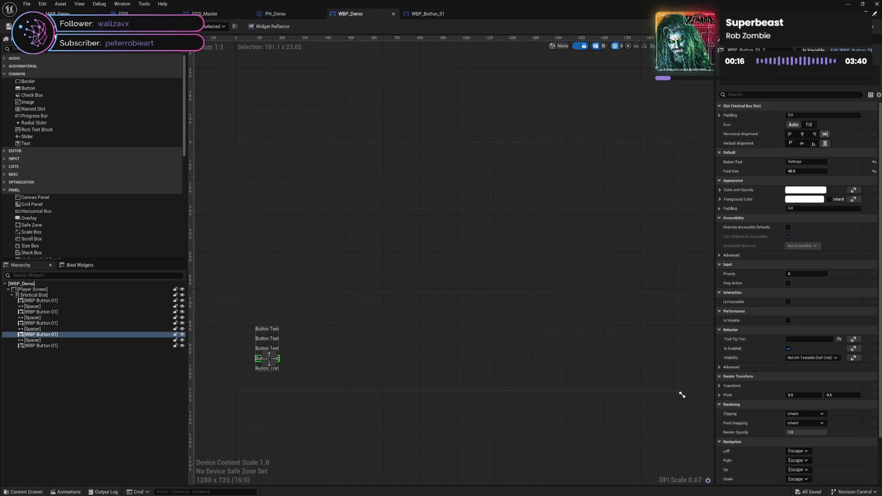
Review each button's label, close the game preview, and select the buttons' vertical box.
{"action": "left_click", "coordinate": [53, 312]}
{"action": "left_click", "coordinate": [53, 324]}
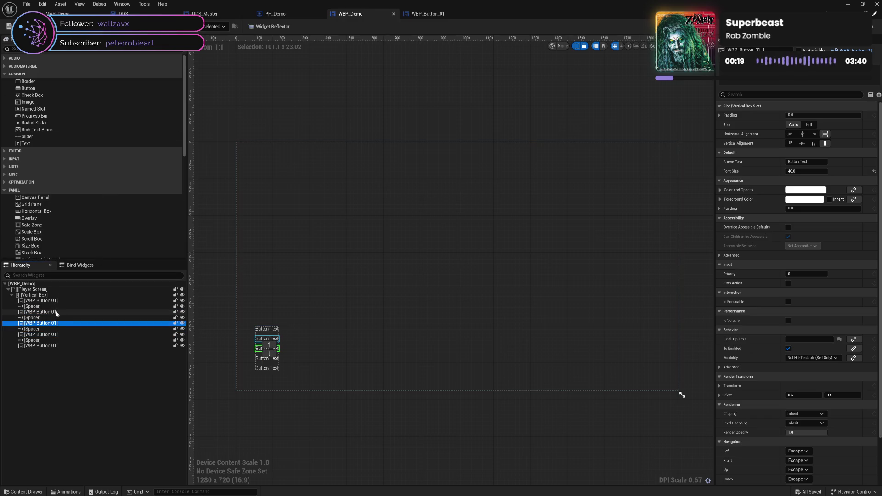
{"action": "left_click", "coordinate": [56, 312]}
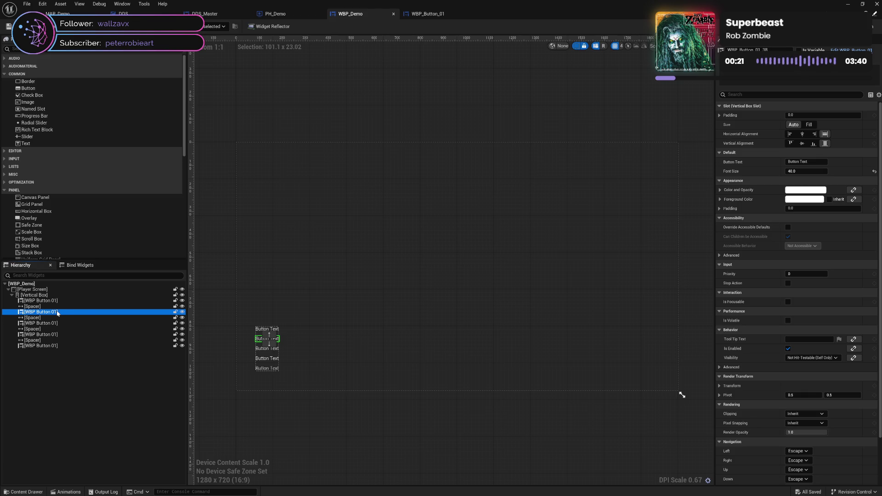
{"action": "left_click", "coordinate": [86, 300]}
{"action": "left_click", "coordinate": [81, 311]}
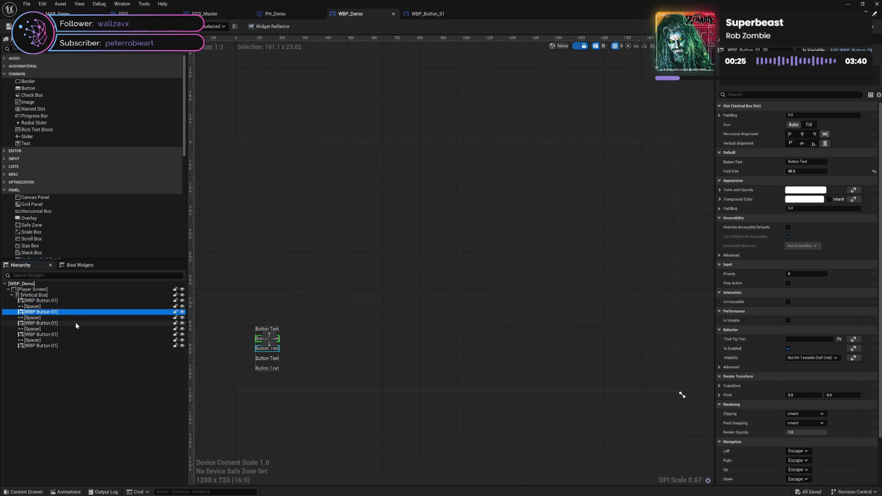
{"action": "left_click", "coordinate": [76, 323]}
{"action": "left_click", "coordinate": [72, 310]}
{"action": "left_click", "coordinate": [73, 301]}
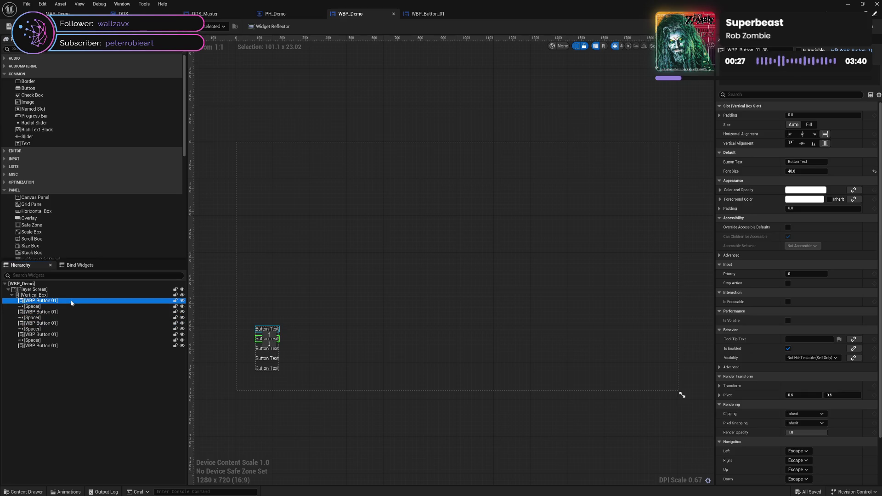
{"action": "left_click", "coordinate": [68, 310]}
{"action": "left_click", "coordinate": [67, 323]}
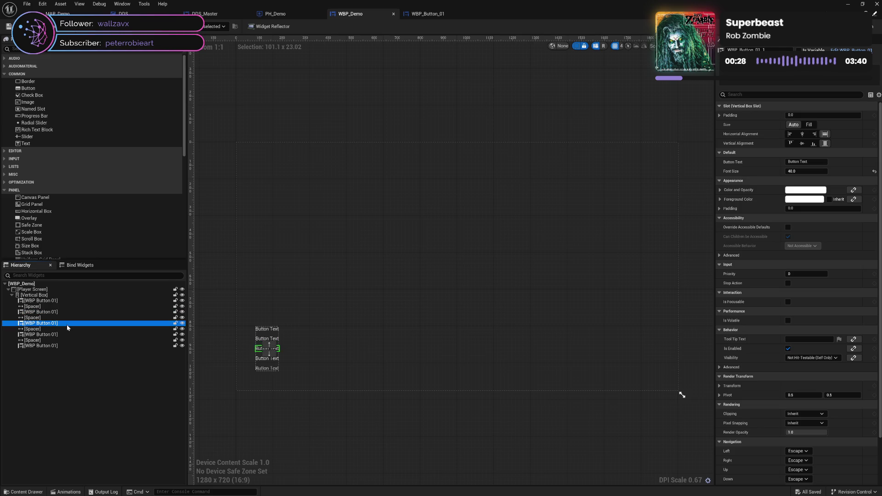
{"action": "left_click", "coordinate": [65, 300]}
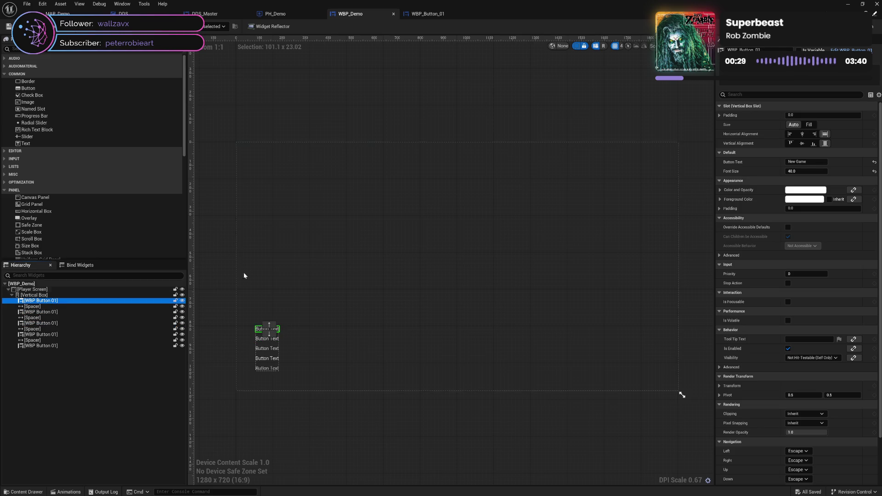
{"action": "left_click", "coordinate": [806, 161]}
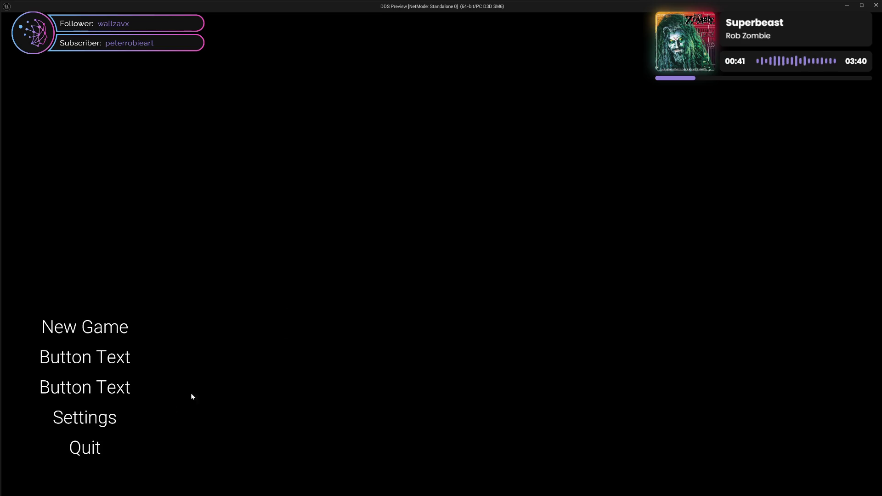
{"action": "left_click", "coordinate": [875, 5]}
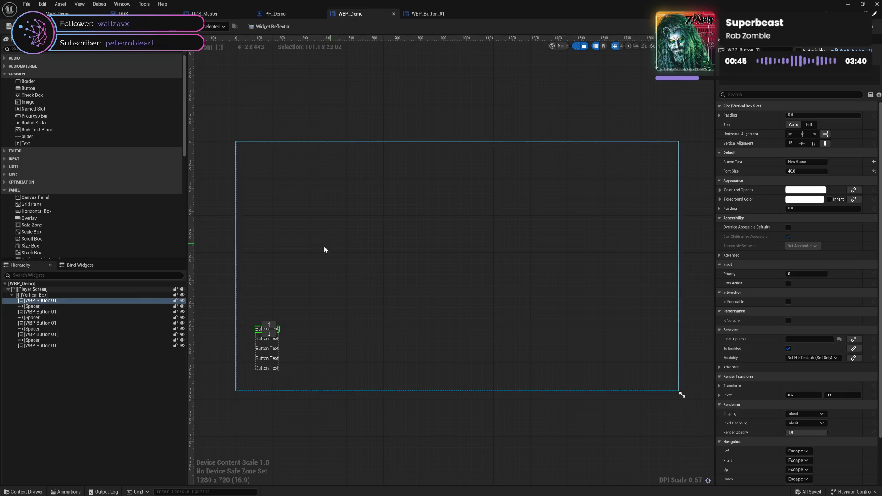
{"action": "left_click", "coordinate": [65, 296]}
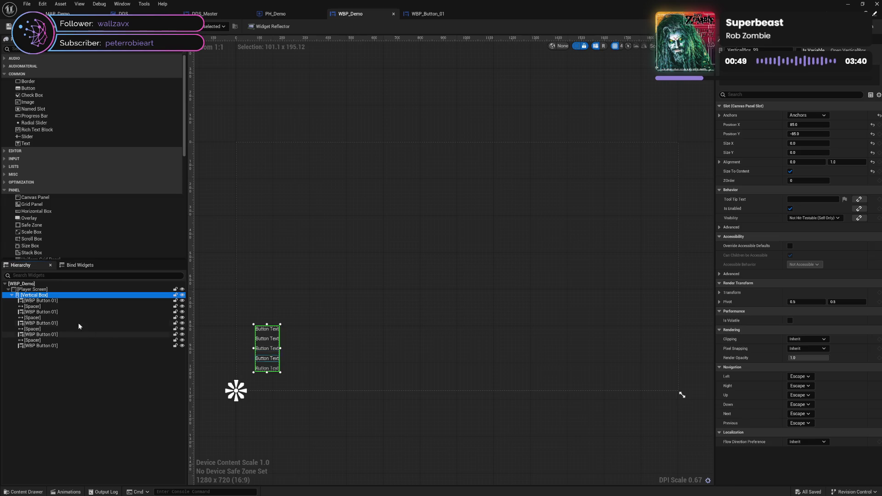
Left-align all five menu buttons in their slots, save, and close the game preview.
{"action": "key", "text": "Down"}
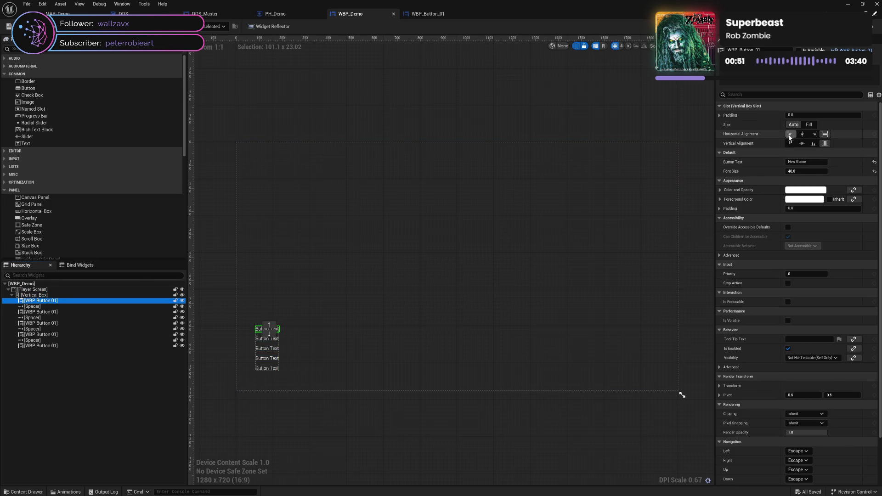
{"action": "left_click", "coordinate": [789, 133]}
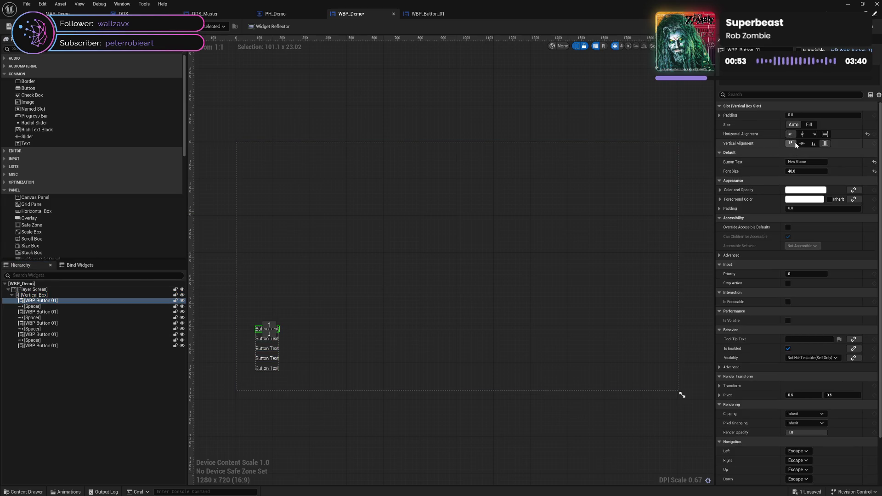
{"action": "left_click", "coordinate": [54, 311]}
{"action": "left_click", "coordinate": [59, 323], "text": "ctrl"}
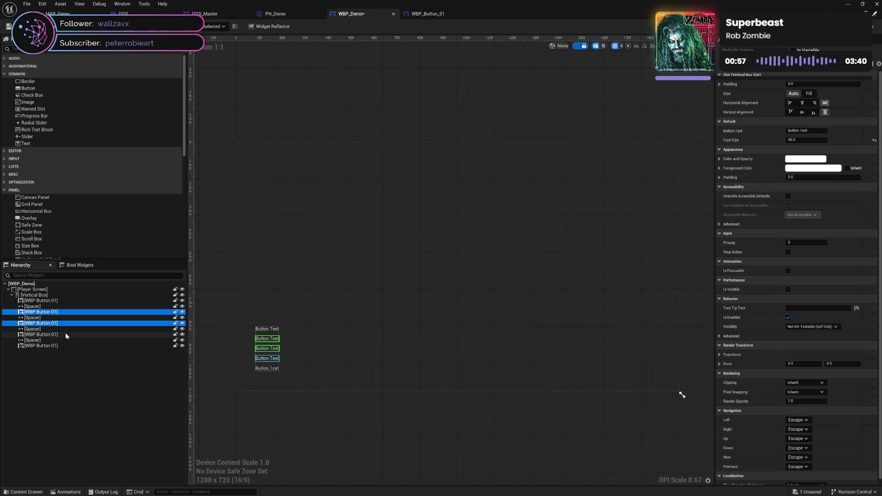
{"action": "left_click", "coordinate": [65, 334], "text": "ctrl"}
{"action": "left_click", "coordinate": [64, 346], "text": "ctrl"}
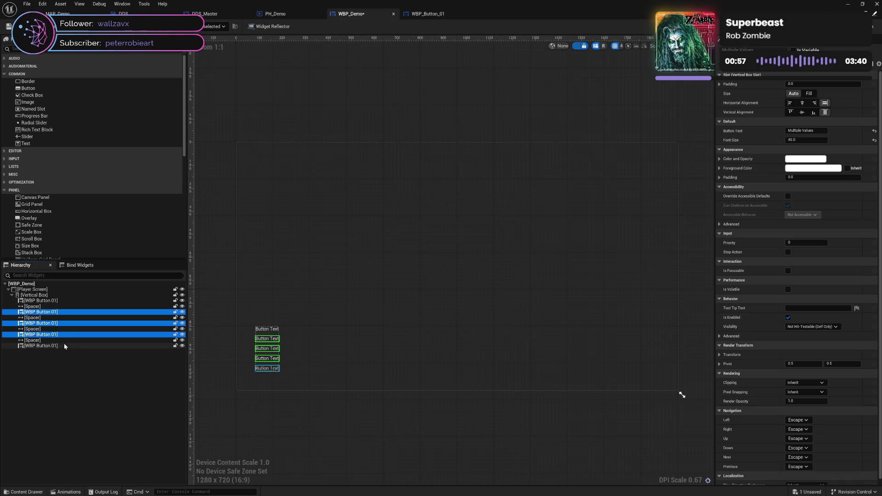
{"action": "left_click", "coordinate": [789, 103]}
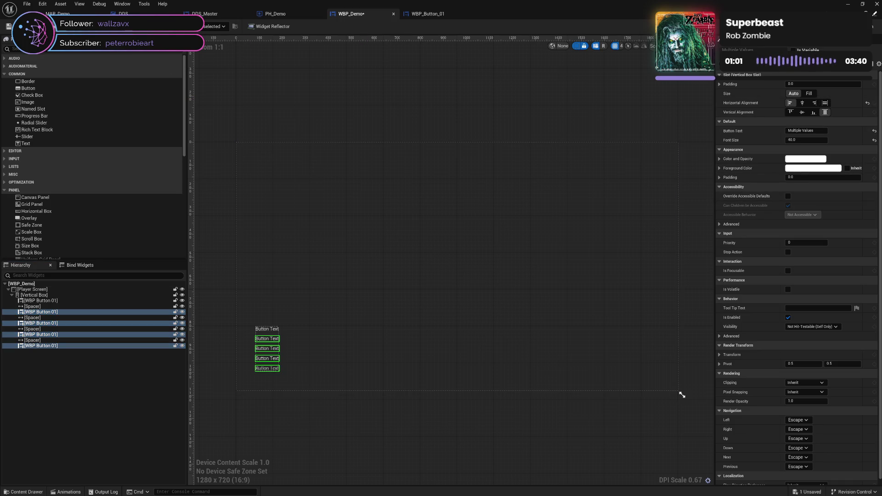
{"action": "key", "text": "ctrl+s"}
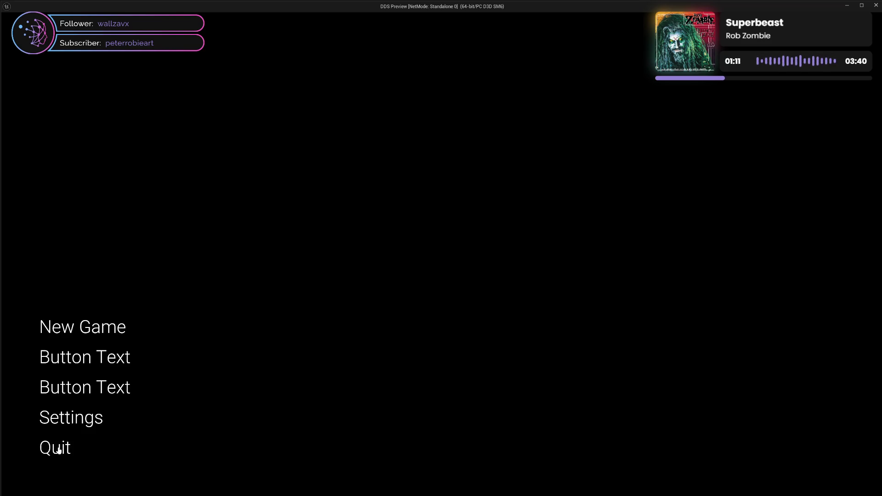
{"action": "left_click", "coordinate": [875, 5]}
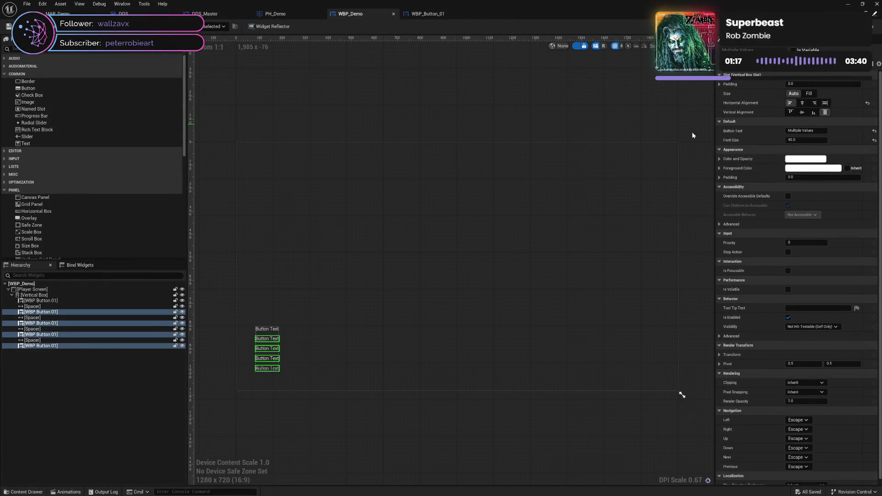
Return to WBP_Button_01's Designer and select its DDS Button, which holds the DDS Text, in the Hierarchy.
{"action": "left_click", "coordinate": [698, 151]}
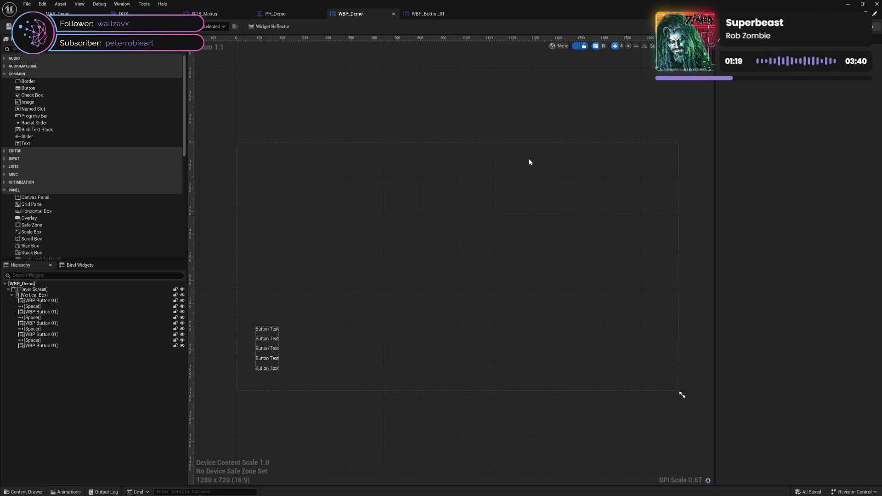
{"action": "key", "text": "ctrl+shift+g"}
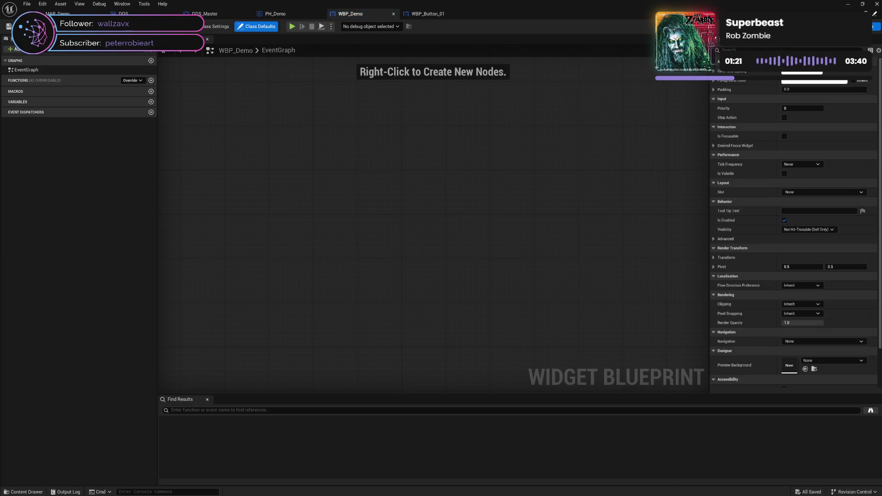
{"action": "left_click", "coordinate": [421, 13]}
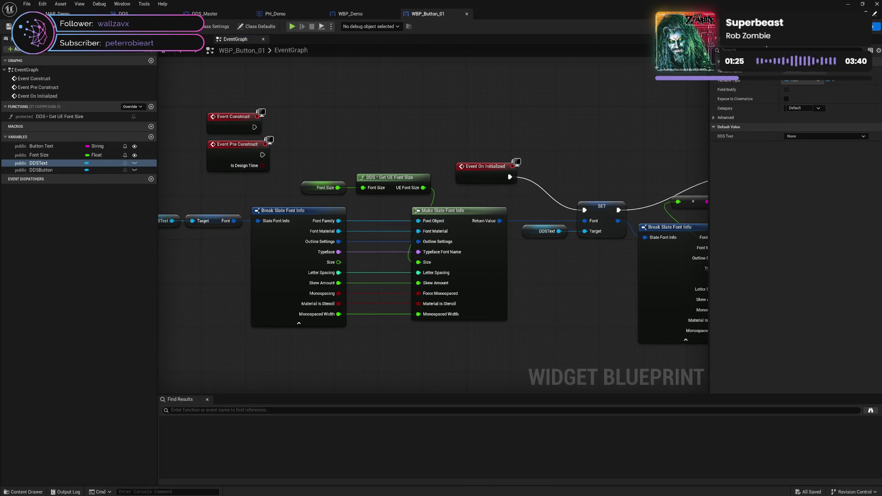
{"action": "key", "text": "shift+F12"}
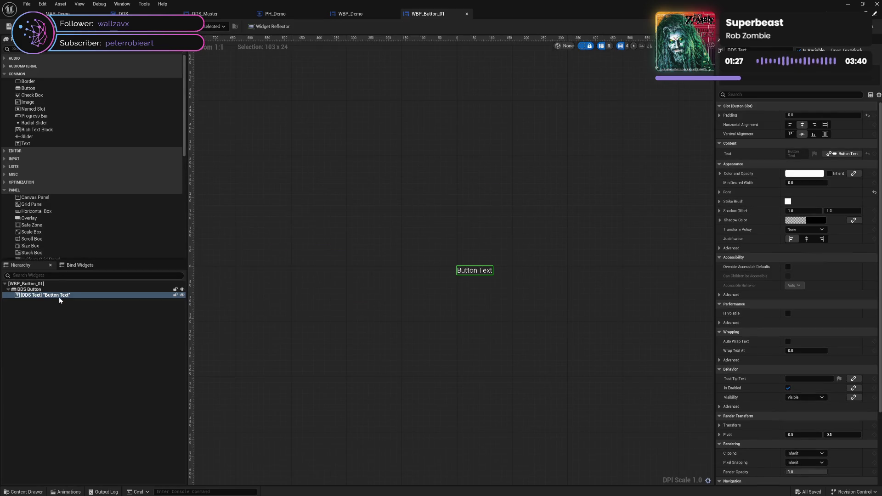
{"action": "left_click", "coordinate": [55, 284]}
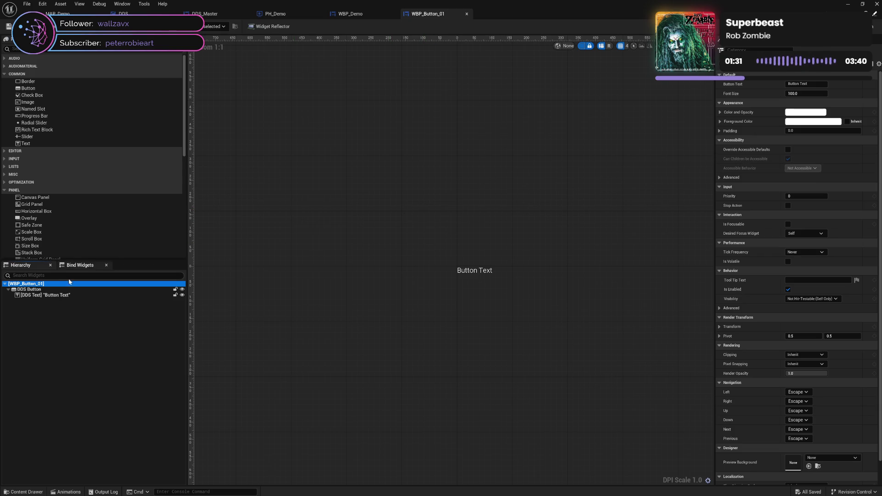
{"action": "left_click", "coordinate": [57, 292]}
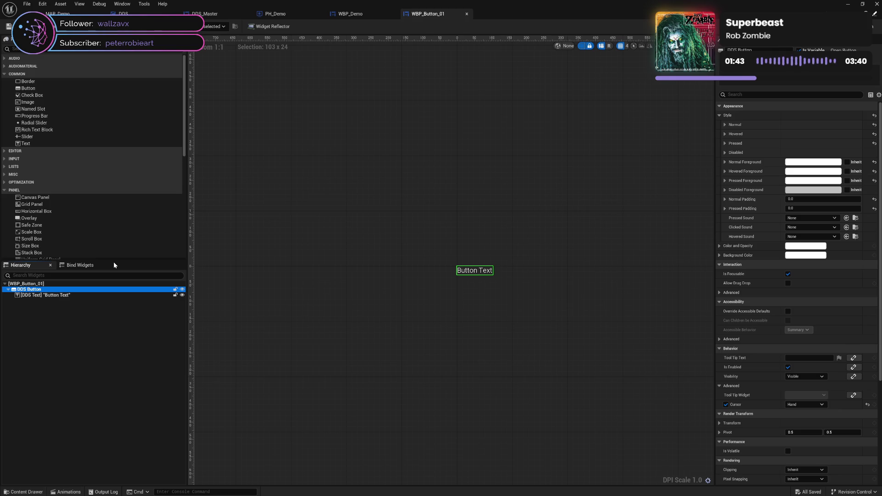
{"action": "key", "text": "Delete"}
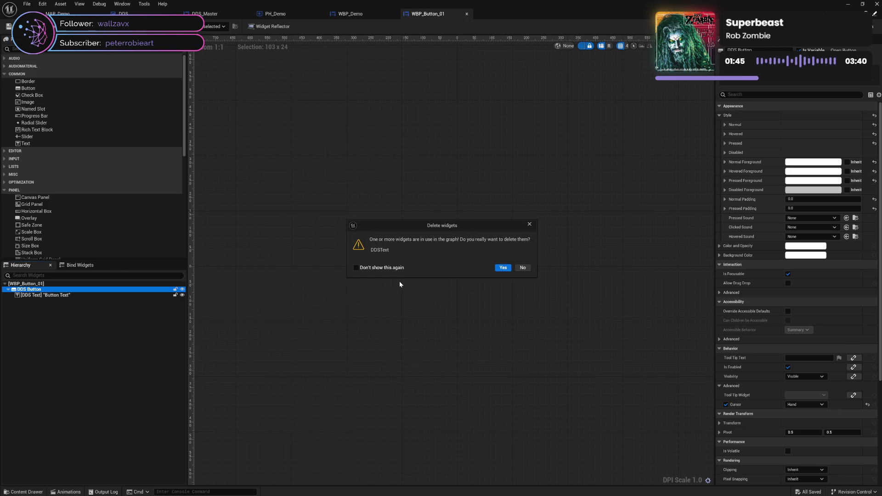
{"action": "left_click", "coordinate": [503, 268]}
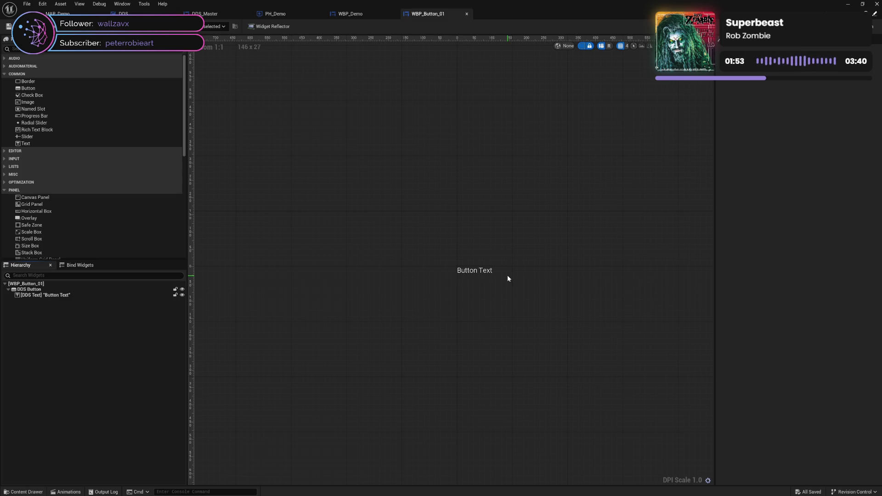
{"action": "left_click", "coordinate": [77, 290]}
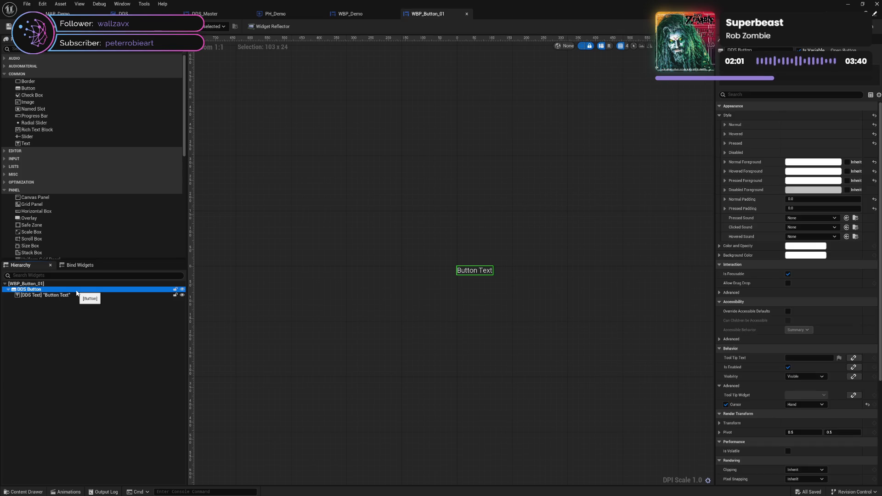
{"action": "left_click", "coordinate": [80, 296]}
{"action": "left_click", "coordinate": [82, 285]}
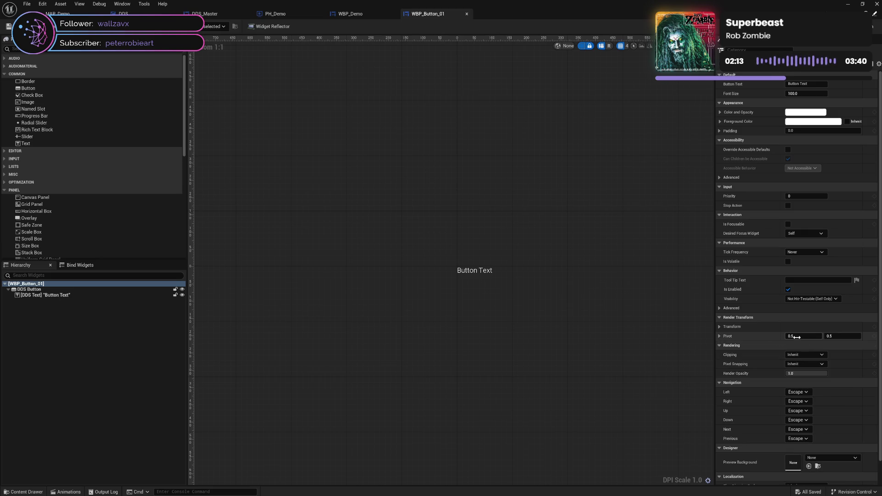
Try render transform pivot X 1.0, restore 0.5, then apply translation X -100.
{"action": "left_click_drag", "start_coordinate": [796, 337], "coordinate": [822, 337]}
{"action": "left_click", "coordinate": [792, 336]}
{"action": "key", "text": "Return"}
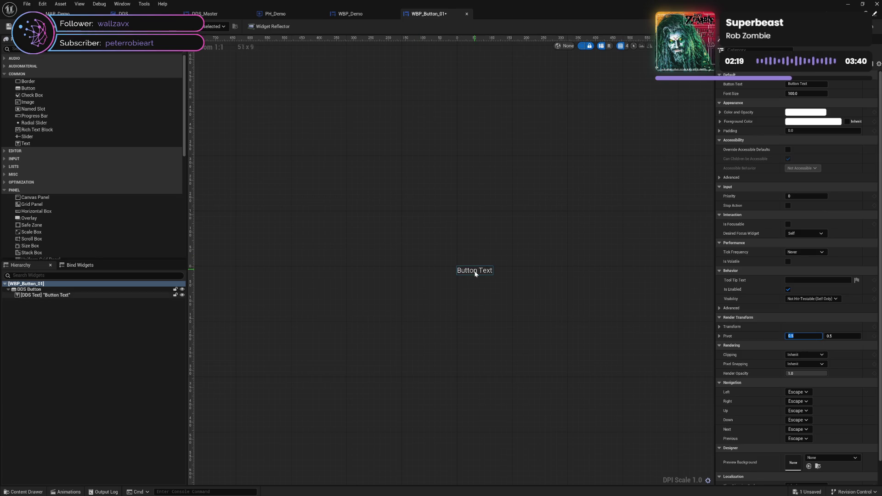
{"action": "left_click", "coordinate": [720, 326]}
{"action": "left_click", "coordinate": [792, 336]}
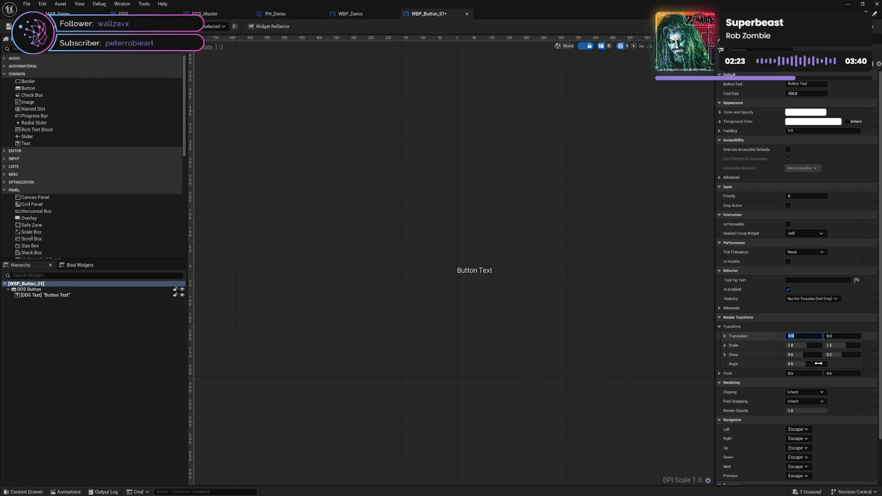
{"action": "type", "text": "-100"}
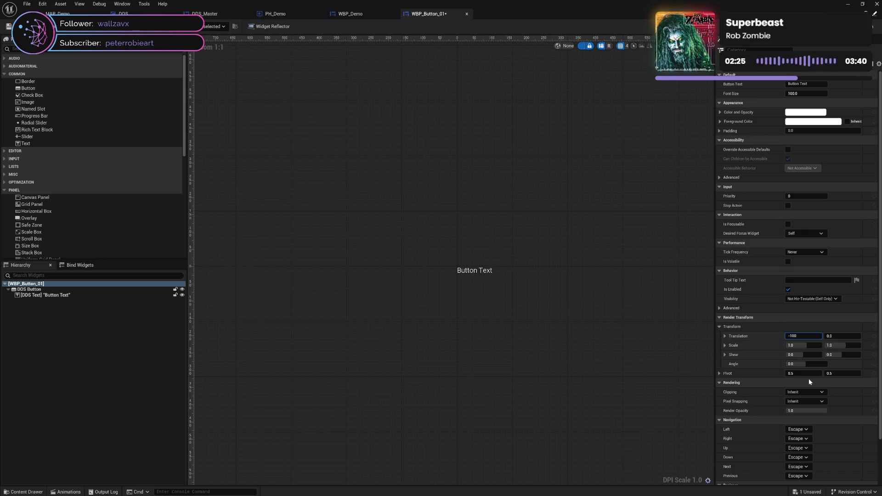
{"action": "key", "text": "Return"}
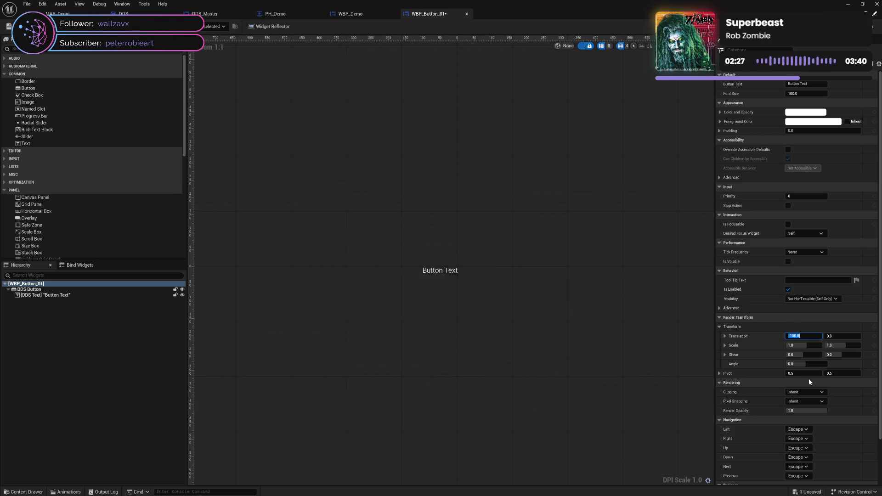
Try translation X values -32.5, 0 and -50 to shift the text sideways.
{"action": "key", "text": "BackSpace"}
{"action": "type", "text": "2.5"}
{"action": "key", "text": "Return"}
{"action": "type", "text": "0"}
{"action": "key", "text": "Return"}
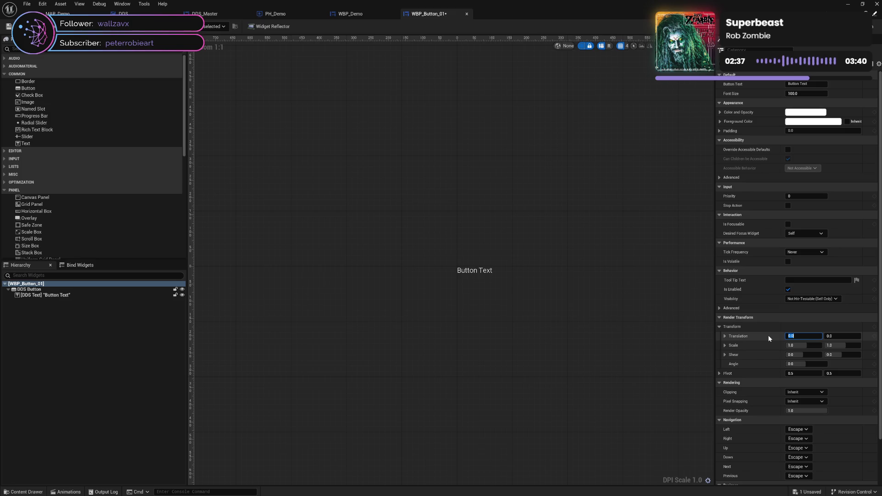
{"action": "key", "text": "Return"}
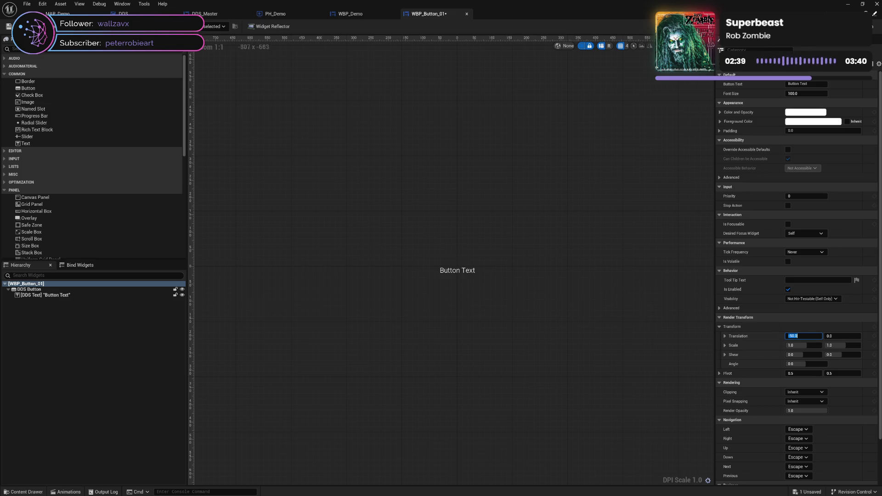
Compare with WBP_Demo, then reset the root widget's translation X to 0 and save.
{"action": "left_click", "coordinate": [356, 14]}
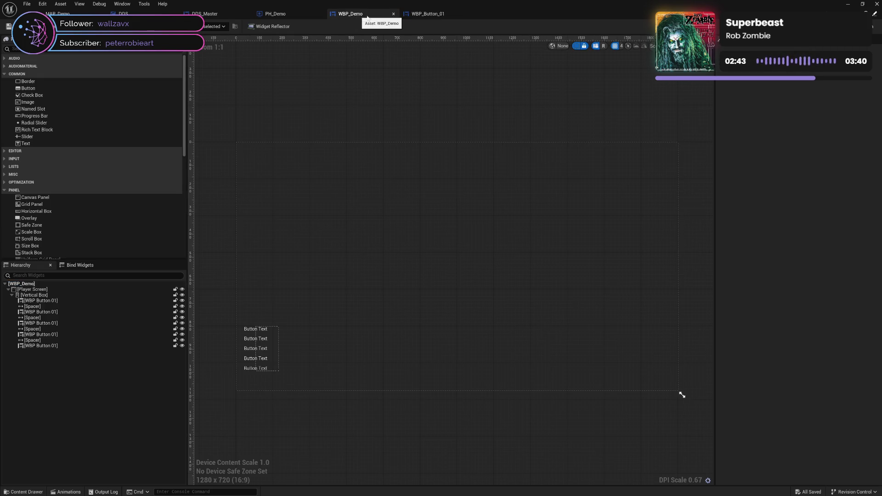
{"action": "left_click", "coordinate": [427, 14]}
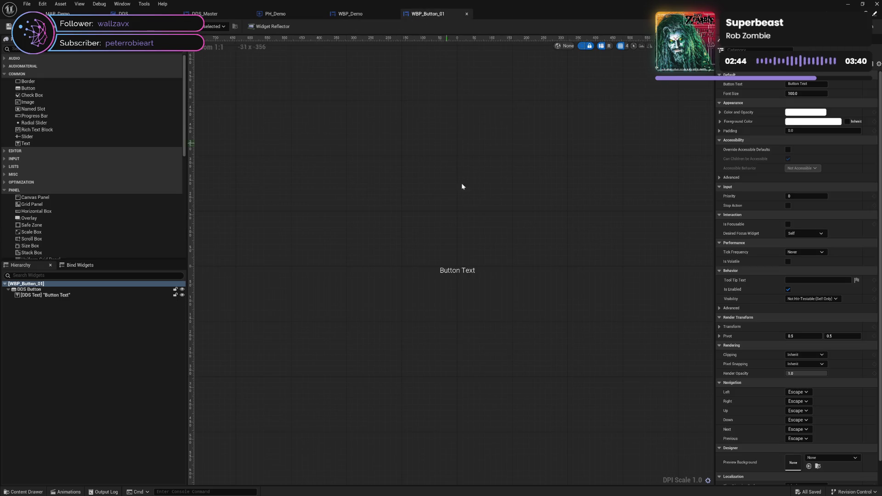
{"action": "left_click", "coordinate": [461, 272]}
{"action": "left_click", "coordinate": [46, 284]}
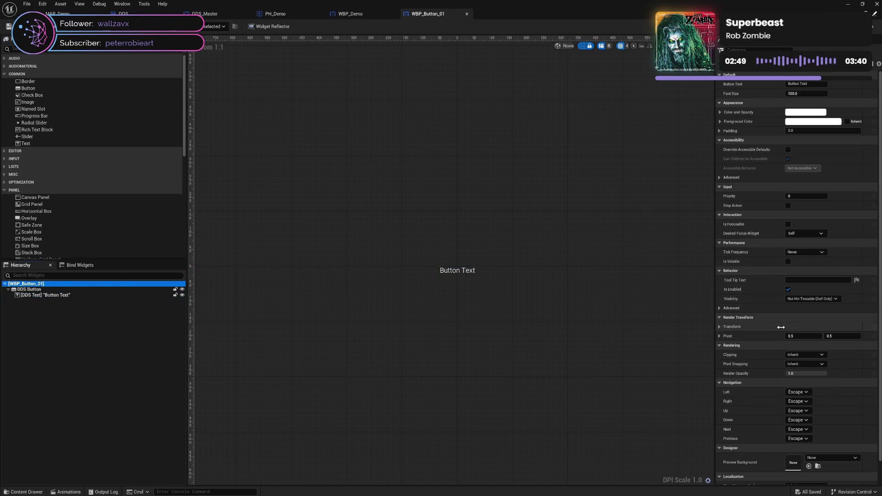
{"action": "left_click", "coordinate": [719, 326]}
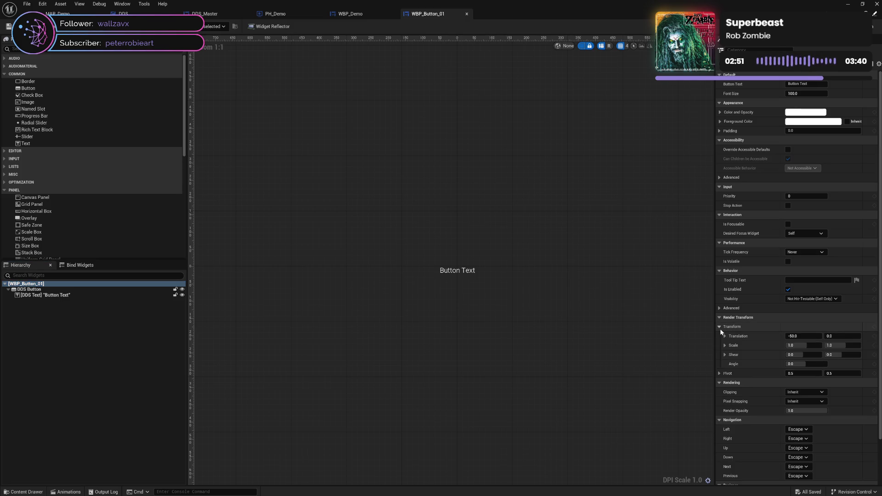
{"action": "left_click", "coordinate": [796, 335]}
{"action": "type", "text": "0"}
{"action": "key", "text": "Return"}
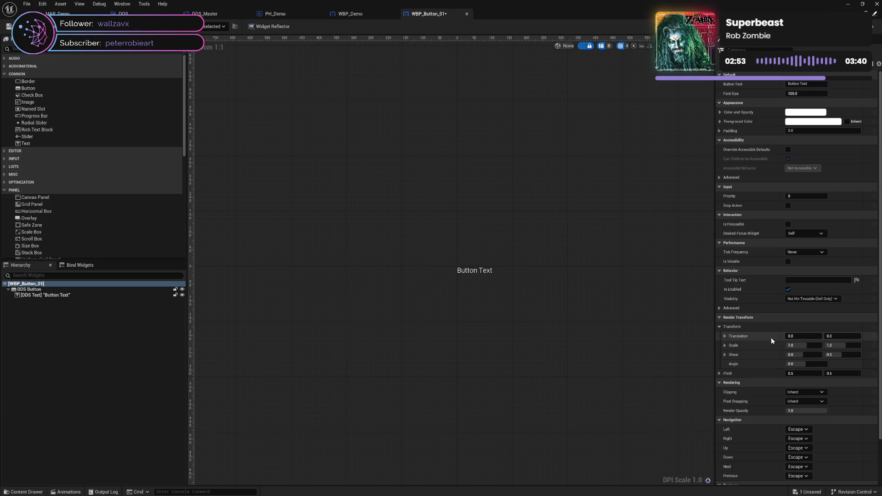
{"action": "key", "text": "ctrl+s"}
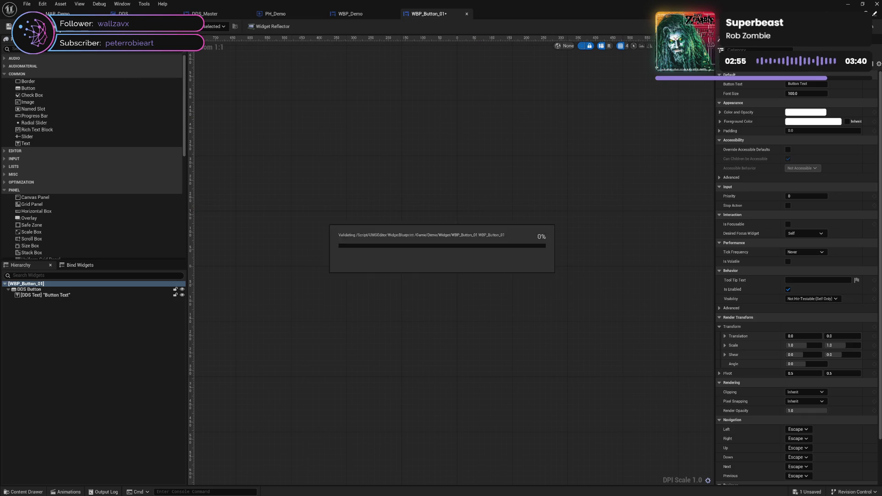
Add a Self node and a SET Transform node from it, placed above Event On Initialized.
{"action": "left_click", "coordinate": [865, 26]}
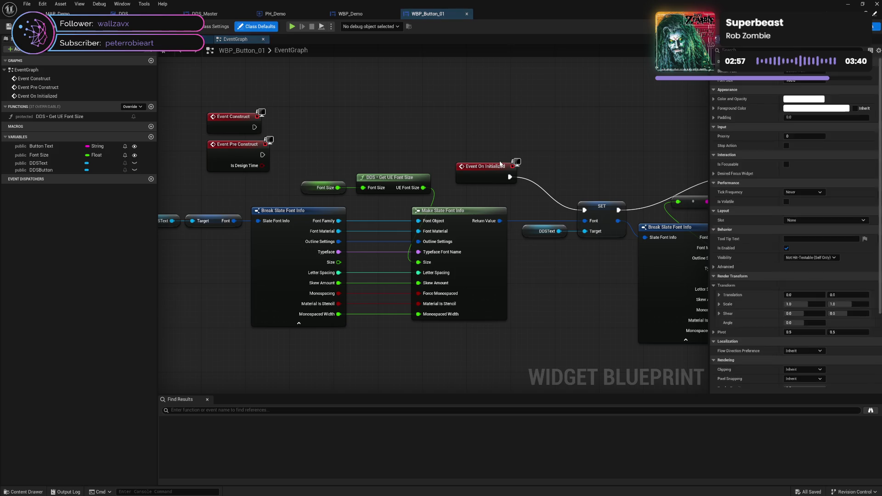
{"action": "right_click", "coordinate": [378, 127]}
{"action": "type", "text": "self"}
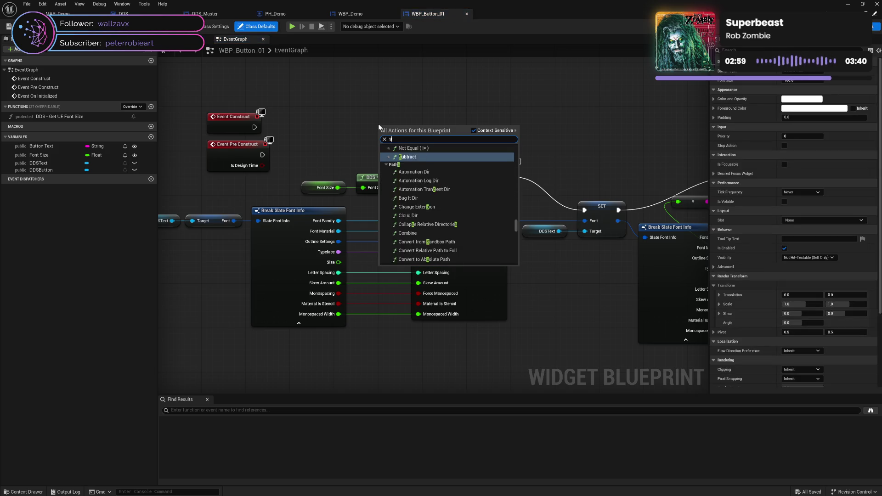
{"action": "key", "text": "Return"}
{"action": "left_click_drag", "start_coordinate": [415, 130], "coordinate": [435, 133]}
{"action": "type", "text": "transform"}
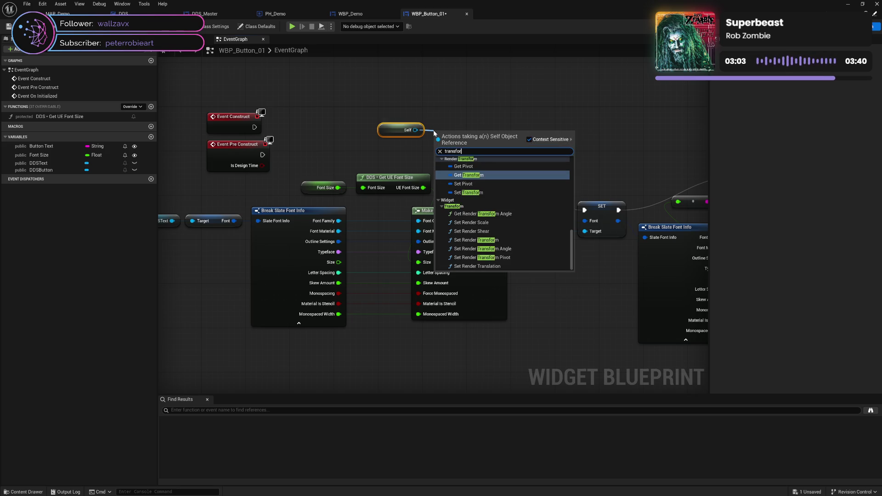
{"action": "left_click", "coordinate": [468, 193]}
{"action": "left_click_drag", "start_coordinate": [462, 127], "coordinate": [462, 106]}
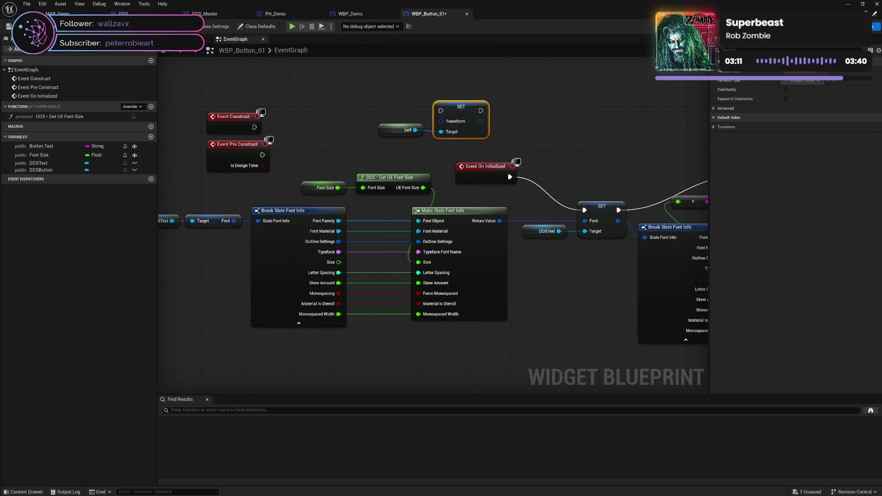
Check the render transform's translation, scale and angle values in the Designer's Details.
{"action": "key", "text": "shift+F4"}
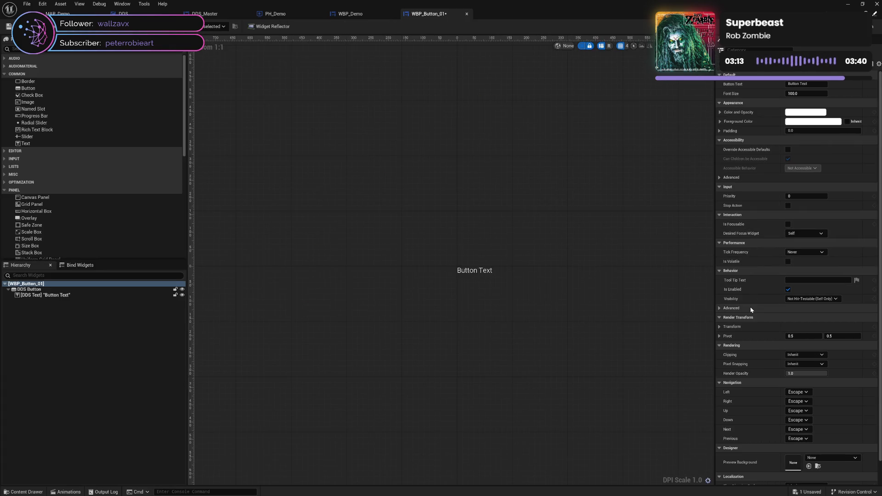
{"action": "left_click", "coordinate": [719, 326]}
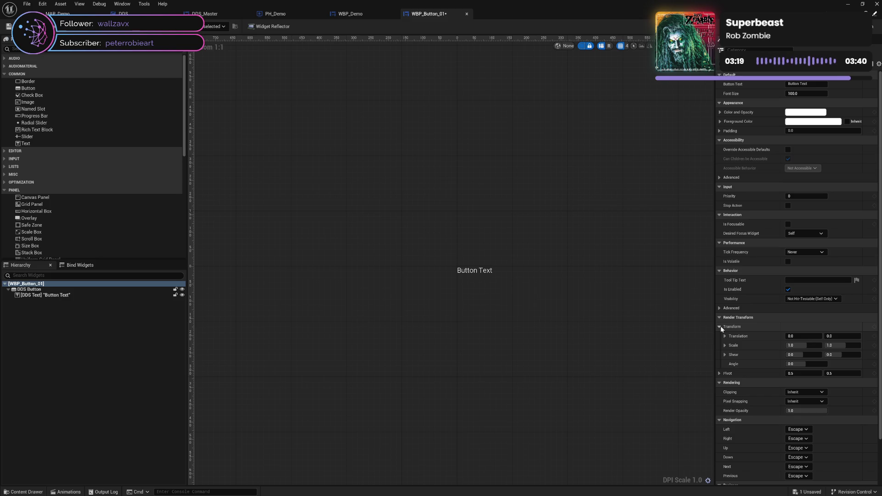
{"action": "left_click", "coordinate": [719, 326]}
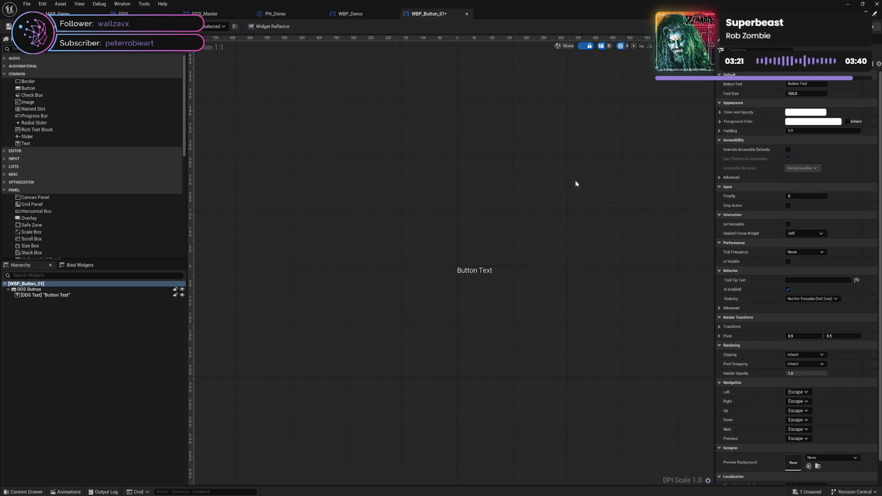
{"action": "left_click", "coordinate": [871, 26]}
Feed a Make Widget Transform node into SET's Transform, arrange the three nodes, and save.
{"action": "left_click_drag", "start_coordinate": [441, 121], "coordinate": [388, 110]}
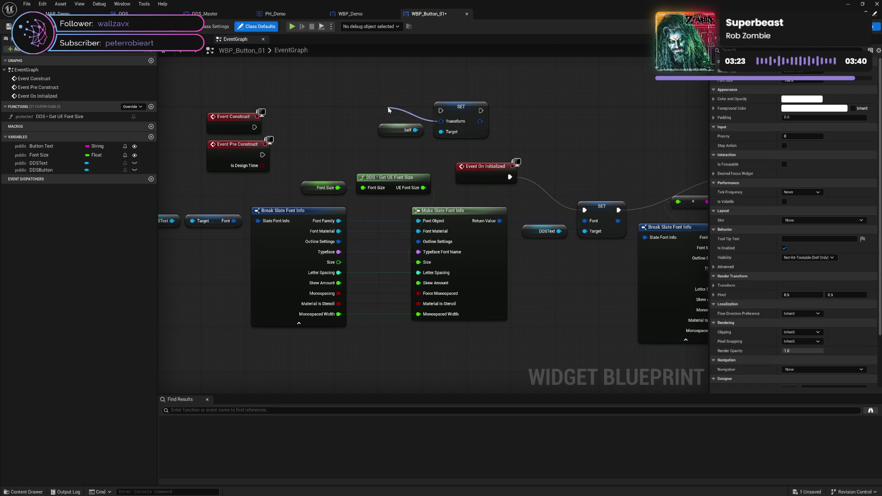
{"action": "type", "text": "mak"}
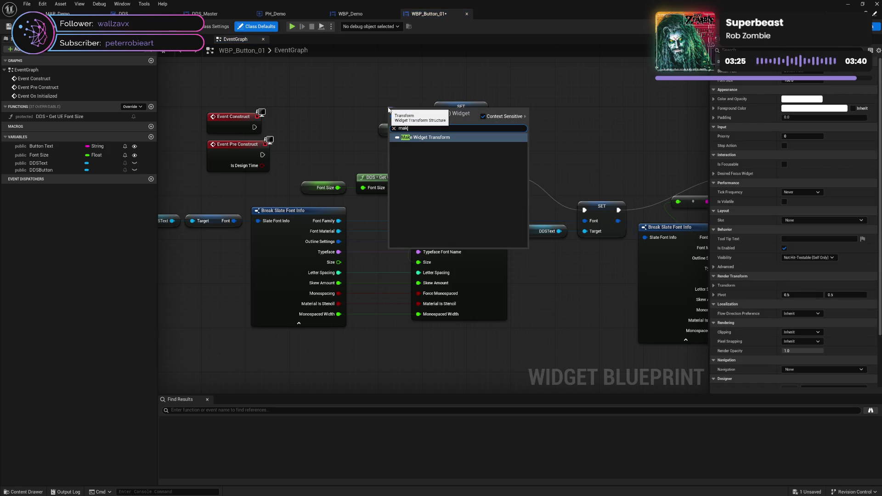
{"action": "key", "text": "Return"}
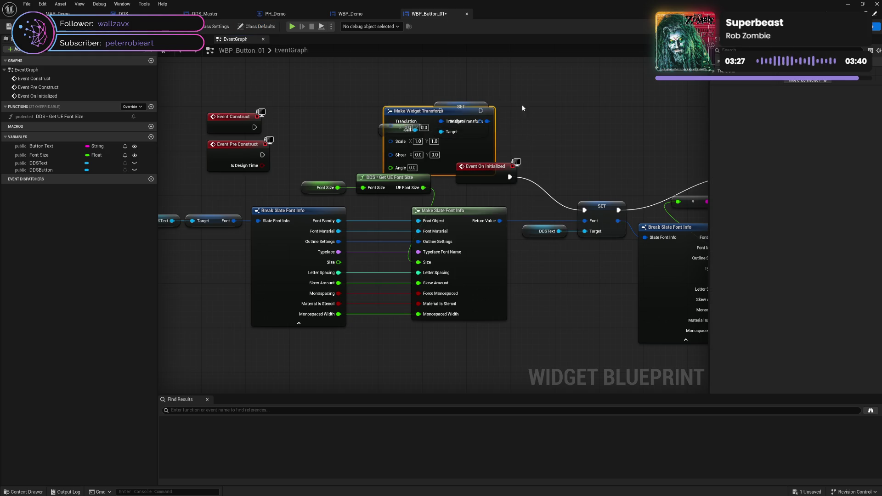
{"action": "mouse_move", "coordinate": [442, 113]}
{"action": "left_mouse_down"}
{"action": "mouse_move", "coordinate": [492, 200]}
{"action": "mouse_move", "coordinate": [390, 109]}
{"action": "left_mouse_up"}
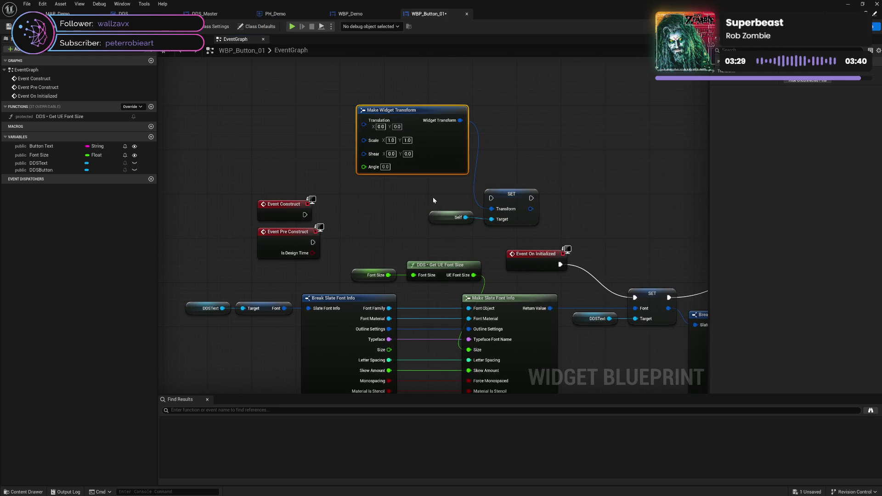
{"action": "left_click", "coordinate": [510, 199]}
{"action": "mouse_move", "coordinate": [511, 199]}
{"action": "left_mouse_down"}
{"action": "mouse_move", "coordinate": [561, 166]}
{"action": "mouse_move", "coordinate": [563, 122]}
{"action": "mouse_move", "coordinate": [553, 106]}
{"action": "left_mouse_up"}
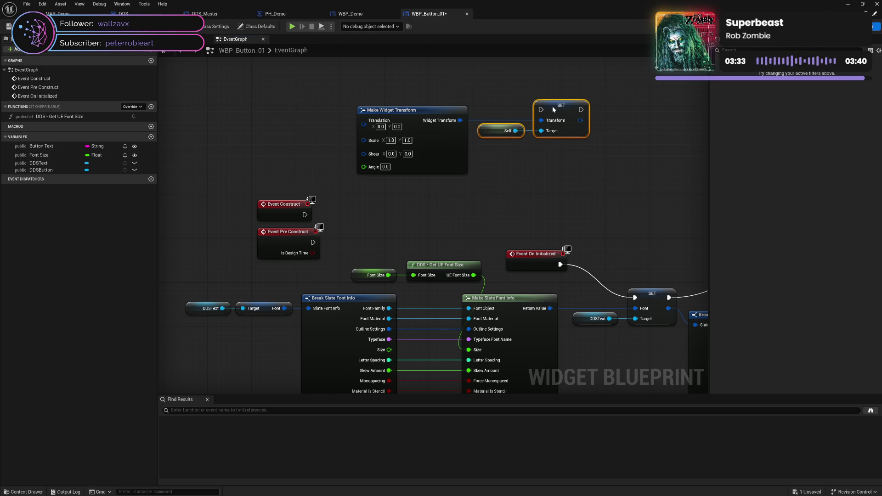
{"action": "left_click", "coordinate": [557, 191]}
{"action": "left_click_drag", "start_coordinate": [419, 96], "coordinate": [562, 158]}
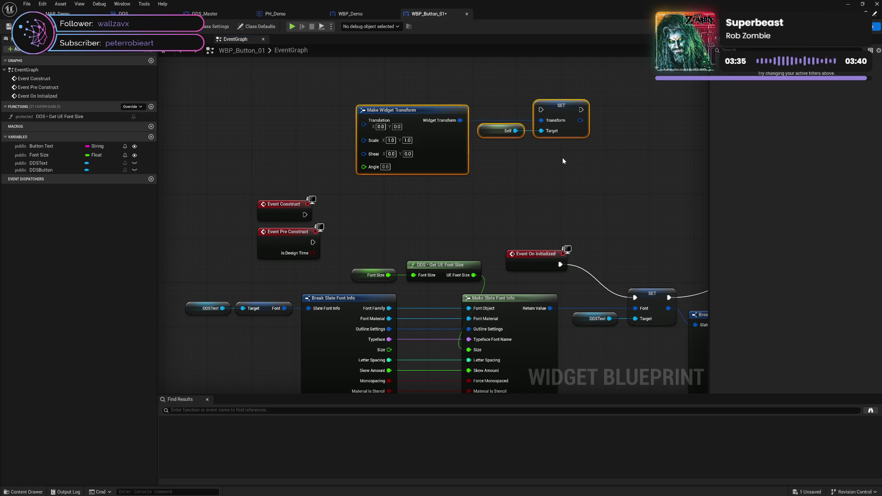
{"action": "left_click_drag", "start_coordinate": [438, 111], "coordinate": [472, 111]}
{"action": "left_click", "coordinate": [571, 184]}
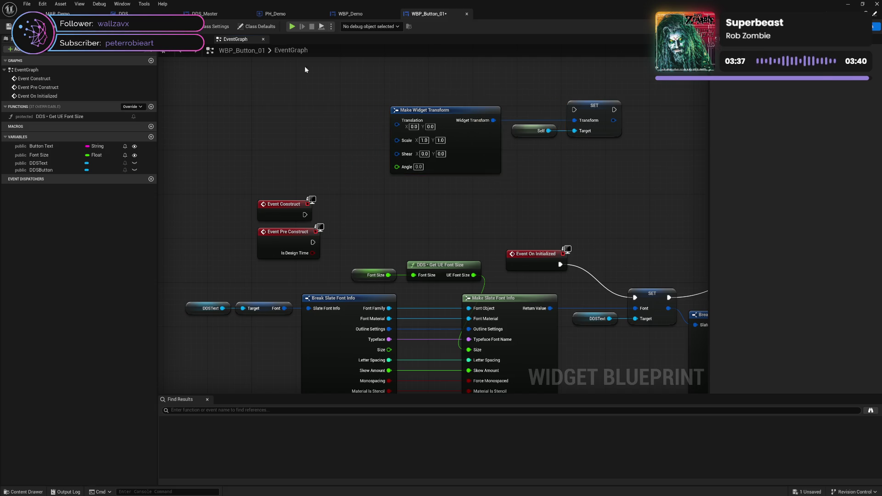
{"action": "key", "text": "ctrl+s"}
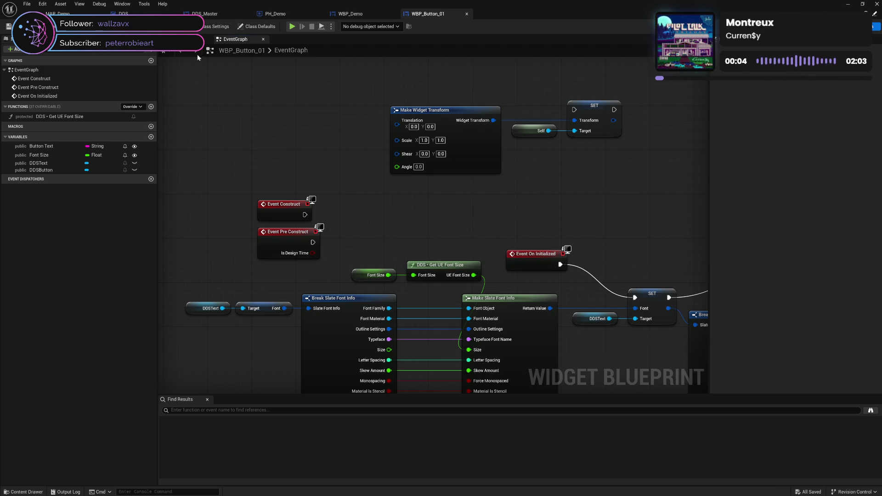
Duplicate the Self node and wire a Get Transform node to it.
{"action": "left_click", "coordinate": [535, 124]}
{"action": "key", "text": "ctrl+c"}
{"action": "key", "text": "ctrl+v"}
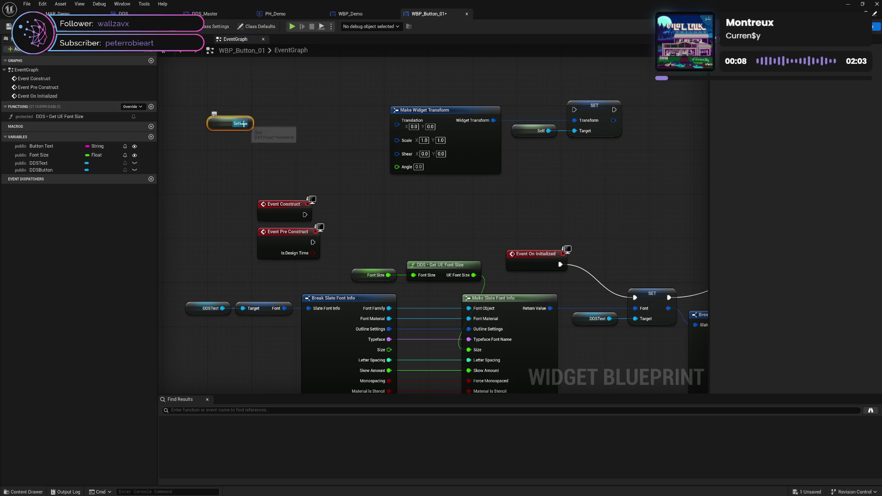
{"action": "left_click_drag", "start_coordinate": [242, 124], "coordinate": [270, 125]}
{"action": "type", "text": "get tra"}
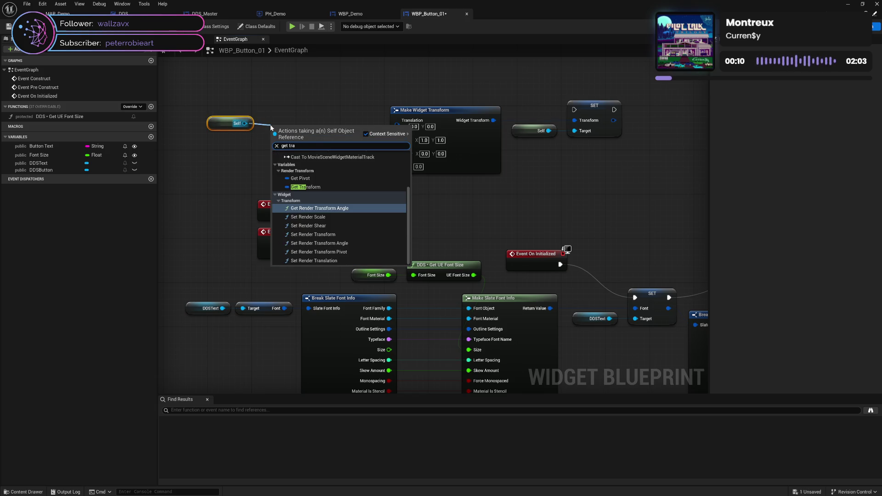
{"action": "type", "text": "nsf"}
{"action": "key", "text": "Return"}
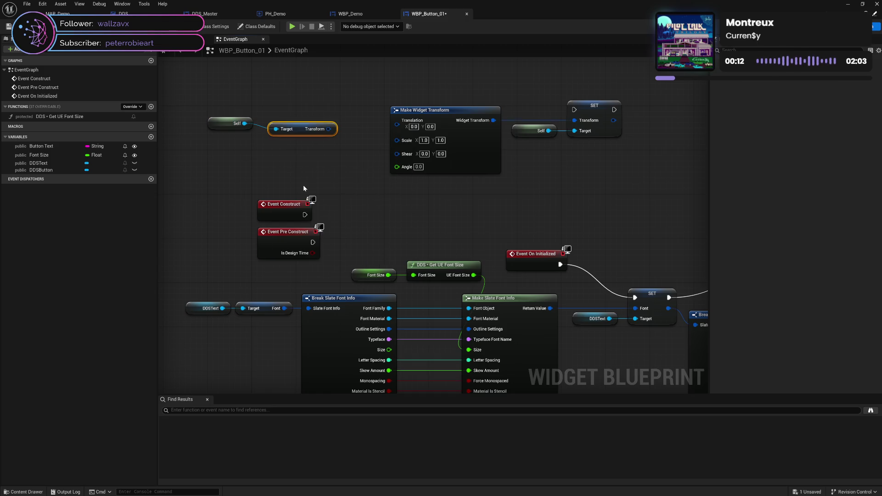
{"action": "mouse_move", "coordinate": [297, 131]}
{"action": "left_mouse_down"}
{"action": "mouse_move", "coordinate": [259, 135]}
{"action": "mouse_move", "coordinate": [311, 145]}
{"action": "mouse_move", "coordinate": [316, 124]}
{"action": "left_mouse_up"}
Add a Set members in Widget Transform node with Translation exposed, and delete Make Widget Transform.
{"action": "left_click", "coordinate": [231, 122], "text": "shift"}
{"action": "type", "text": "b"}
{"action": "left_click", "coordinate": [312, 145]}
{"action": "type", "text": "set"}
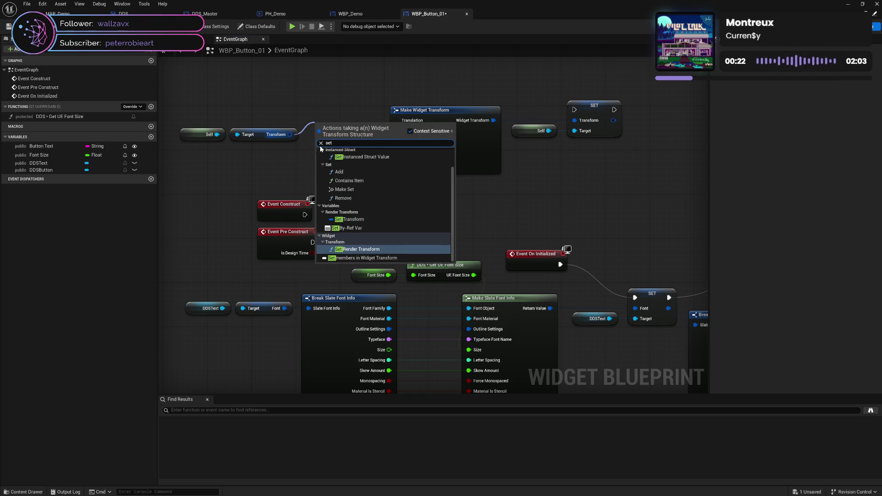
{"action": "left_click", "coordinate": [353, 258]}
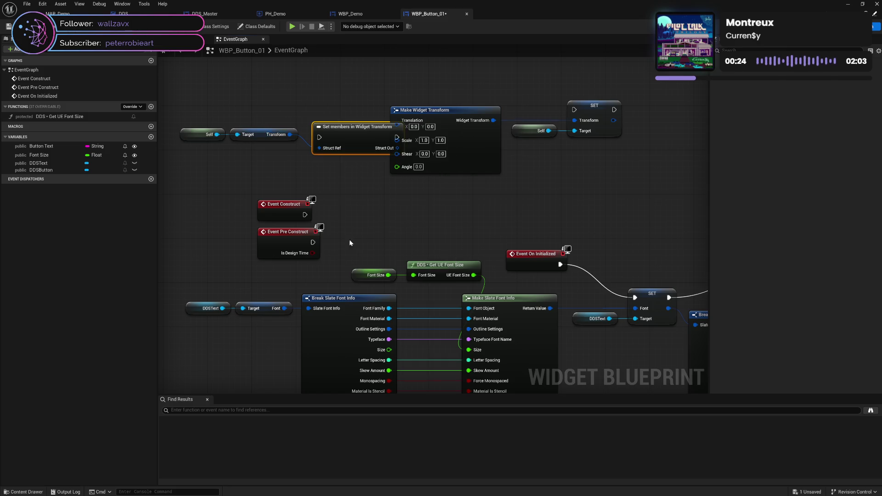
{"action": "mouse_move", "coordinate": [339, 138]}
{"action": "left_mouse_down"}
{"action": "mouse_move", "coordinate": [331, 121]}
{"action": "mouse_move", "coordinate": [336, 126]}
{"action": "left_mouse_up"}
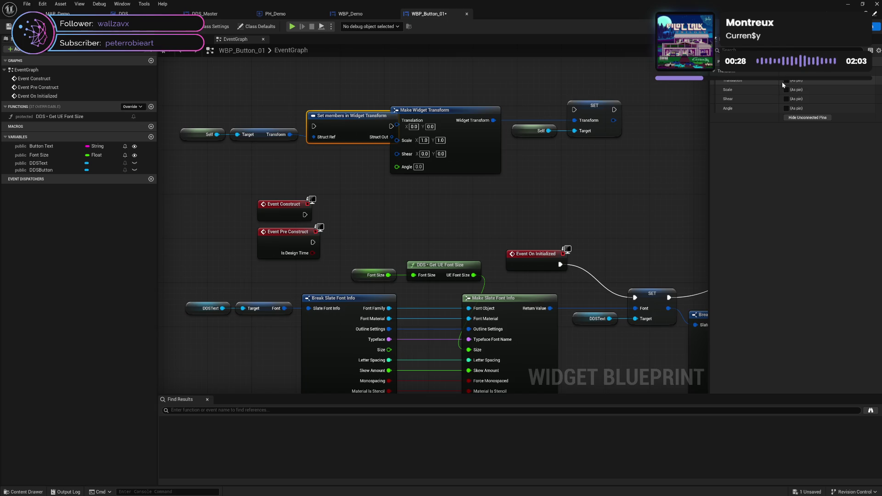
{"action": "left_click", "coordinate": [785, 80]}
{"action": "left_click_drag", "start_coordinate": [477, 76], "coordinate": [484, 140]}
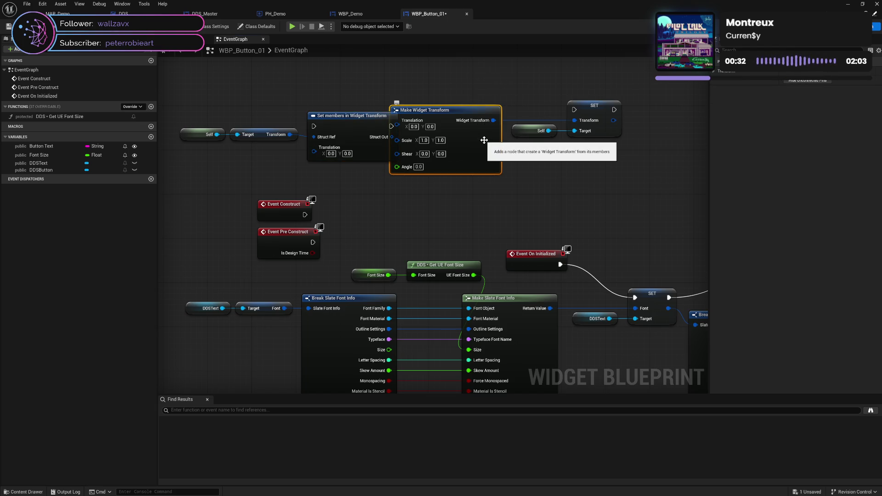
{"action": "key", "text": "Delete"}
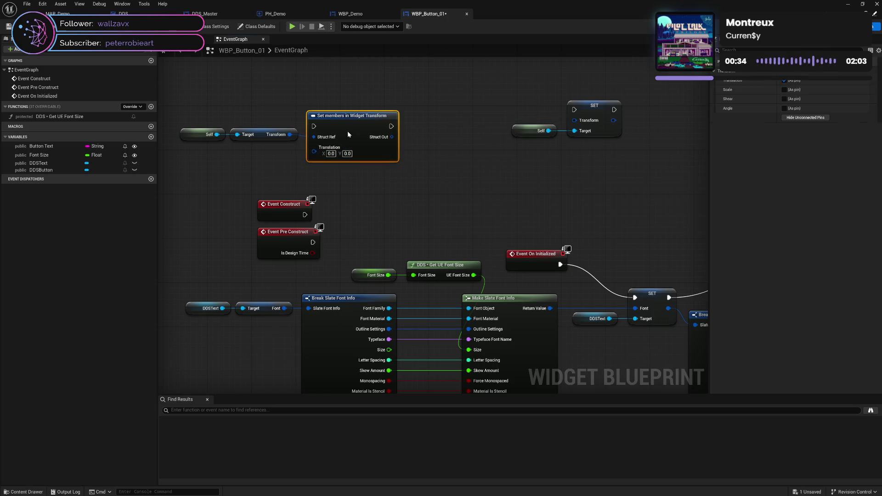
Set Translation X to -50 and run Set members after the font SET.
{"action": "left_click_drag", "start_coordinate": [347, 136], "coordinate": [347, 131]}
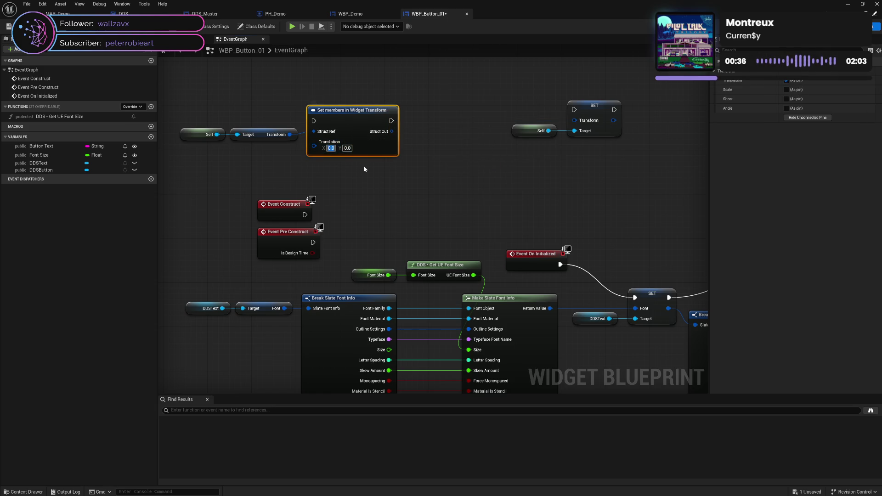
{"action": "type", "text": "-"}
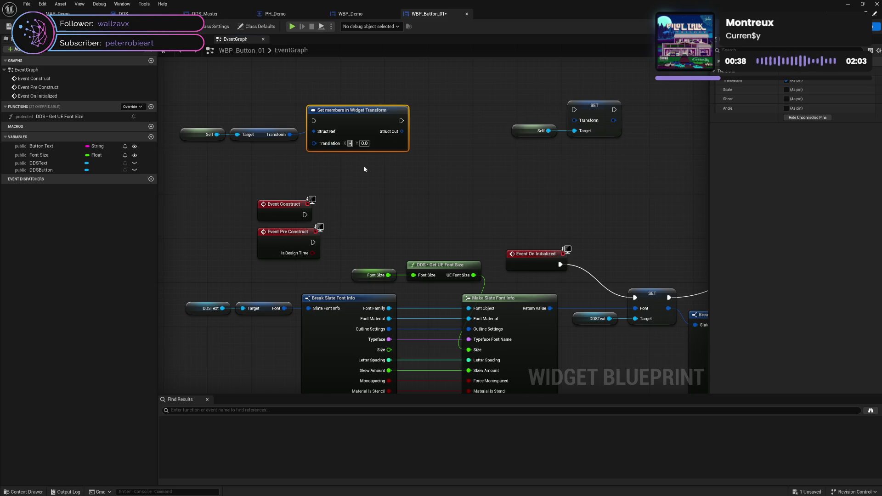
{"action": "type", "text": "50"}
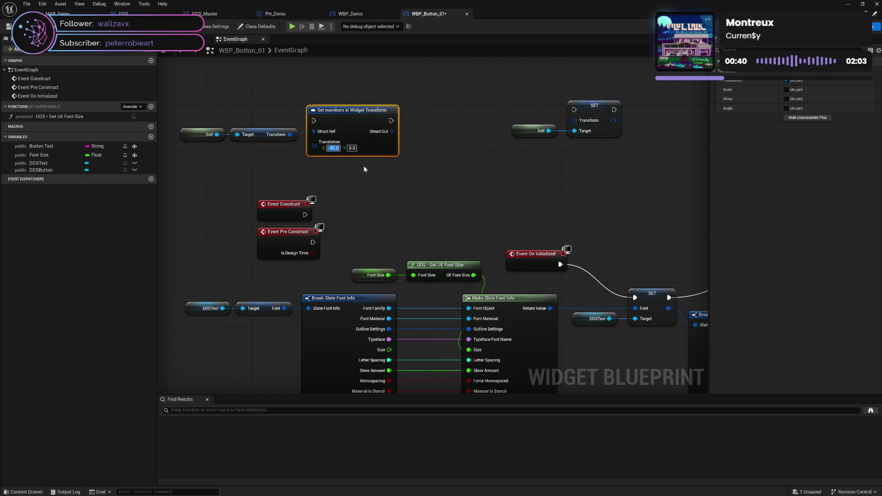
{"action": "left_click", "coordinate": [253, 112]}
{"action": "left_click_drag", "start_coordinate": [208, 118], "coordinate": [400, 158]}
{"action": "mouse_move", "coordinate": [350, 124]}
{"action": "left_mouse_down"}
{"action": "mouse_move", "coordinate": [416, 158]}
{"action": "mouse_move", "coordinate": [582, 200]}
{"action": "left_mouse_up"}
{"action": "left_click_drag", "start_coordinate": [653, 247], "coordinate": [493, 220]}
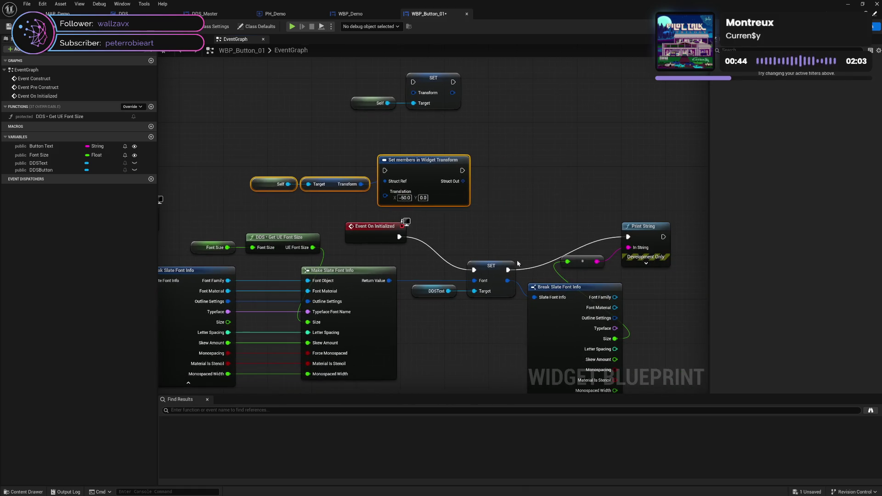
{"action": "left_click_drag", "start_coordinate": [506, 270], "coordinate": [385, 171]}
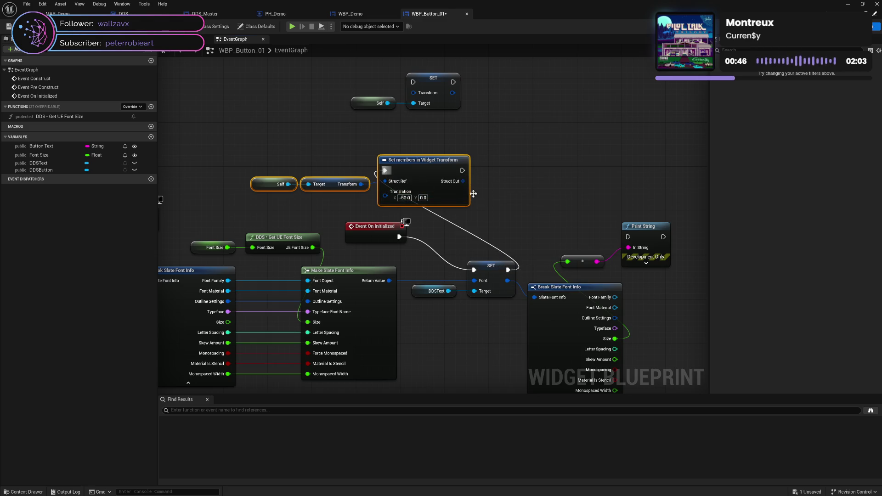
Delete the leftover Break Slate Font Info and Print String nodes and save.
{"action": "left_click_drag", "start_coordinate": [575, 246], "coordinate": [642, 326]}
{"action": "key", "text": "Delete"}
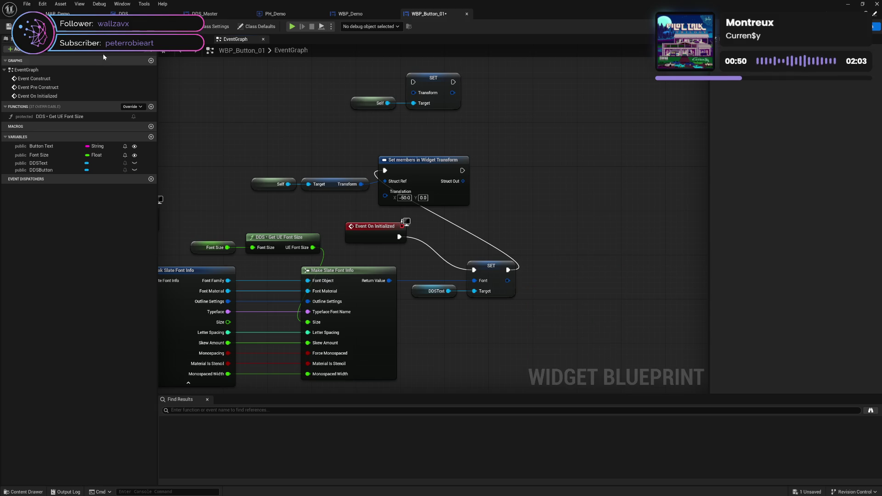
{"action": "key", "text": "ctrl+s"}
Test the menu in play mode, then align the transform nodes beside the font SET and save.
{"action": "left_click", "coordinate": [292, 26]}
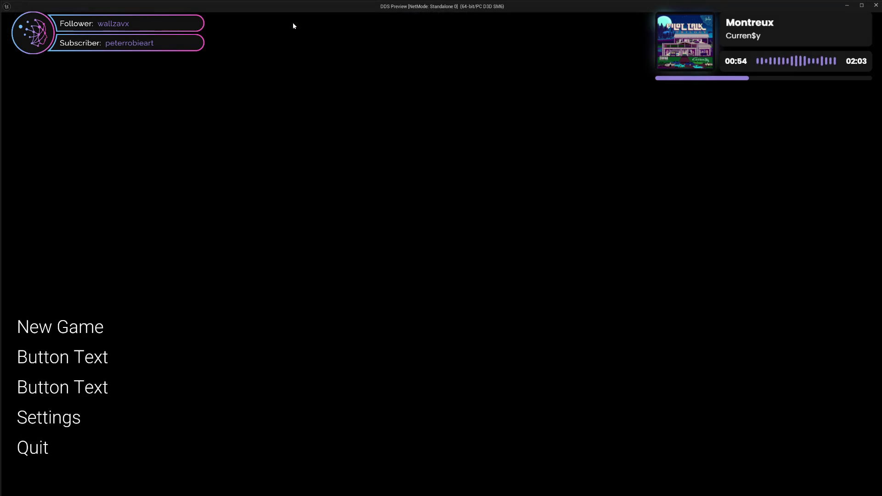
{"action": "left_click", "coordinate": [875, 5]}
{"action": "mouse_move", "coordinate": [275, 164]}
{"action": "left_mouse_down"}
{"action": "mouse_move", "coordinate": [395, 191]}
{"action": "mouse_move", "coordinate": [565, 175]}
{"action": "mouse_move", "coordinate": [582, 182]}
{"action": "left_mouse_up"}
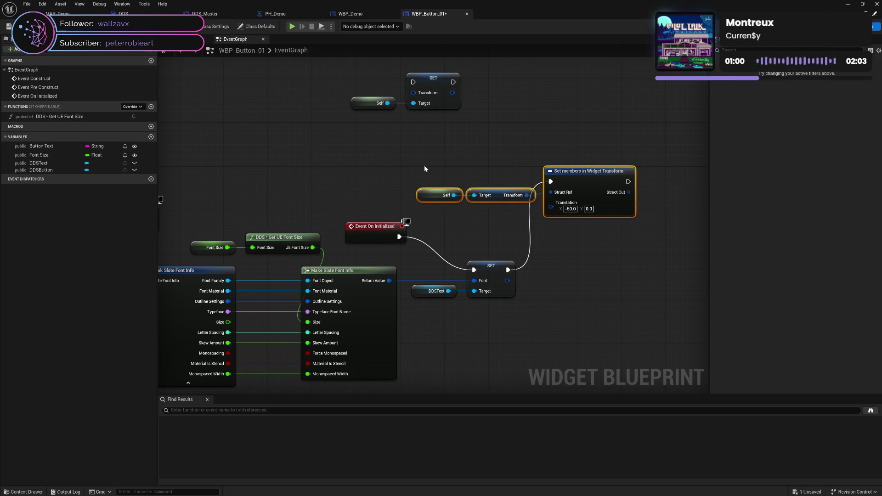
{"action": "key", "text": "q"}
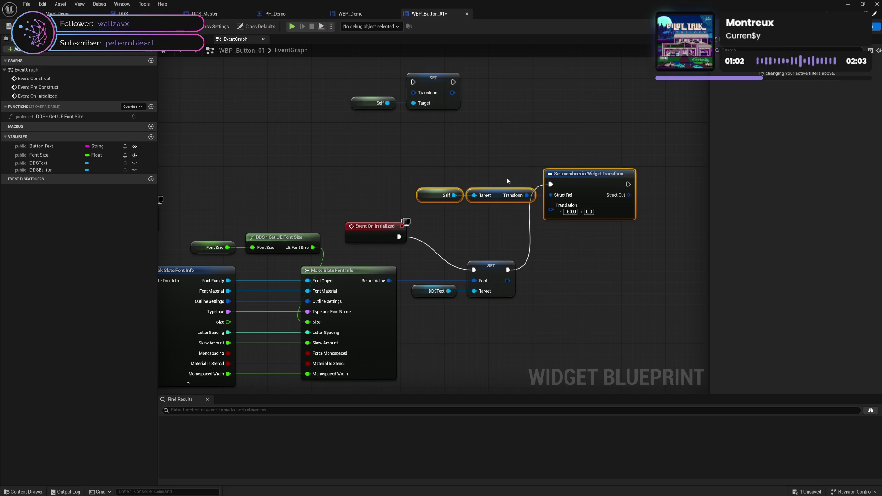
{"action": "left_click_drag", "start_coordinate": [590, 184], "coordinate": [590, 182]}
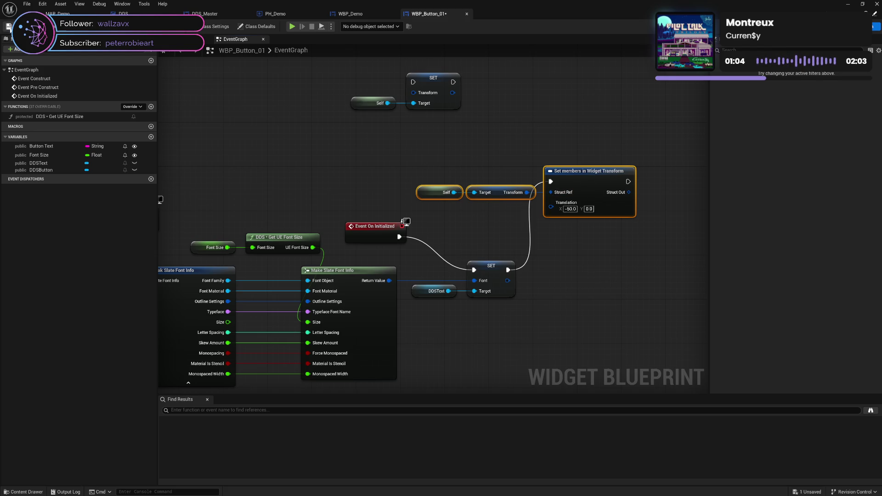
{"action": "key", "text": "ctrl+s"}
In the Content Drawer's Demo/Widget folder, start a Widget Blueprint with DDS_Master as parent class.
{"action": "left_click", "coordinate": [23, 491]}
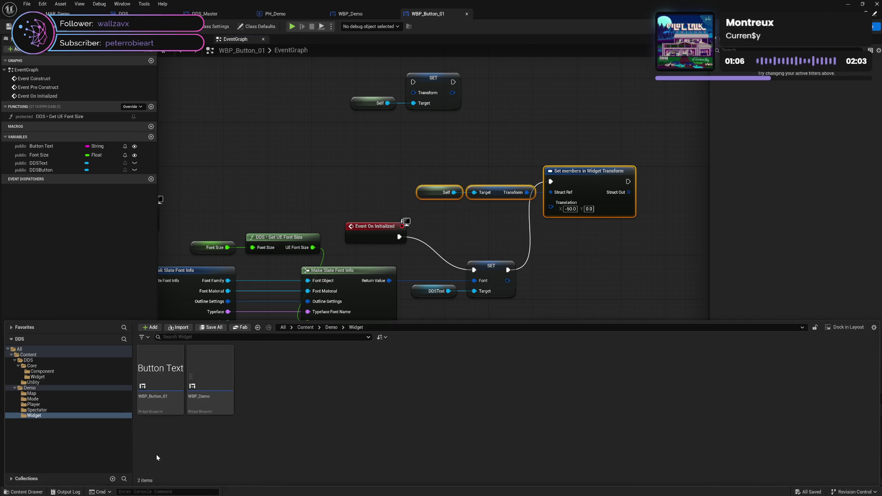
{"action": "right_click", "coordinate": [254, 421]}
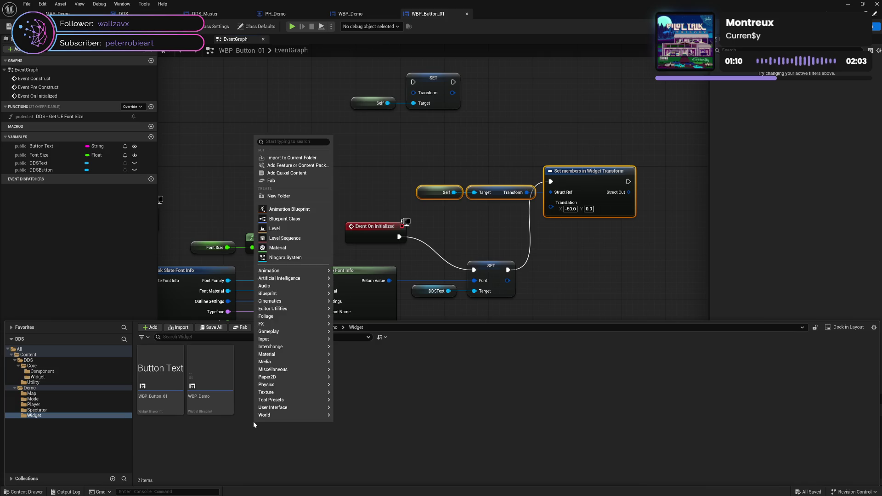
{"action": "mouse_move", "coordinate": [271, 409]}
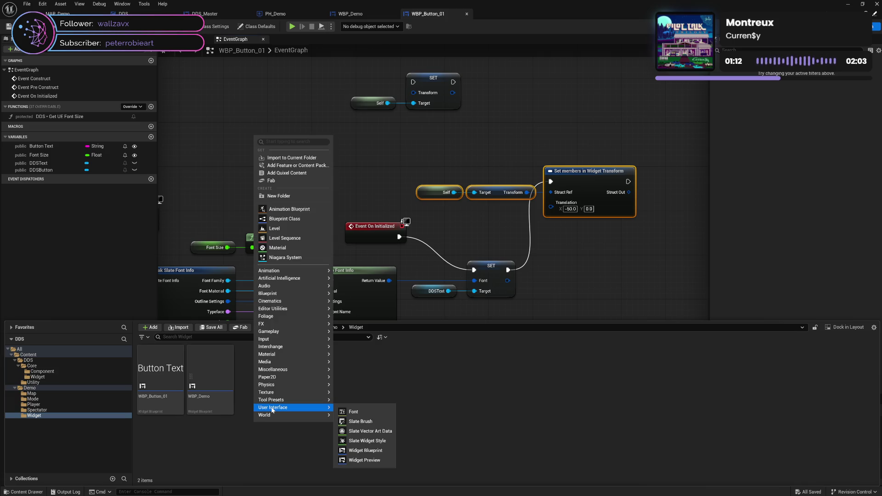
{"action": "left_click", "coordinate": [365, 450]}
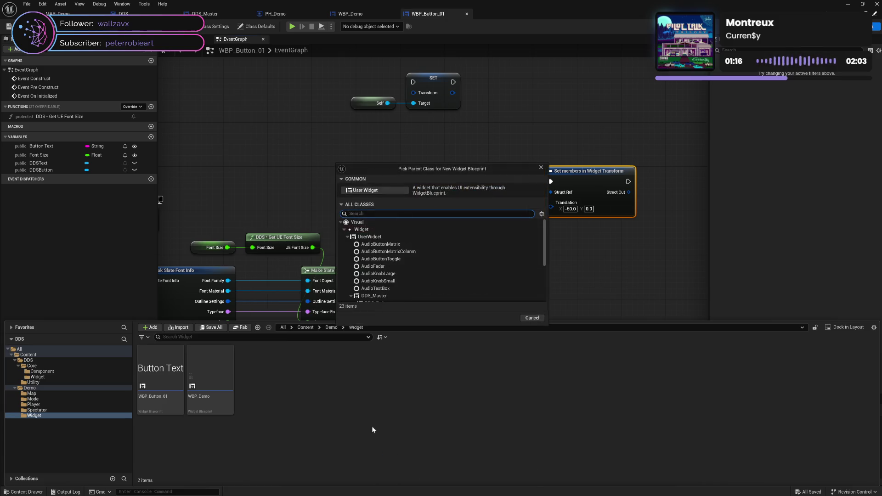
{"action": "type", "text": "dds"}
{"action": "left_click", "coordinate": [423, 246]}
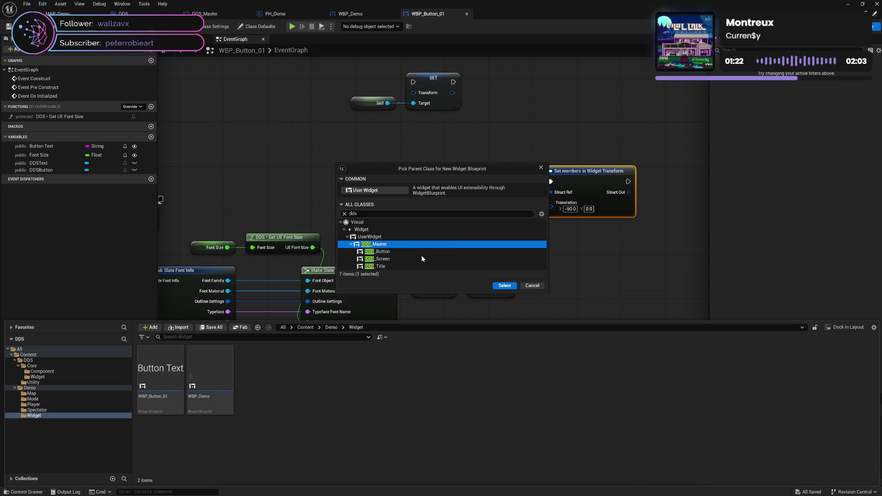
{"action": "left_click", "coordinate": [504, 286]}
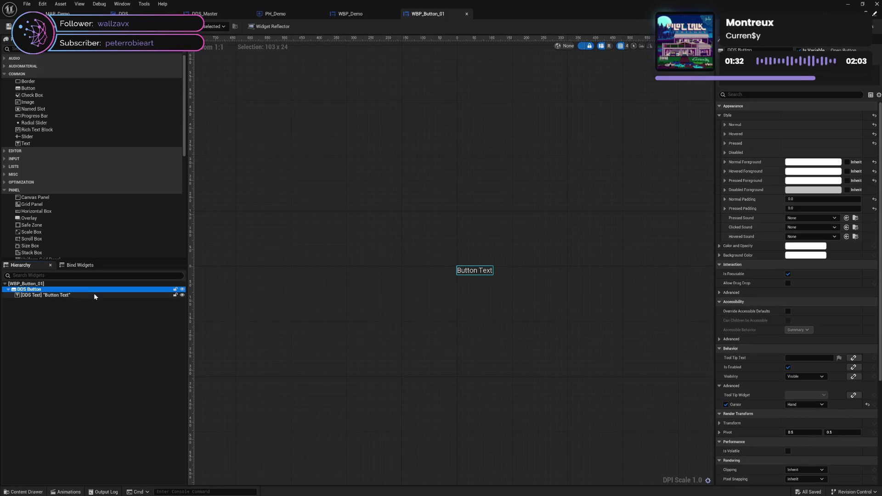
Delete both DDSText getter nodes from the event graph and recompile the blueprint.
{"action": "left_click", "coordinate": [98, 296]}
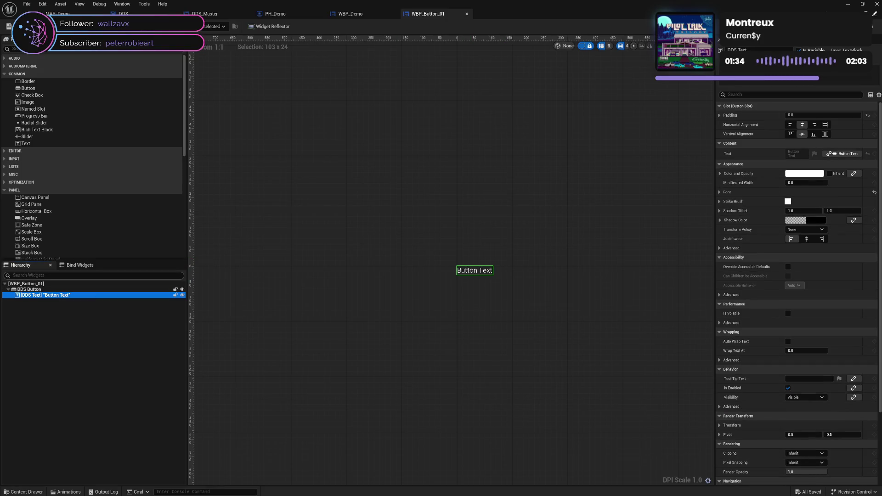
{"action": "left_click", "coordinate": [29, 289]}
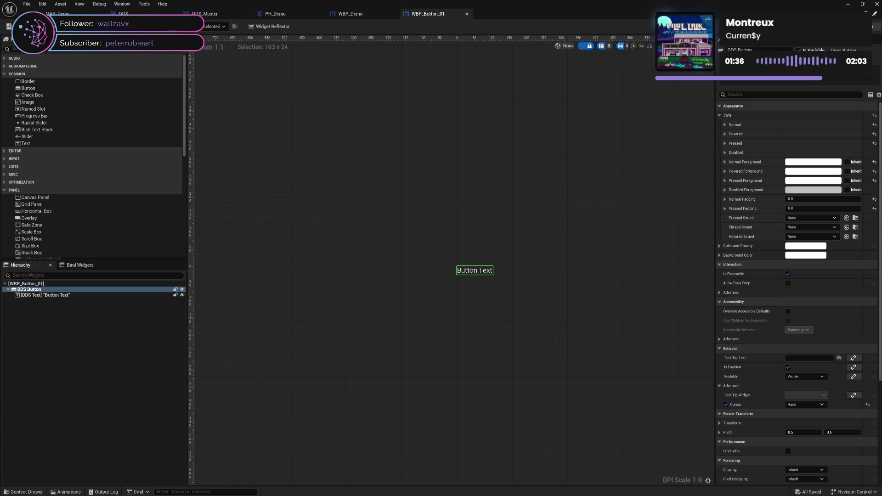
{"action": "key", "text": "ctrl+shift+g"}
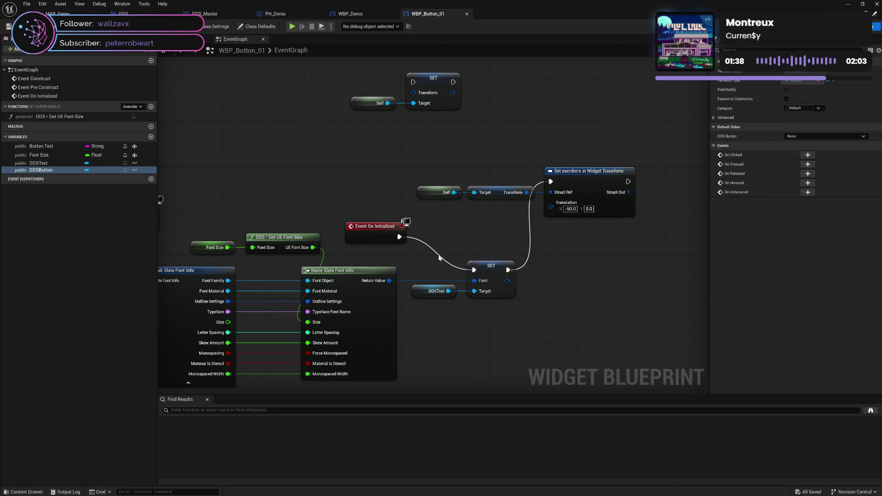
{"action": "left_click", "coordinate": [432, 290]}
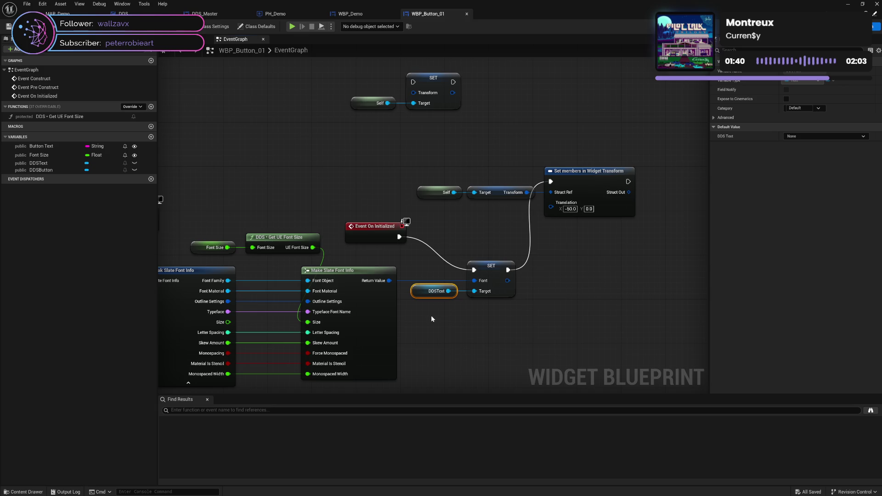
{"action": "key", "text": "Delete"}
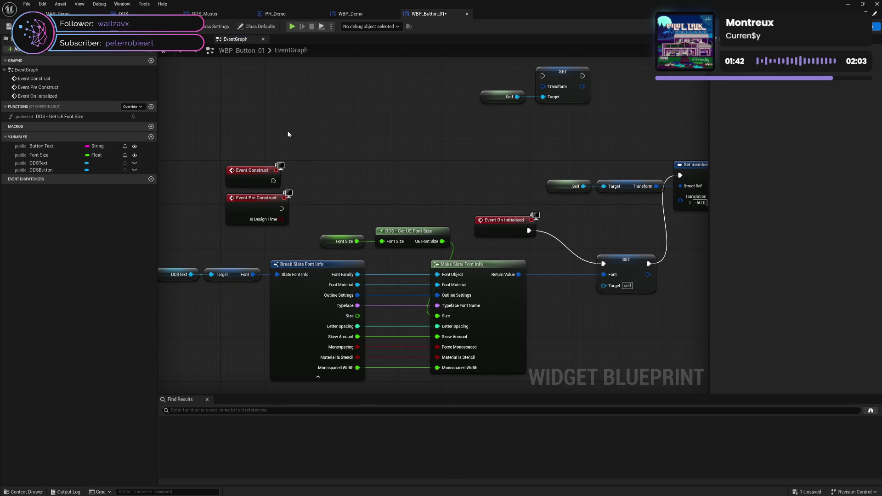
{"action": "left_click_drag", "start_coordinate": [277, 149], "coordinate": [399, 145]}
{"action": "left_click", "coordinate": [298, 269]}
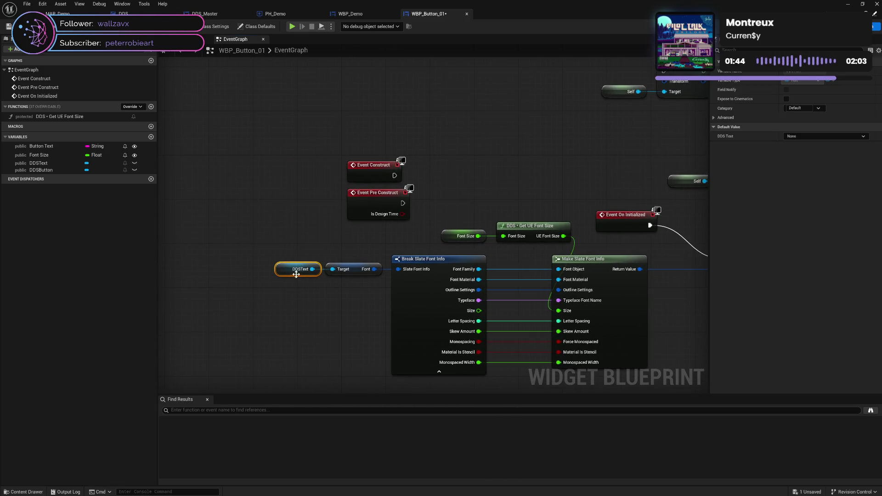
{"action": "key", "text": "Delete"}
{"action": "key", "text": "F7"}
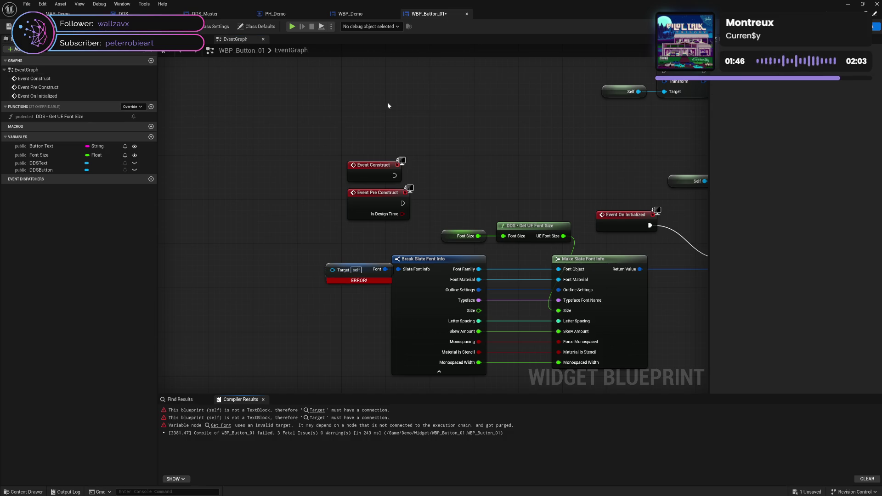
{"action": "left_click_drag", "start_coordinate": [553, 191], "coordinate": [362, 182]}
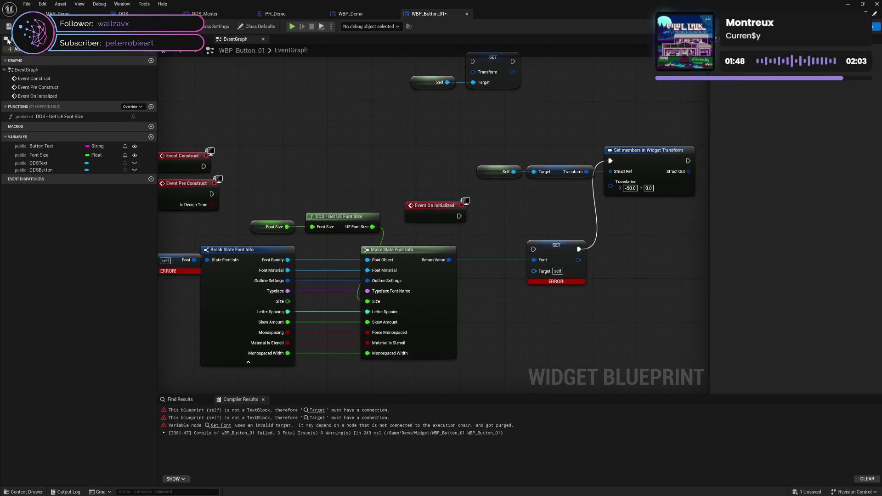
{"action": "key", "text": "F7"}
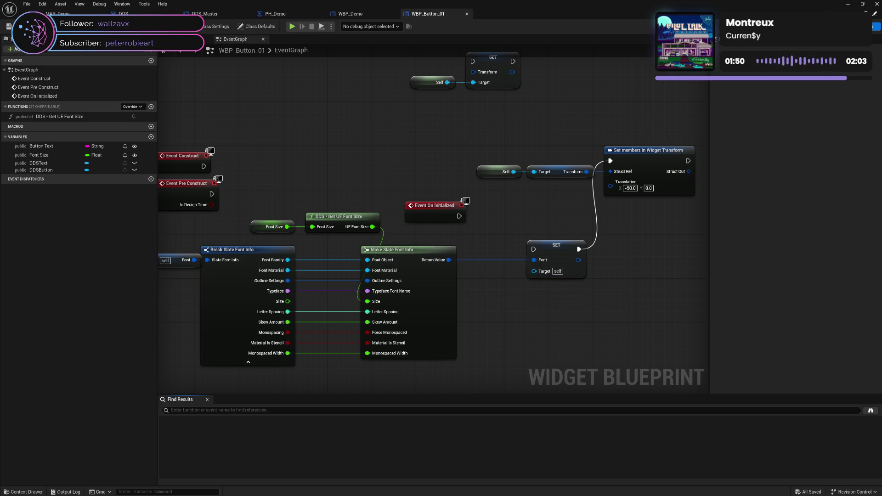
In the Designer, remove the DDS Button and its DDS Text from the hierarchy.
{"action": "key", "text": "ctrl+shift+alt+d"}
{"action": "left_click", "coordinate": [56, 295]}
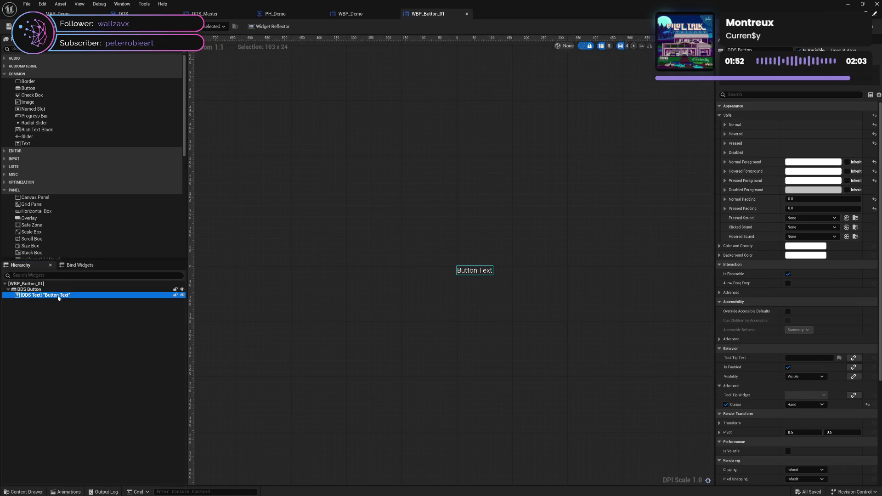
{"action": "left_click", "coordinate": [56, 290]}
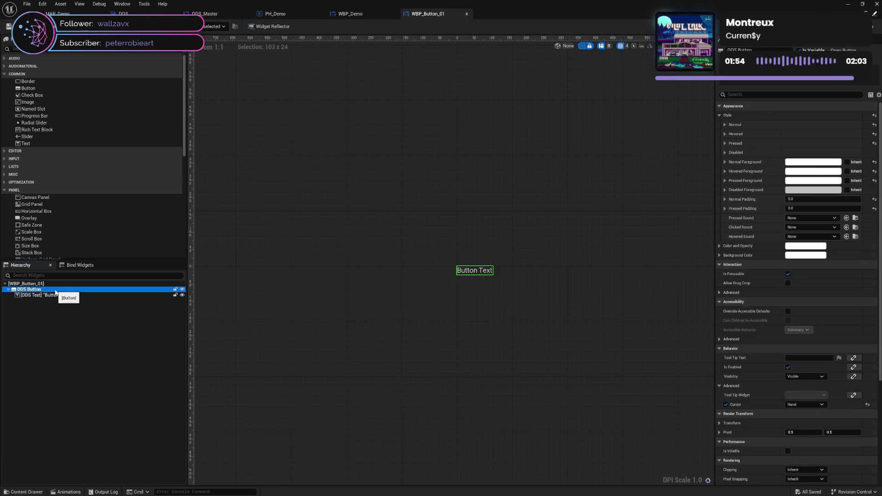
{"action": "key", "text": "Delete"}
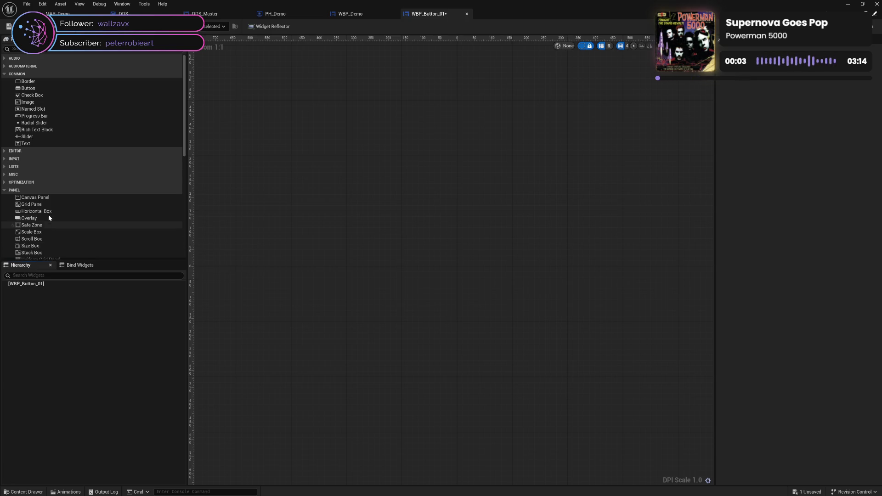
Add a Horizontal Box under the root, an Overlay inside it, and two Borders in the Overlay.
{"action": "left_click_drag", "start_coordinate": [46, 211], "coordinate": [37, 285]}
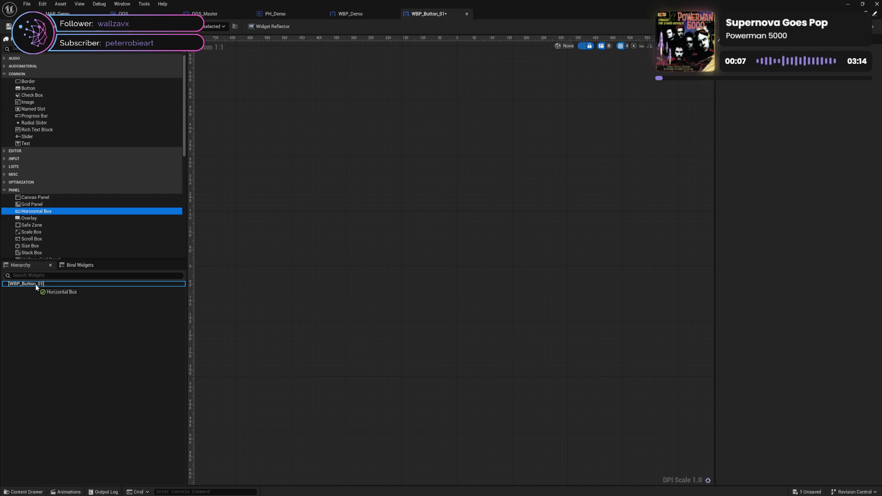
{"action": "left_click_drag", "start_coordinate": [38, 285], "coordinate": [46, 212]}
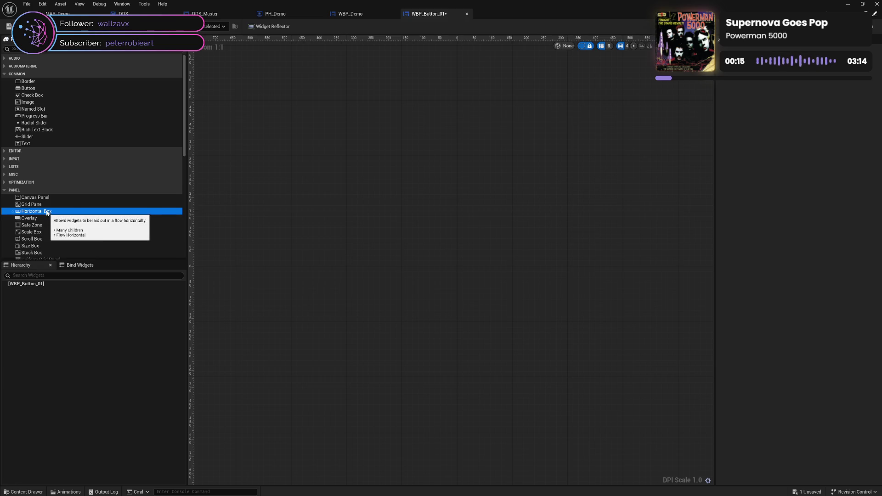
{"action": "left_click_drag", "start_coordinate": [47, 212], "coordinate": [46, 285]}
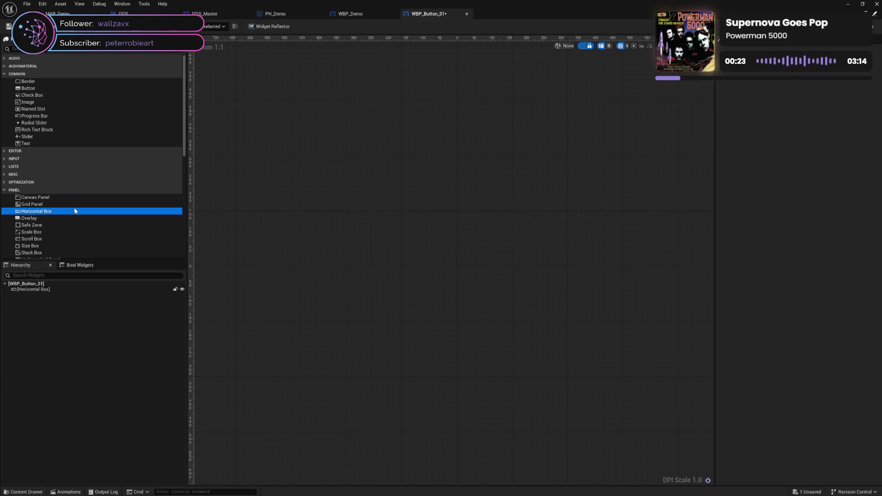
{"action": "left_click_drag", "start_coordinate": [36, 220], "coordinate": [39, 288]}
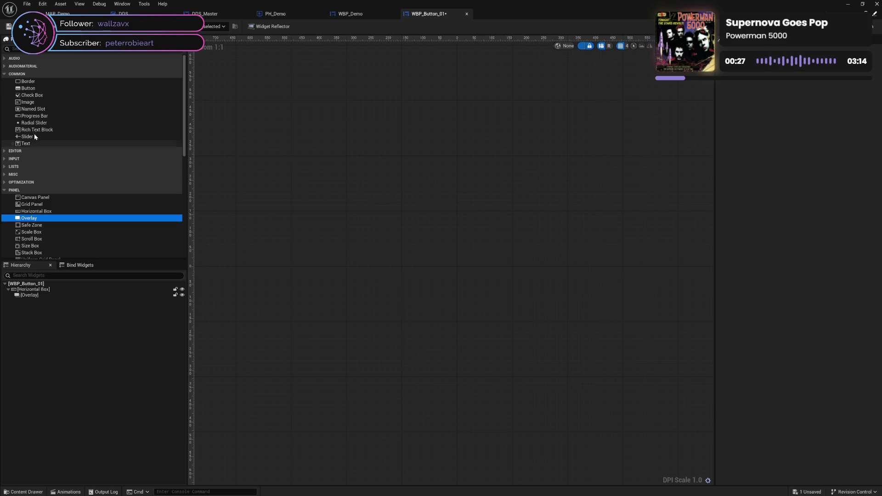
{"action": "left_click_drag", "start_coordinate": [34, 81], "coordinate": [44, 296]}
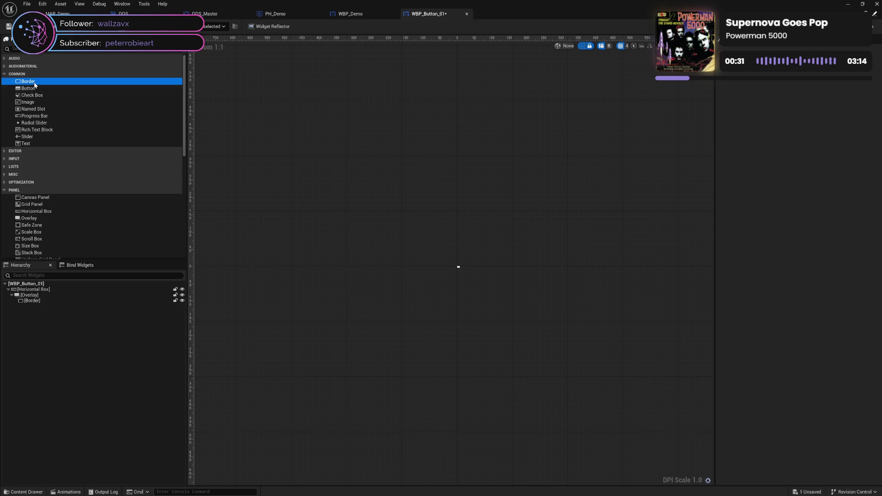
{"action": "mouse_move", "coordinate": [24, 82]}
{"action": "left_mouse_down"}
{"action": "mouse_move", "coordinate": [43, 168]}
{"action": "mouse_move", "coordinate": [39, 296]}
{"action": "left_mouse_up"}
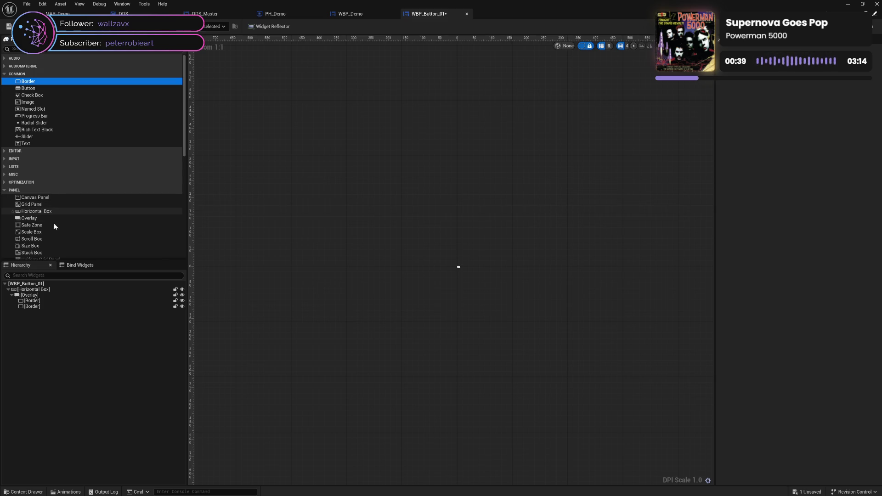
Add a Spacer and a Size Box to the Horizontal Box, then select the Size Box.
{"action": "scroll", "coordinate": [58, 244], "scroll_direction": "down", "scroll_amount": 3}
{"action": "scroll", "coordinate": [57, 243], "scroll_direction": "down", "scroll_amount": 3}
{"action": "mouse_move", "coordinate": [54, 217]}
{"action": "left_mouse_down"}
{"action": "mouse_move", "coordinate": [40, 296]}
{"action": "mouse_move", "coordinate": [47, 290]}
{"action": "left_mouse_up"}
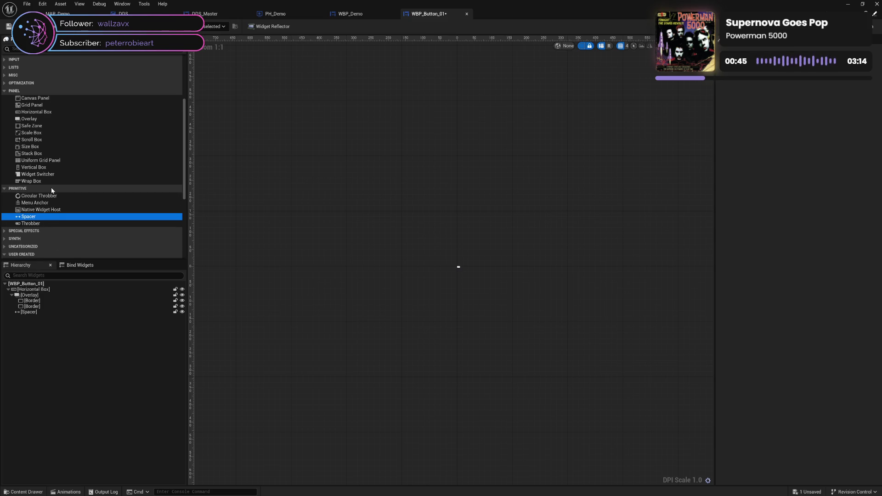
{"action": "scroll", "coordinate": [51, 189], "scroll_direction": "up", "scroll_amount": 5}
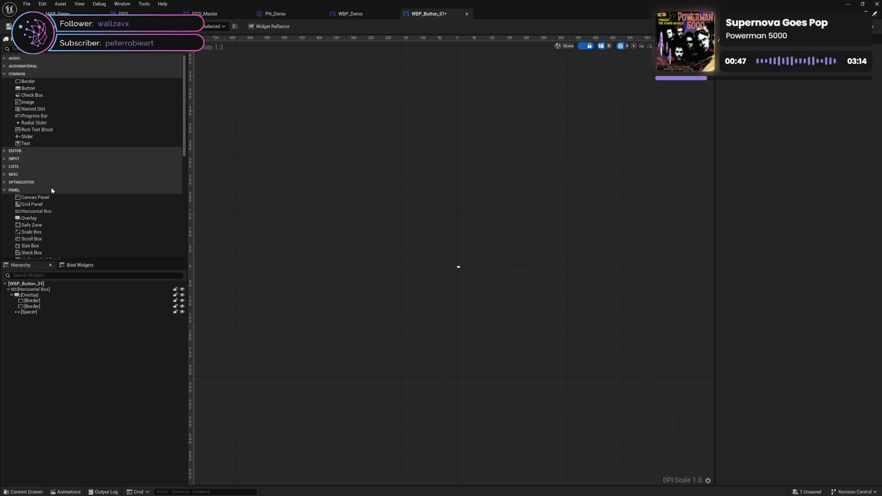
{"action": "scroll", "coordinate": [51, 189], "scroll_direction": "down", "scroll_amount": 2}
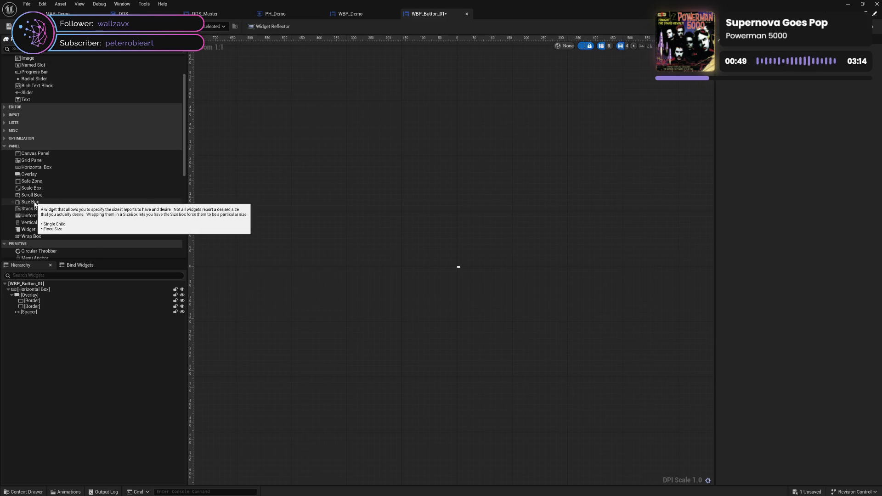
{"action": "left_click_drag", "start_coordinate": [34, 203], "coordinate": [37, 293]}
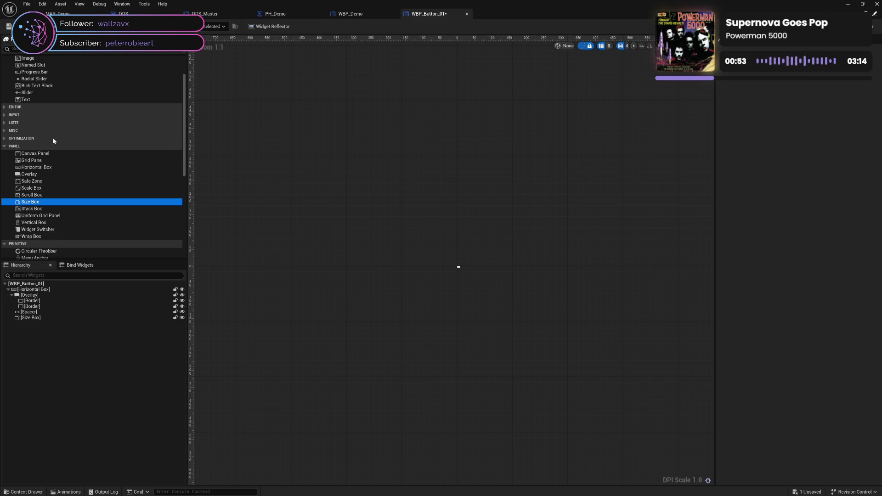
{"action": "scroll", "coordinate": [43, 180], "scroll_direction": "up", "scroll_amount": 3}
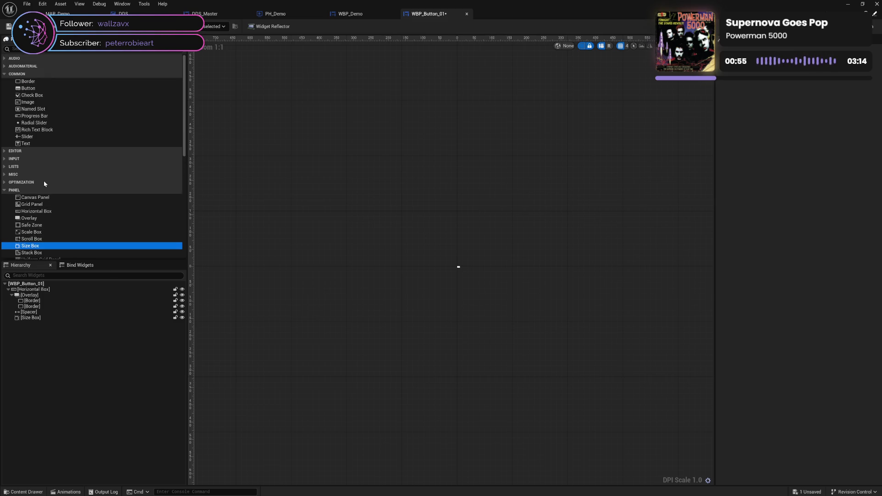
{"action": "mouse_move", "coordinate": [28, 88]}
{"action": "left_mouse_down"}
{"action": "mouse_move", "coordinate": [39, 295]}
{"action": "mouse_move", "coordinate": [48, 90]}
{"action": "left_mouse_up"}
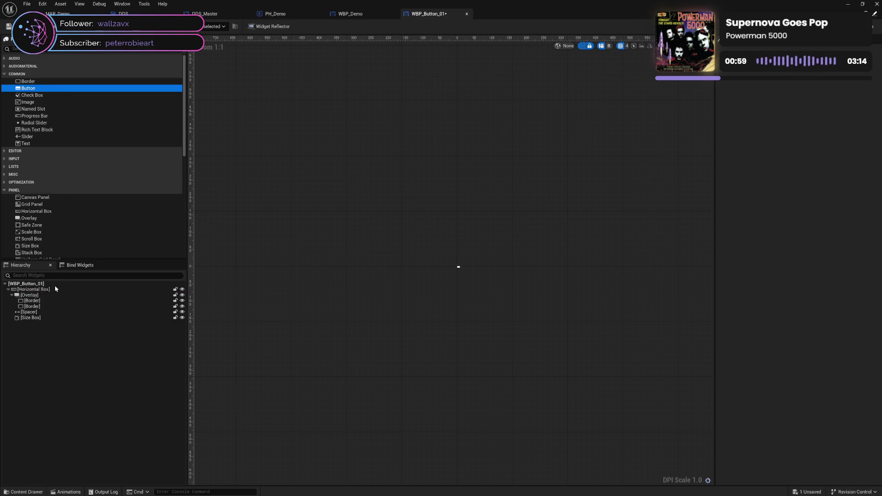
{"action": "left_click", "coordinate": [52, 317]}
Paste the DDS Button with its Button Text into the Size Box and save WBP_Button_01.
{"action": "key", "text": "ctrl+v"}
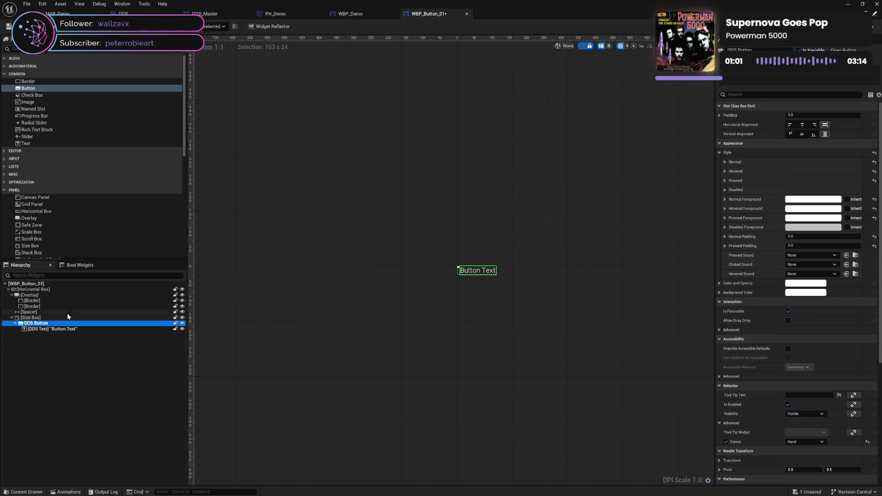
{"action": "left_click", "coordinate": [60, 320]}
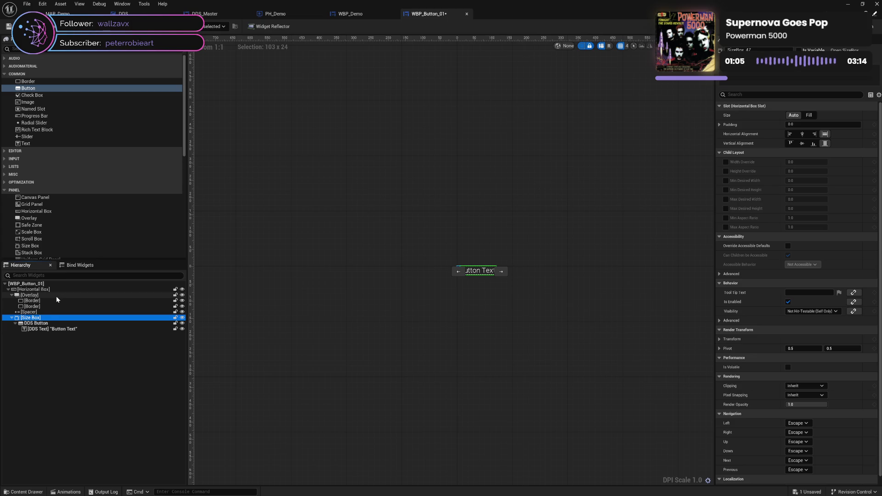
{"action": "left_click", "coordinate": [56, 295]}
{"action": "left_click", "coordinate": [50, 316]}
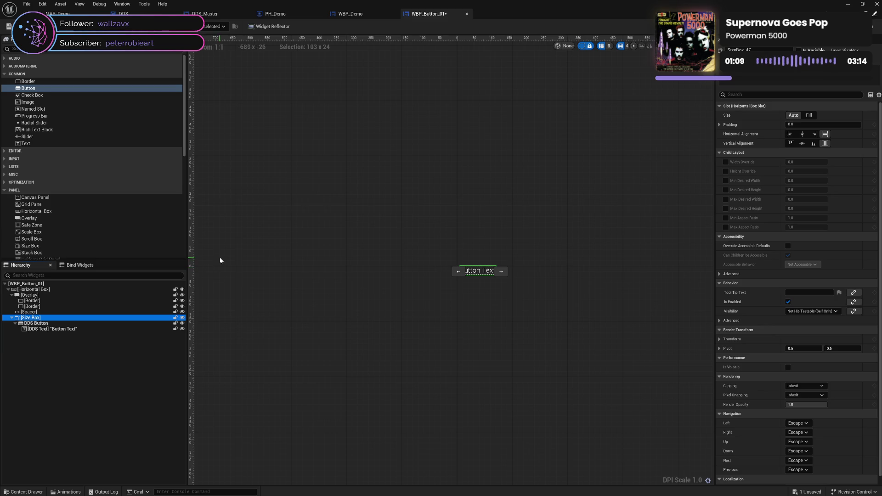
{"action": "scroll", "coordinate": [748, 363], "scroll_direction": "down", "scroll_amount": 1}
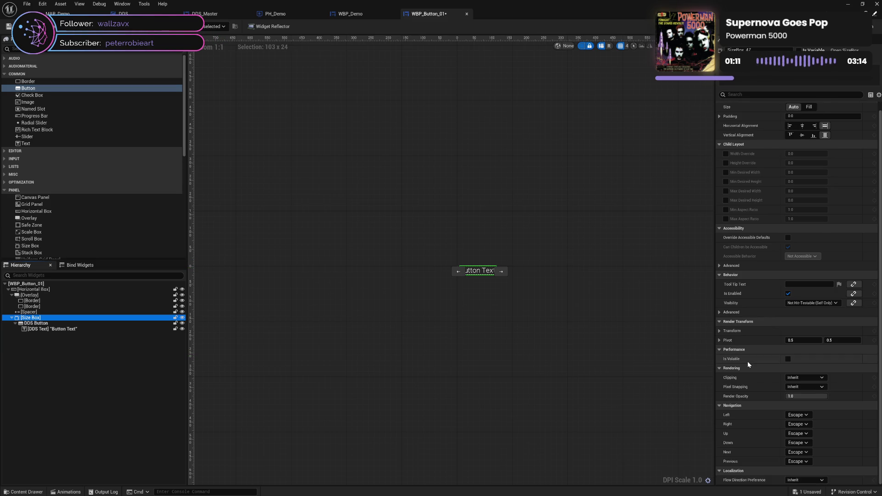
{"action": "scroll", "coordinate": [747, 364], "scroll_direction": "up", "scroll_amount": 1}
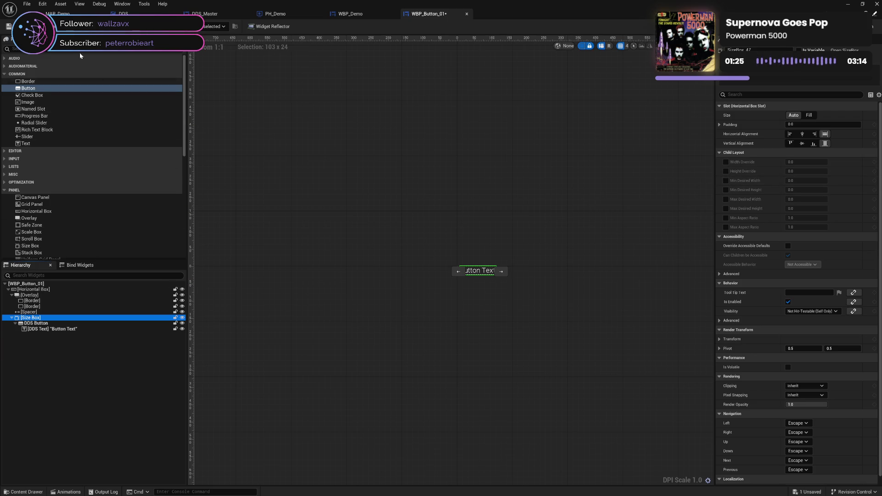
{"action": "key", "text": "ctrl+s"}
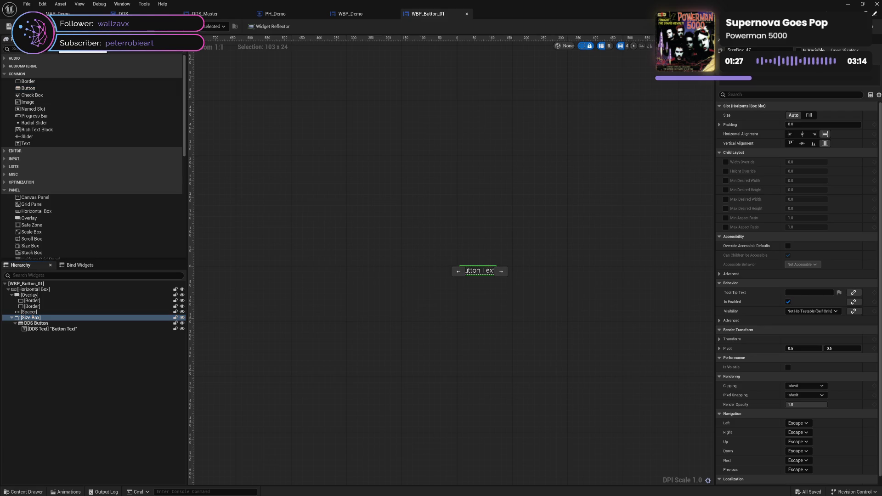
Set the Padding of both Overlay Borders to 0.
{"action": "left_click", "coordinate": [53, 302]}
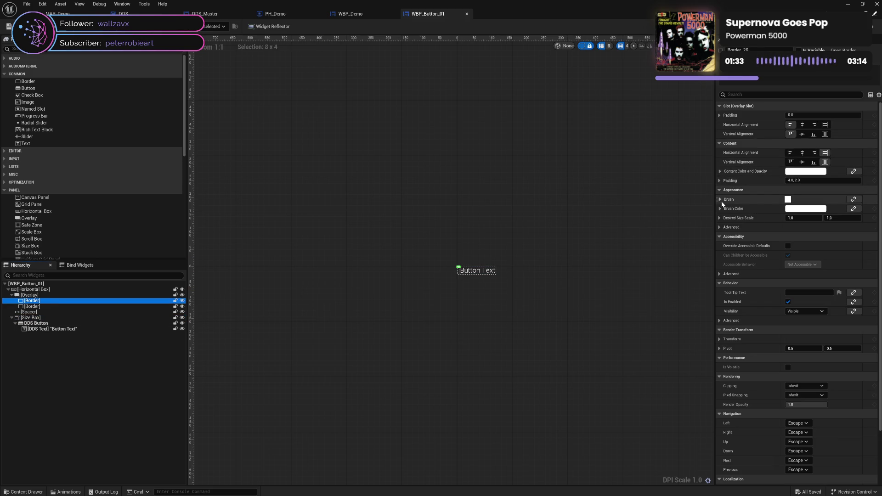
{"action": "left_click", "coordinate": [804, 180]}
{"action": "type", "text": "0"}
{"action": "key", "text": "Return"}
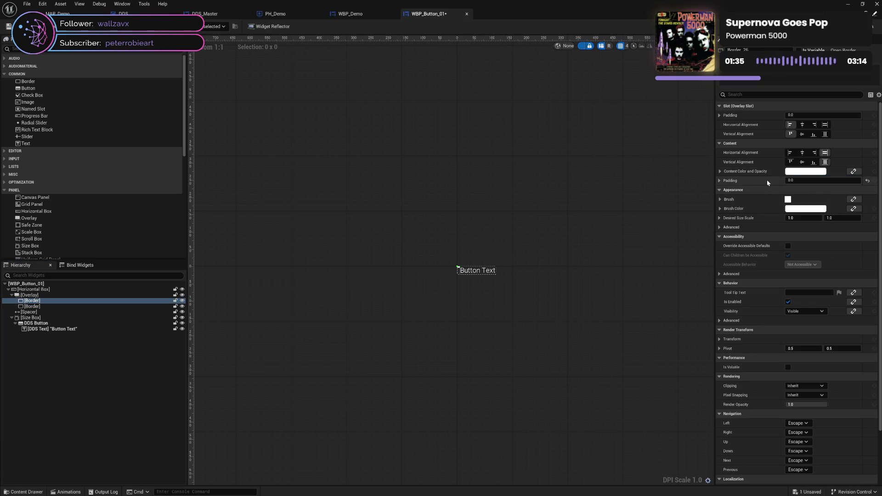
{"action": "left_click", "coordinate": [57, 306]}
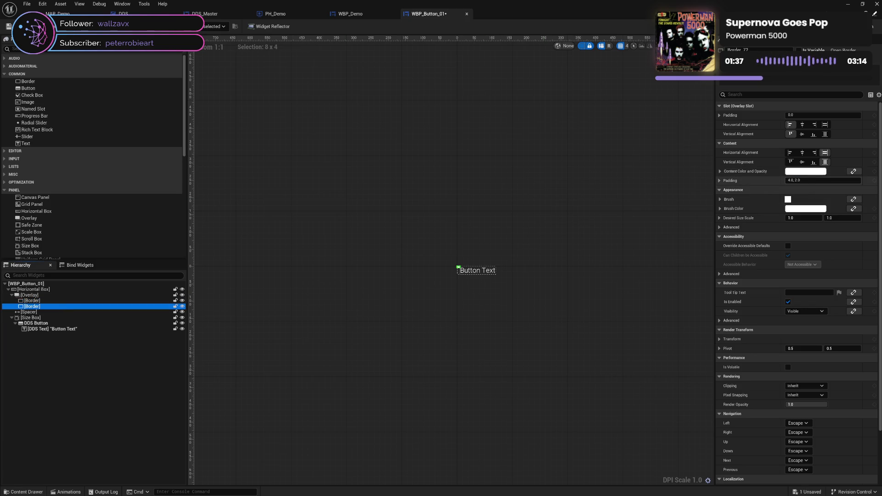
{"action": "left_click", "coordinate": [804, 180]}
{"action": "type", "text": "0"}
{"action": "key", "text": "Return"}
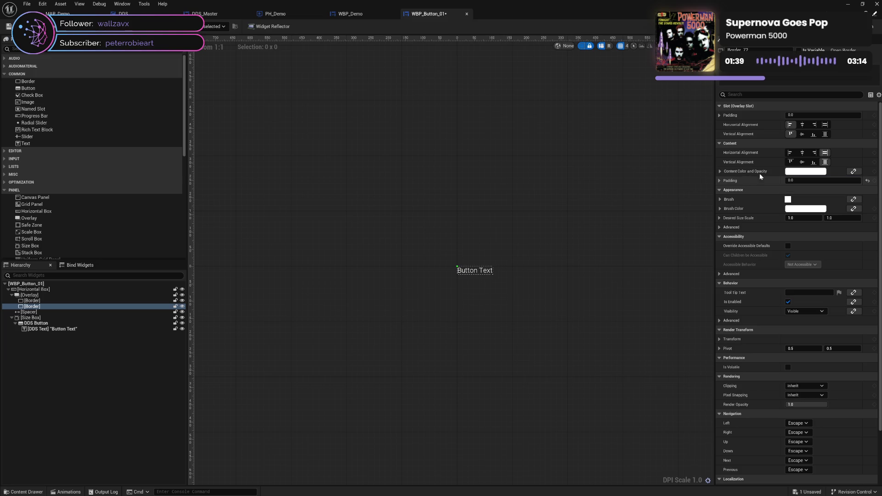
Center both Borders and their content horizontally and vertically, then save WBP_Button_01.
{"action": "left_click", "coordinate": [801, 134]}
{"action": "left_click", "coordinate": [802, 125]}
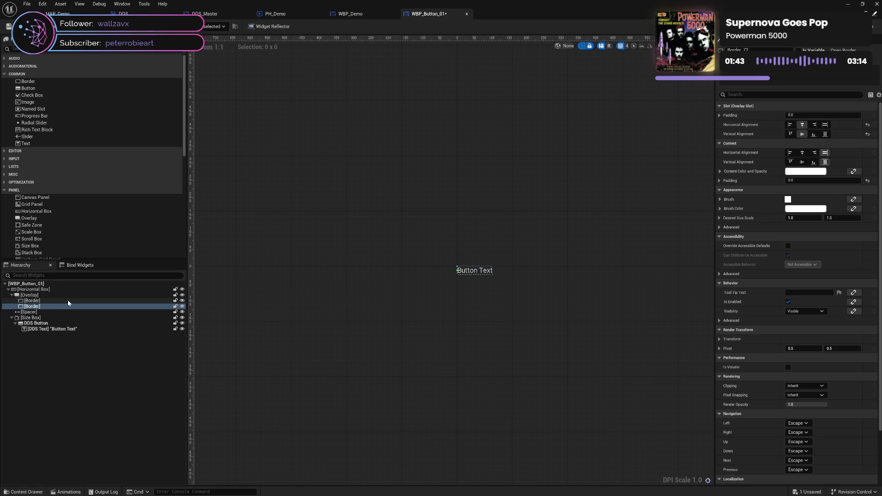
{"action": "left_click", "coordinate": [32, 301]}
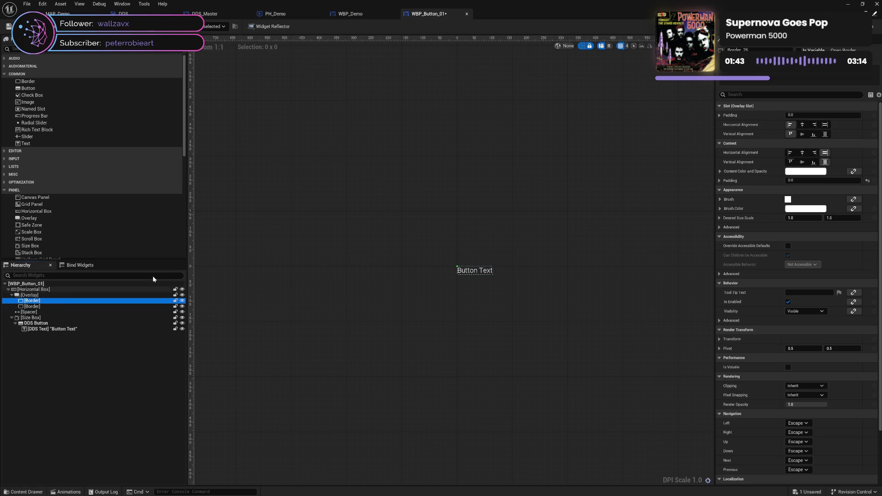
{"action": "left_click", "coordinate": [802, 124]}
{"action": "left_click", "coordinate": [804, 134]}
{"action": "left_click", "coordinate": [802, 152]}
{"action": "left_click", "coordinate": [802, 161]}
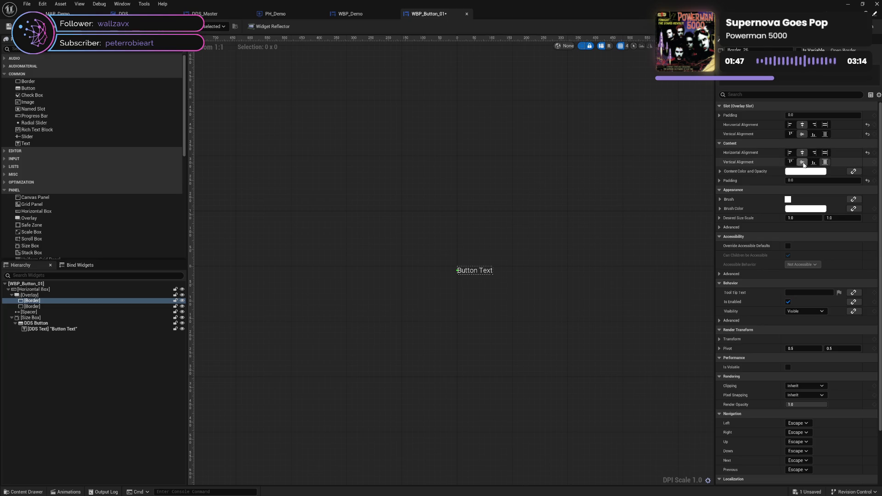
{"action": "left_click", "coordinate": [41, 307]}
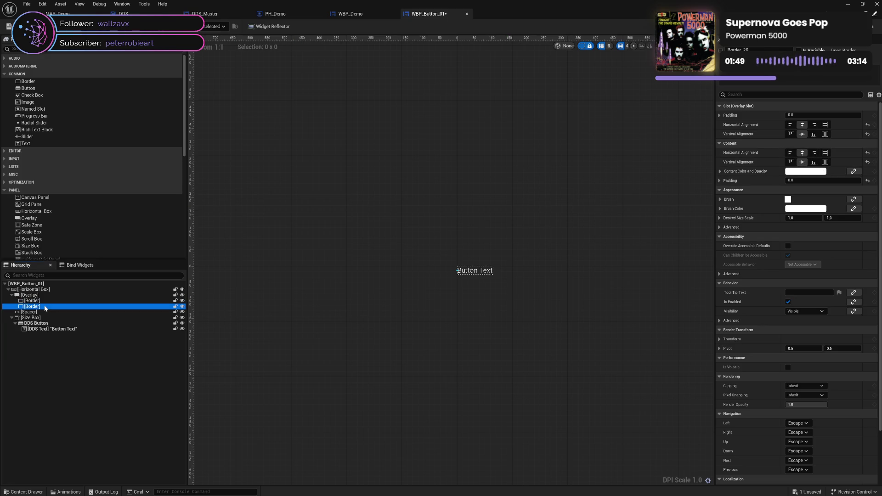
{"action": "left_click", "coordinate": [802, 153]}
{"action": "left_click", "coordinate": [802, 162]}
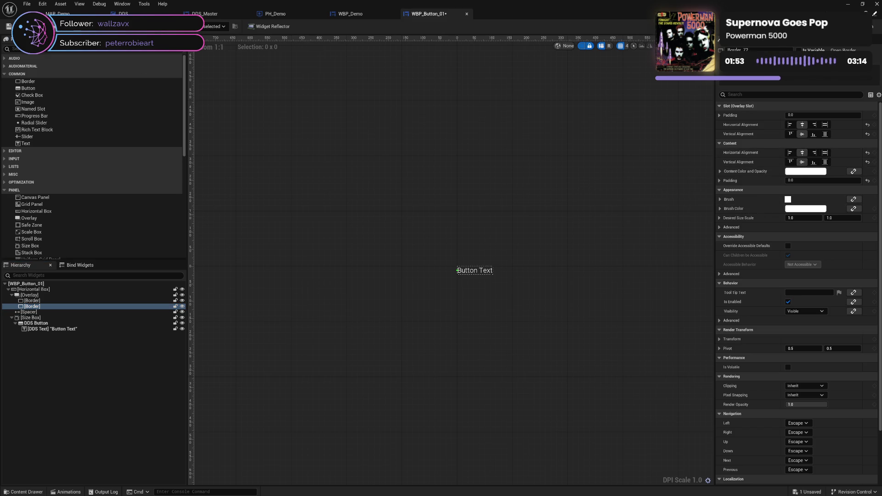
{"action": "key", "text": "ctrl+s"}
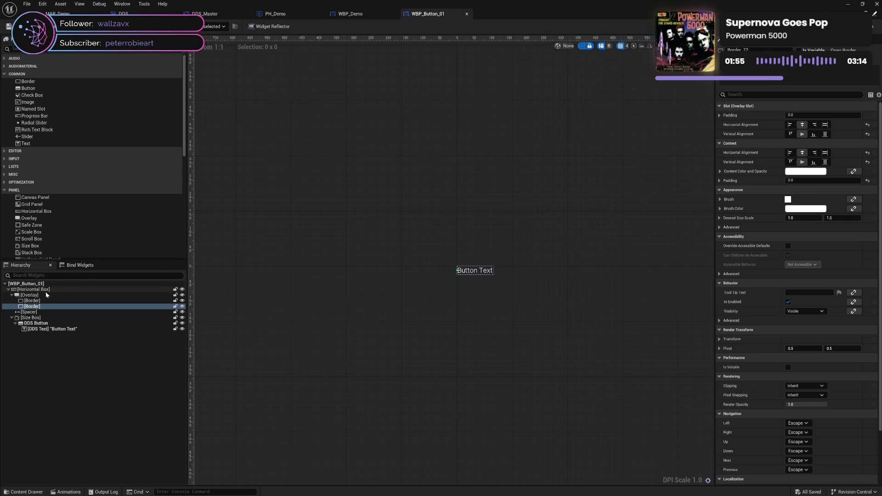
{"action": "left_click", "coordinate": [33, 301]}
Expand the first Border's Brush and set its Image Size to 0 by 0.
{"action": "left_click", "coordinate": [720, 199]}
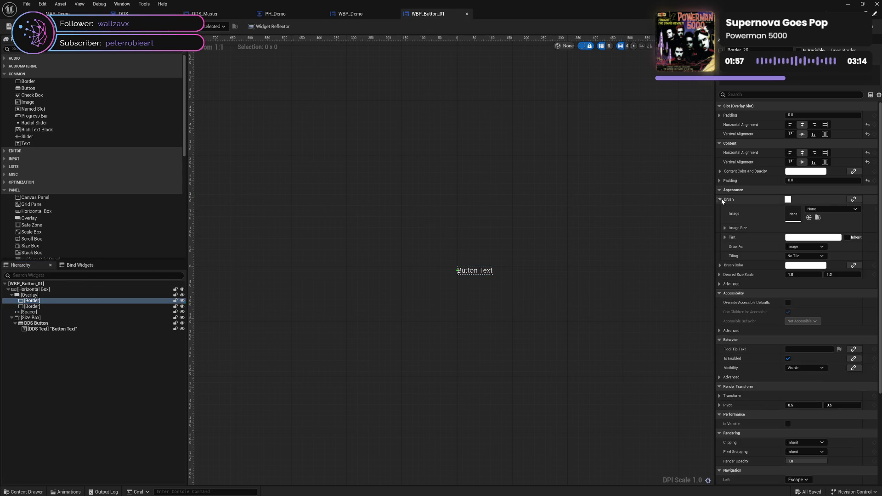
{"action": "left_click", "coordinate": [725, 228]}
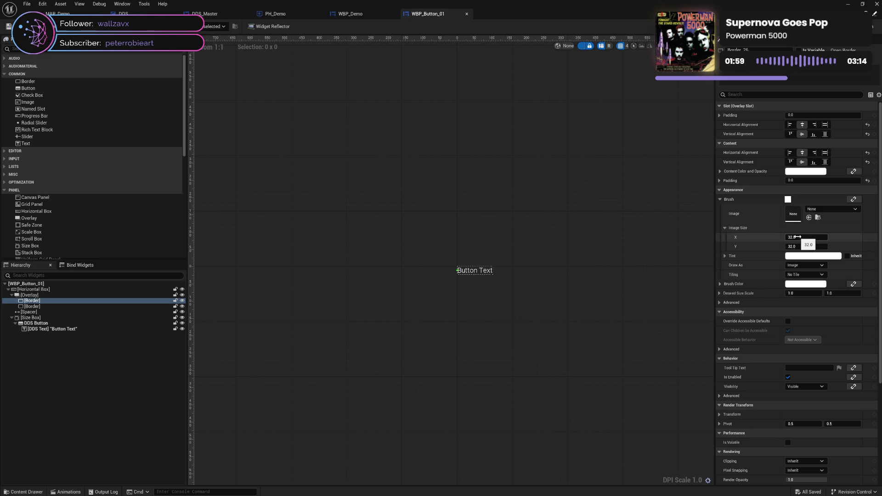
{"action": "left_click", "coordinate": [797, 237]}
{"action": "type", "text": "0"}
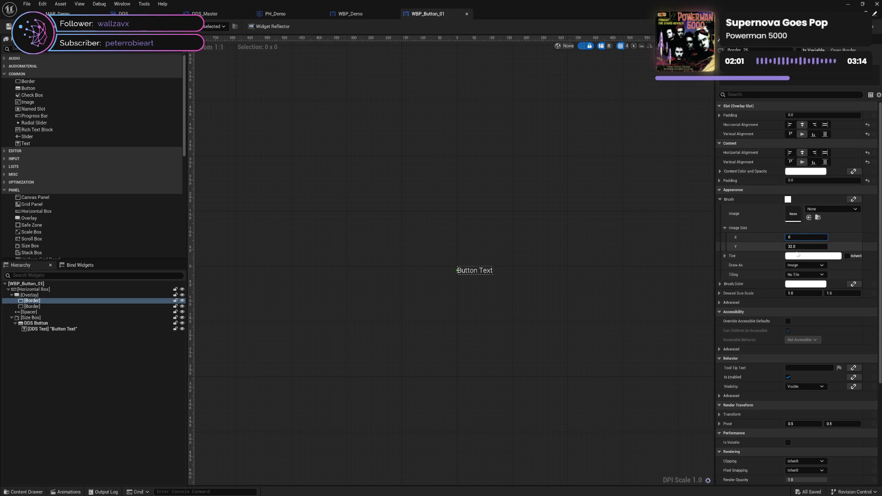
{"action": "left_click", "coordinate": [799, 248]}
{"action": "type", "text": "0"}
{"action": "key", "text": "Return"}
{"action": "left_click", "coordinate": [724, 227]}
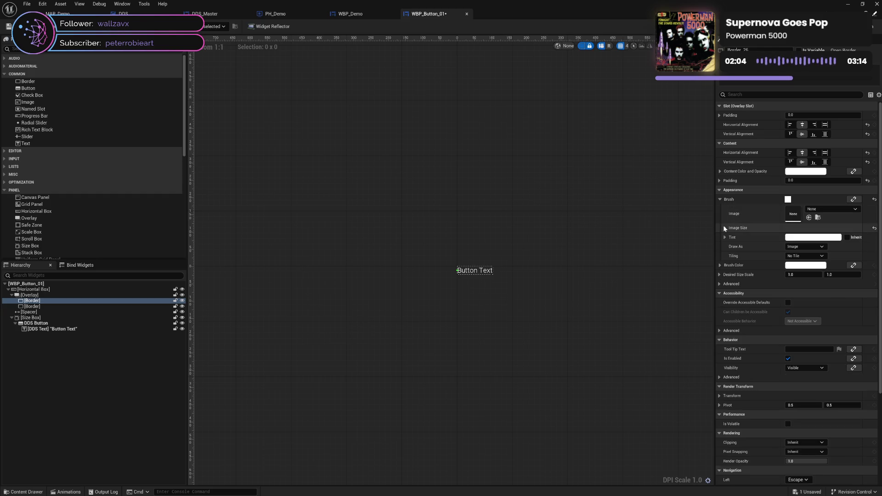
{"action": "left_click", "coordinate": [720, 199]}
{"action": "left_click", "coordinate": [720, 199]}
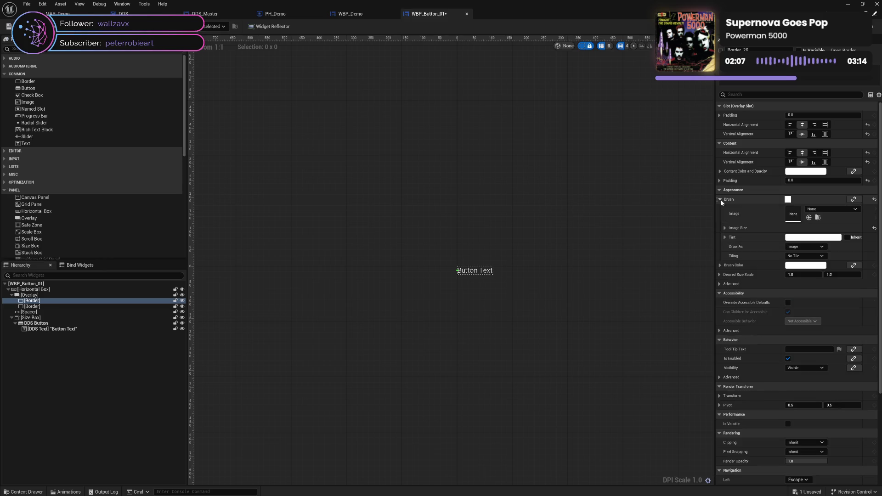
Draw the brush as a Rounded Box with a white outline of width 5.
{"action": "left_click", "coordinate": [806, 247]}
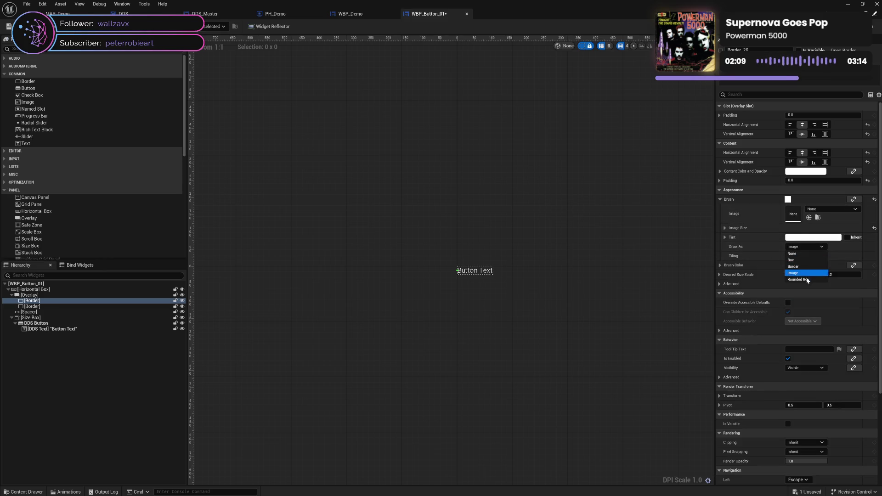
{"action": "left_click", "coordinate": [806, 280]}
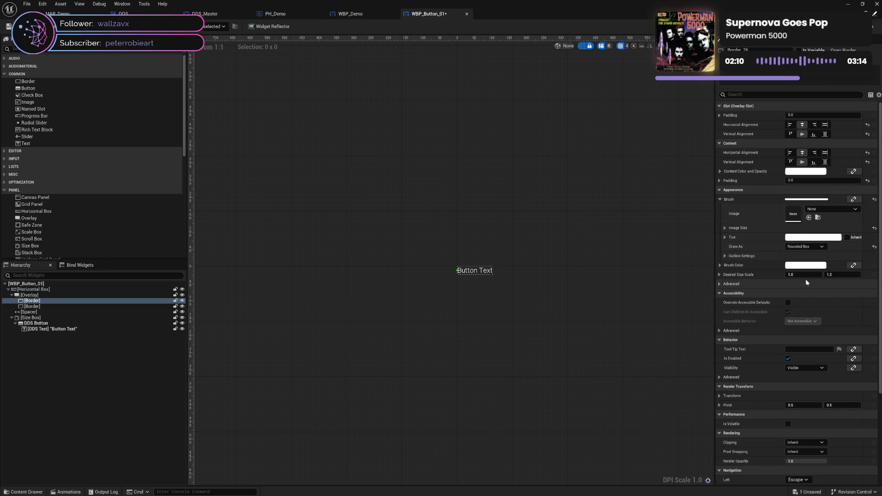
{"action": "left_click", "coordinate": [730, 258]}
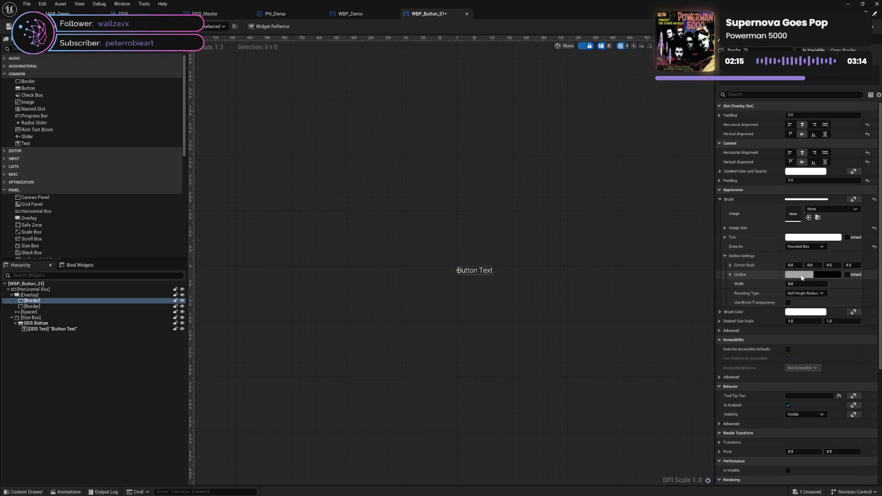
{"action": "left_click", "coordinate": [802, 276]}
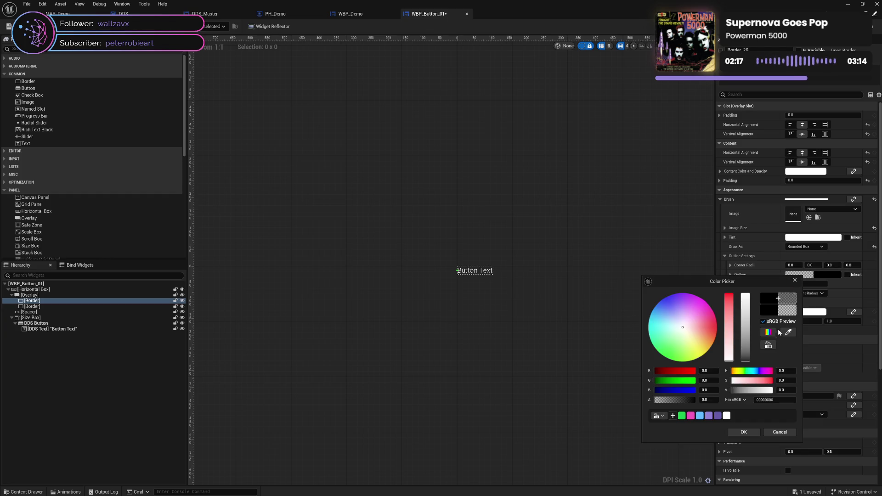
{"action": "left_click", "coordinate": [726, 416]}
{"action": "left_click", "coordinate": [744, 432]}
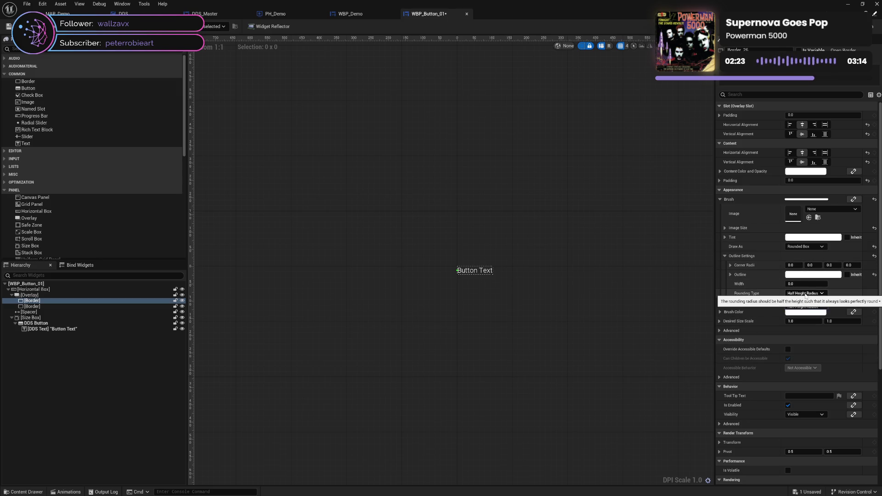
{"action": "left_click", "coordinate": [806, 284]}
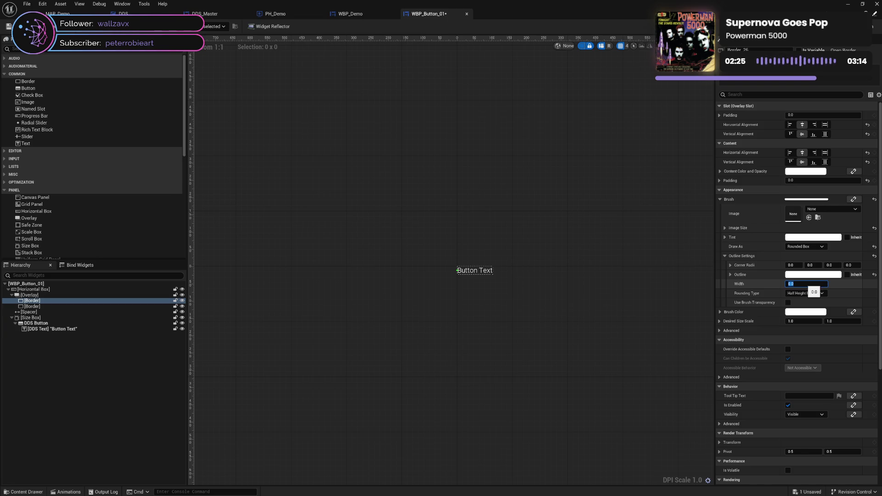
{"action": "type", "text": "5"}
{"action": "key", "text": "Return"}
Set the brush Image Size to 50 by 50, leaving content padding unchanged.
{"action": "left_click", "coordinate": [725, 228]}
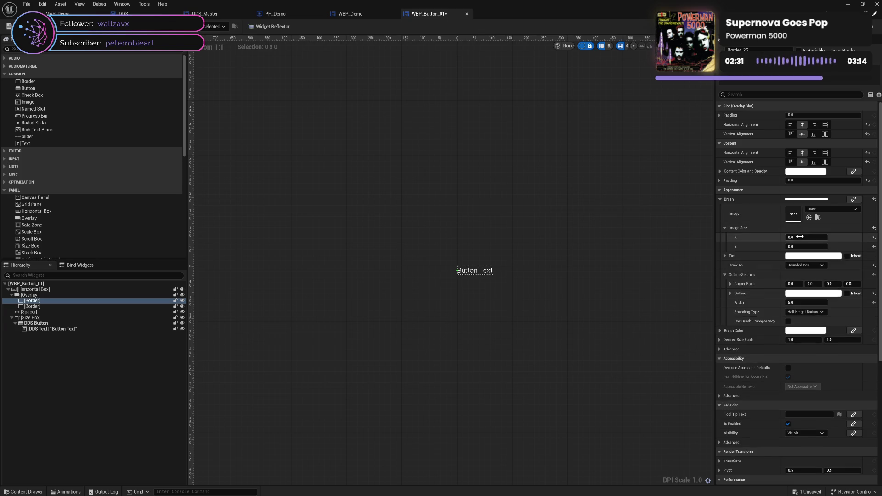
{"action": "left_click", "coordinate": [799, 237]}
{"action": "type", "text": "50"}
{"action": "left_click", "coordinate": [801, 246]}
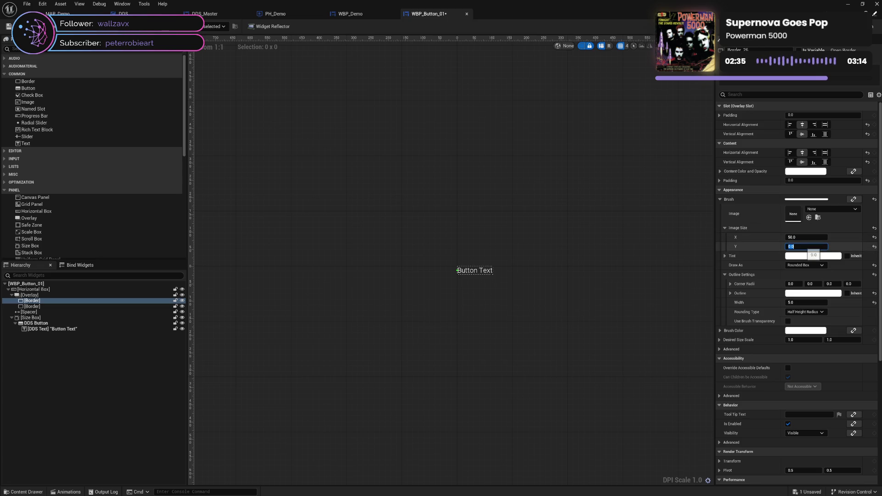
{"action": "type", "text": "50"}
{"action": "key", "text": "Return"}
{"action": "left_click", "coordinate": [790, 180]}
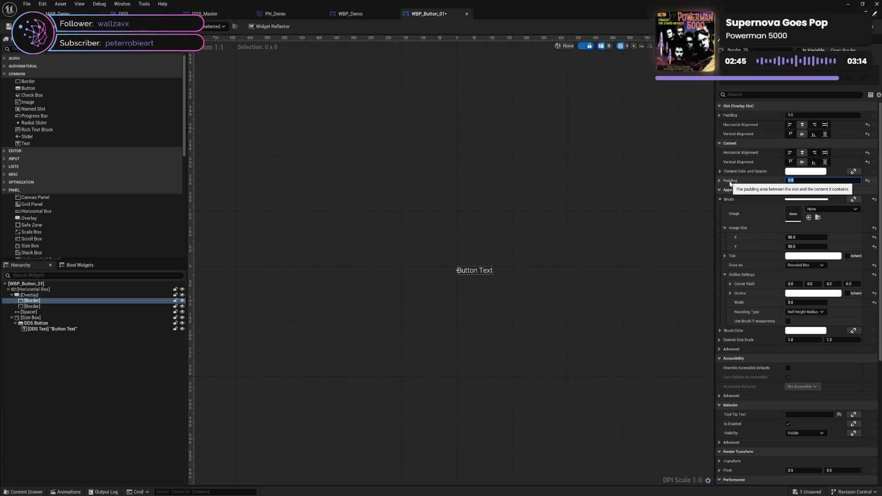
{"action": "left_click", "coordinate": [762, 182]}
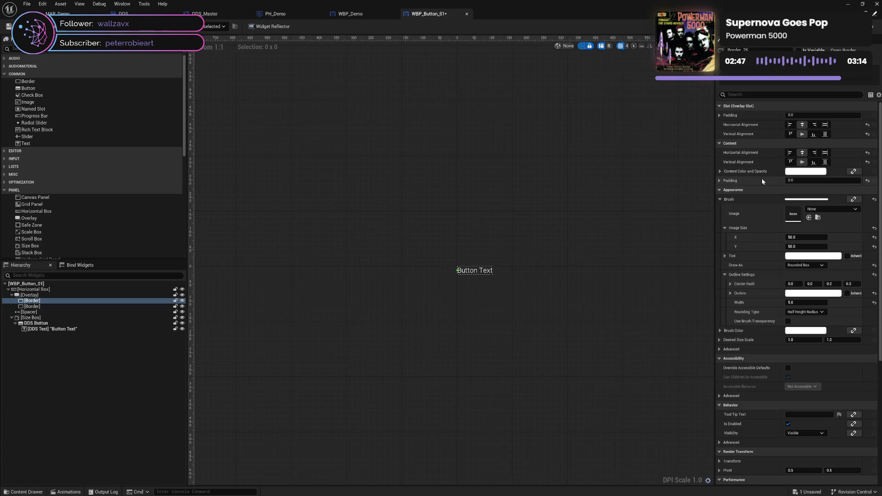
Set the first Border's Content Padding to 10.
{"action": "left_click", "coordinate": [790, 181]}
{"action": "type", "text": "15"}
{"action": "key", "text": "Return"}
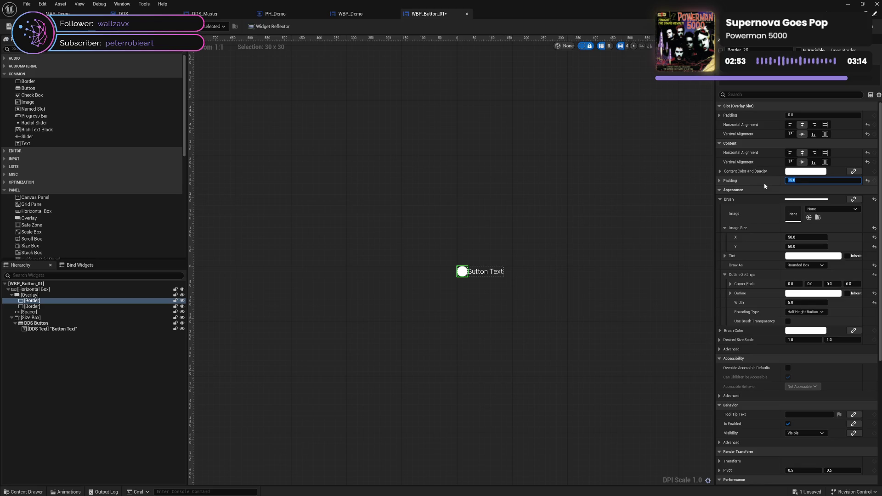
{"action": "left_click", "coordinate": [764, 183]}
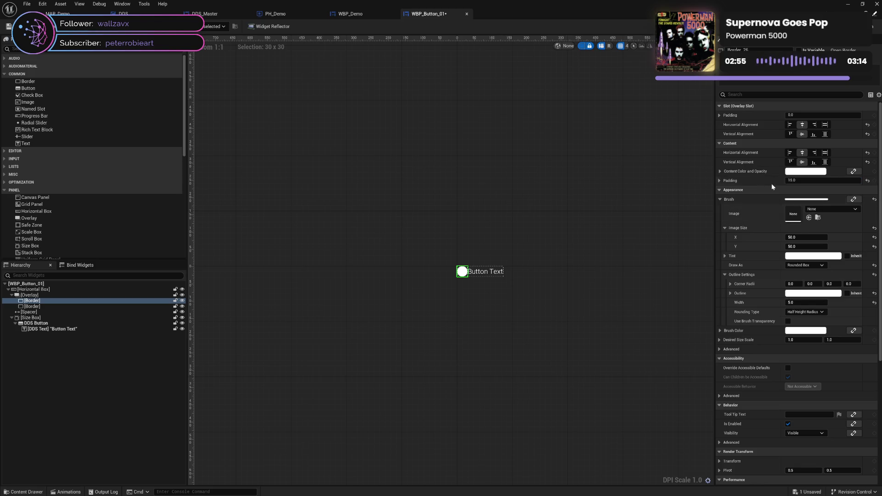
{"action": "type", "text": "10"}
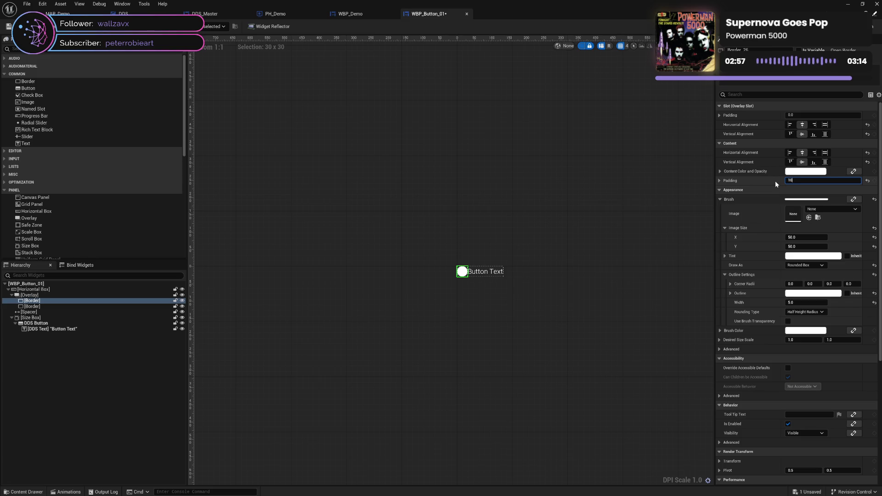
{"action": "key", "text": "Return"}
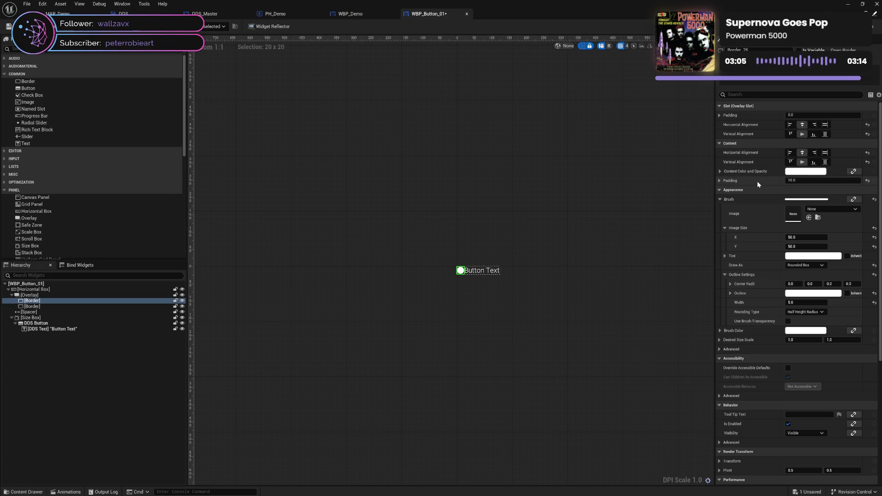
Reset the brush Image Size X and Y to 0 and collapse Image Size.
{"action": "left_click", "coordinate": [801, 237]}
{"action": "type", "text": "0"}
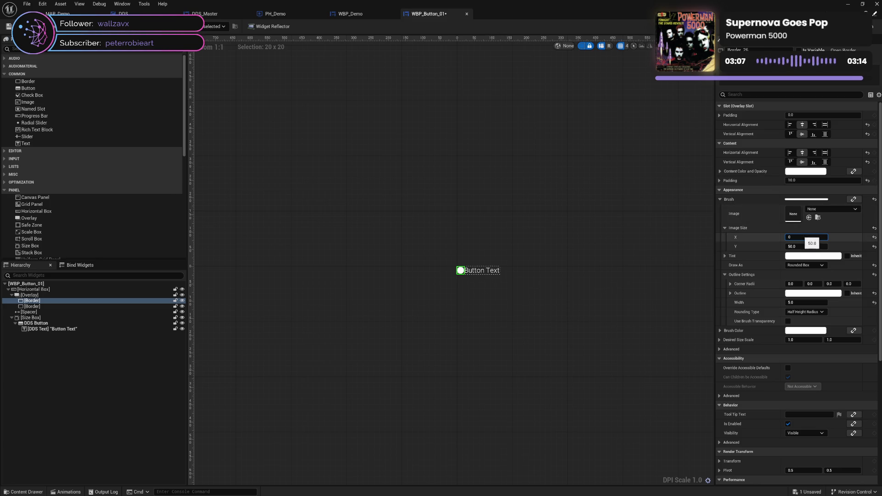
{"action": "key", "text": "Tab"}
{"action": "type", "text": "0"}
{"action": "key", "text": "Return"}
{"action": "left_click", "coordinate": [734, 228]}
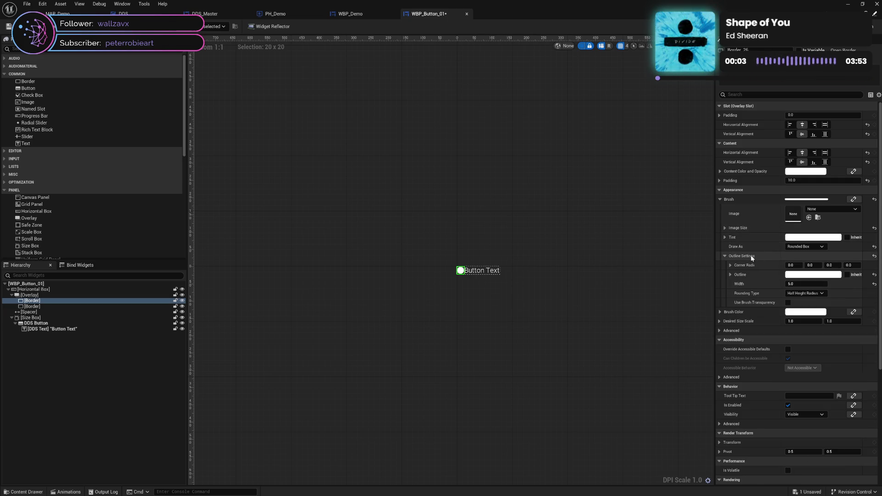
Make the first Border's brush tint fully transparent by setting Alpha to 0.
{"action": "left_click", "coordinate": [725, 256]}
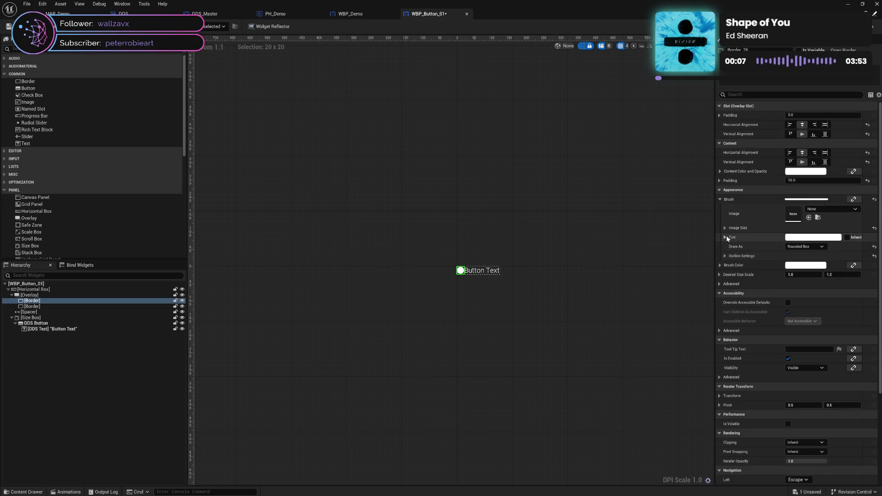
{"action": "left_click", "coordinate": [797, 239]}
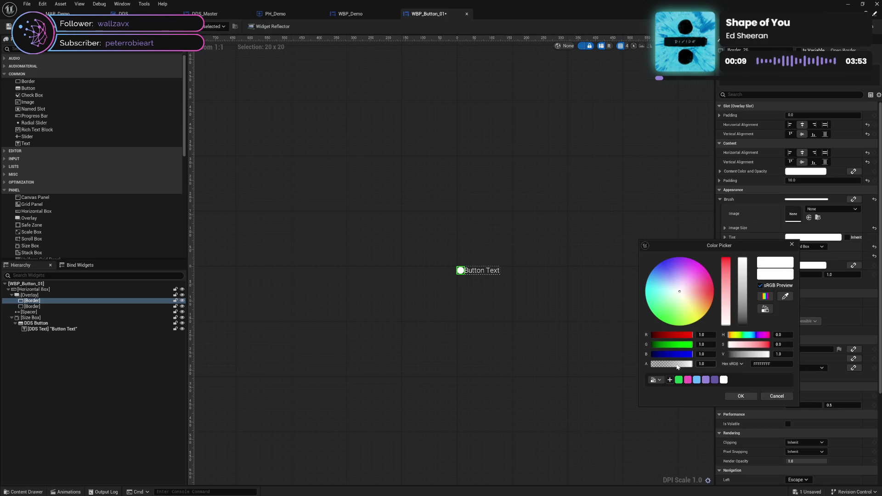
{"action": "left_click_drag", "start_coordinate": [677, 363], "coordinate": [622, 363]}
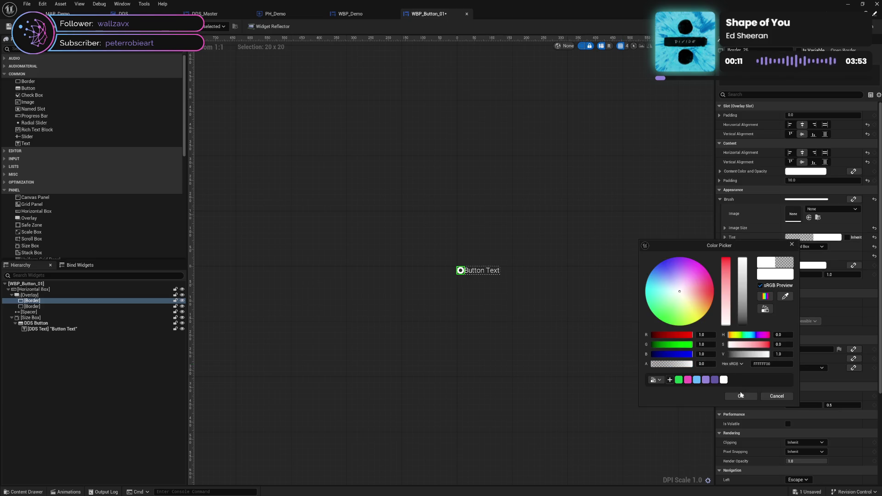
{"action": "left_click", "coordinate": [741, 395]}
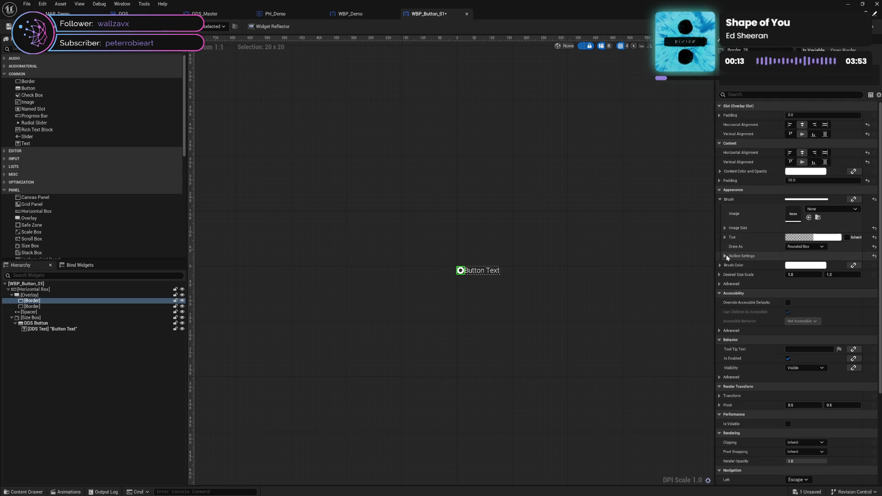
Set the Rounded Box outline width to 2.5.
{"action": "left_click", "coordinate": [725, 256]}
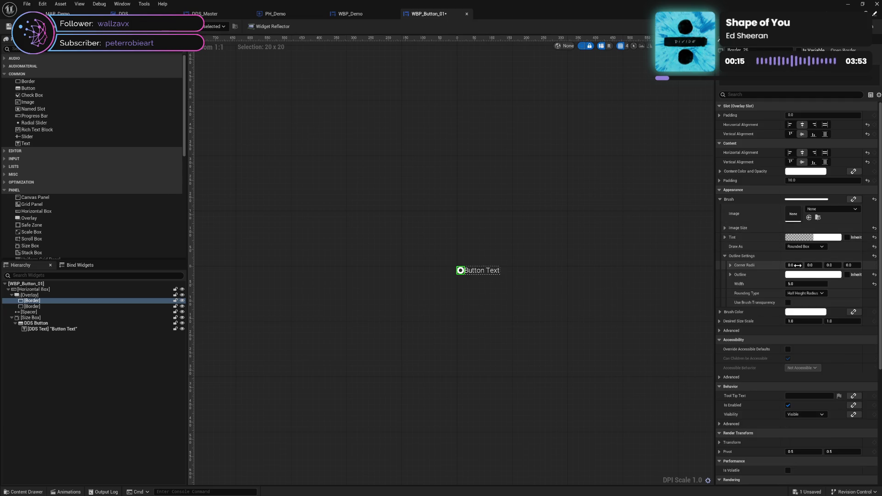
{"action": "left_click", "coordinate": [803, 283]}
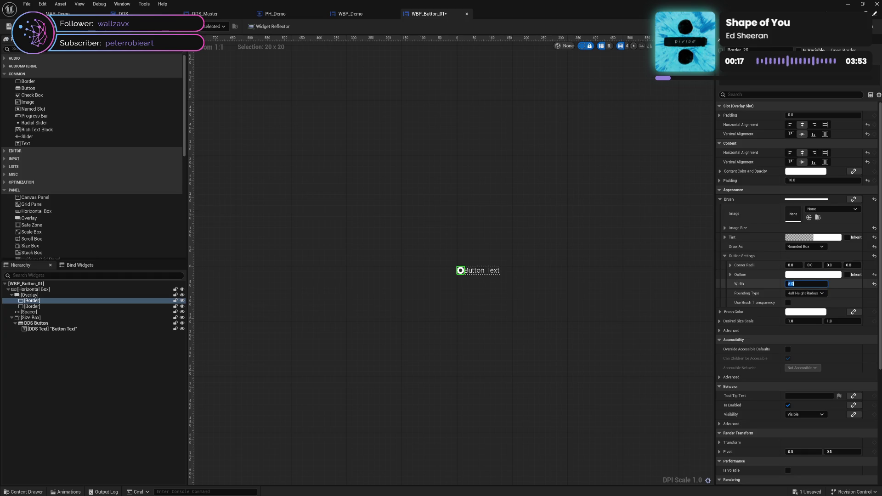
{"action": "type", "text": "2.5"}
{"action": "key", "text": "Return"}
{"action": "left_click", "coordinate": [762, 284]}
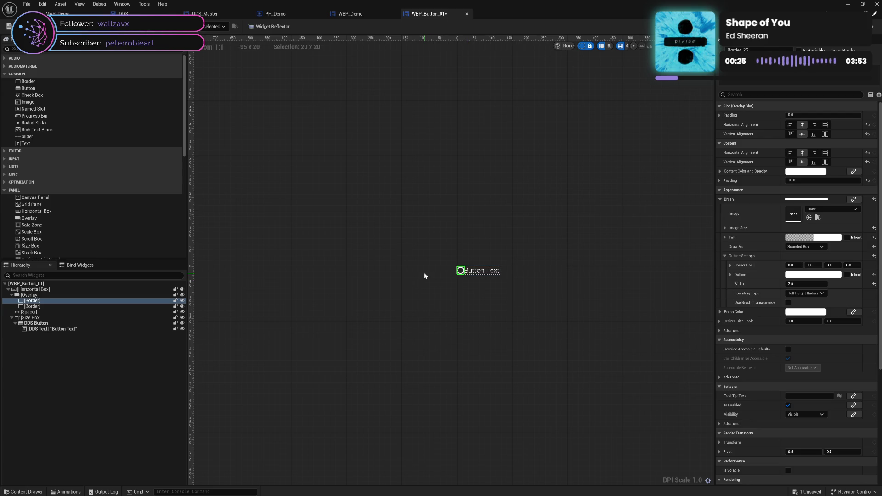
{"action": "left_click", "coordinate": [73, 312]}
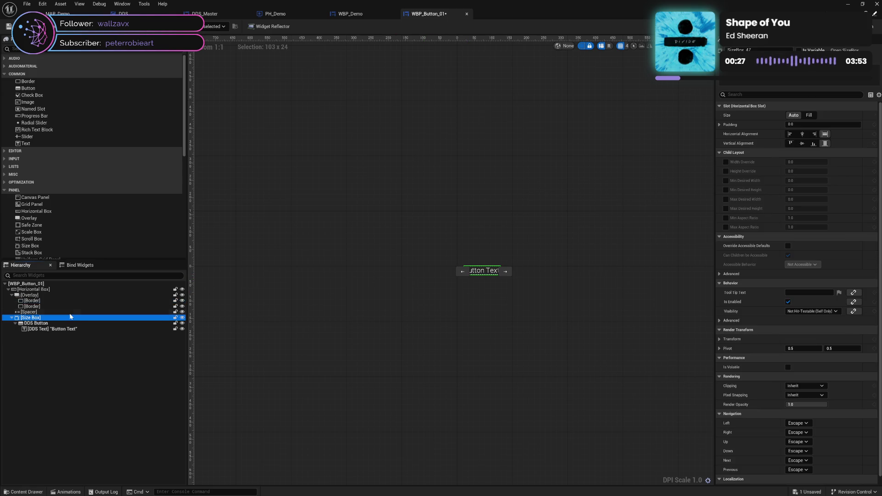
Give the Spacer a Size X of 10, then reselect the first Border.
{"action": "left_click", "coordinate": [806, 161]}
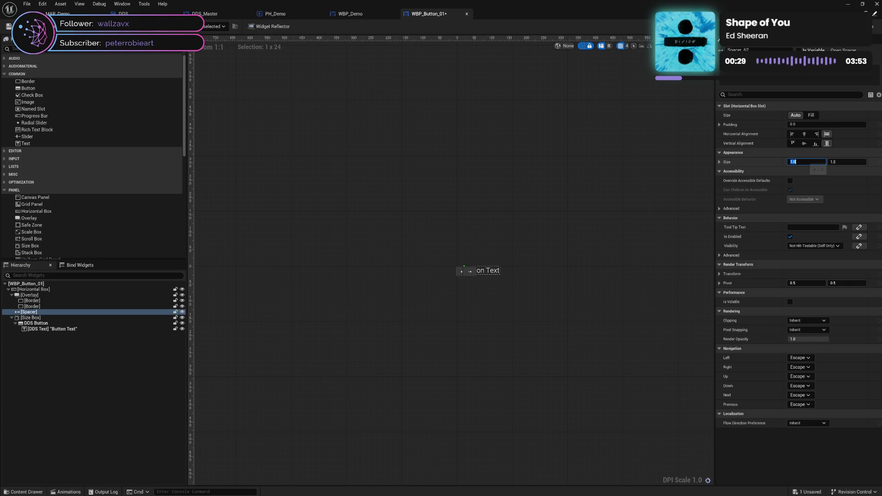
{"action": "type", "text": "10"}
{"action": "key", "text": "Return"}
{"action": "left_click", "coordinate": [594, 229]}
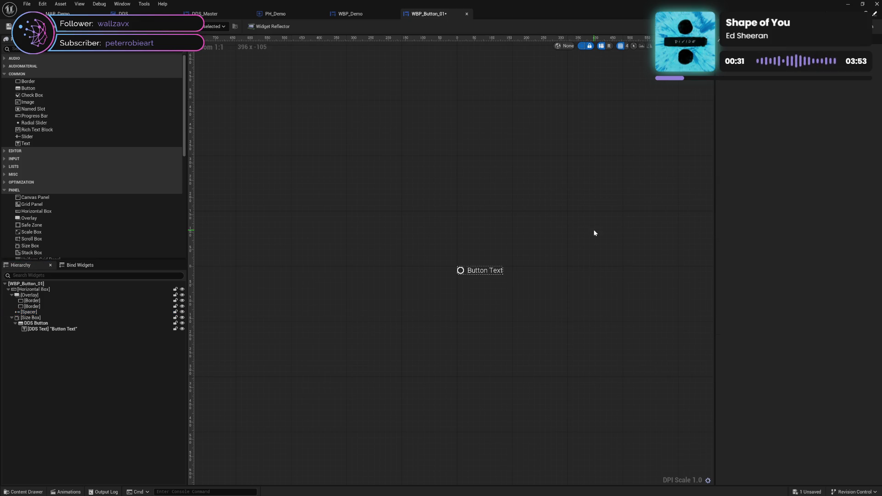
{"action": "left_click", "coordinate": [459, 271]}
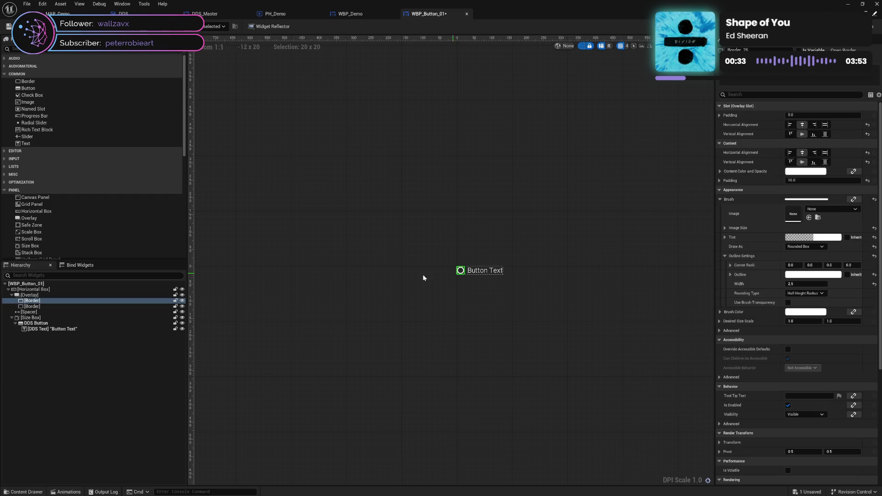
{"action": "left_click", "coordinate": [69, 306]}
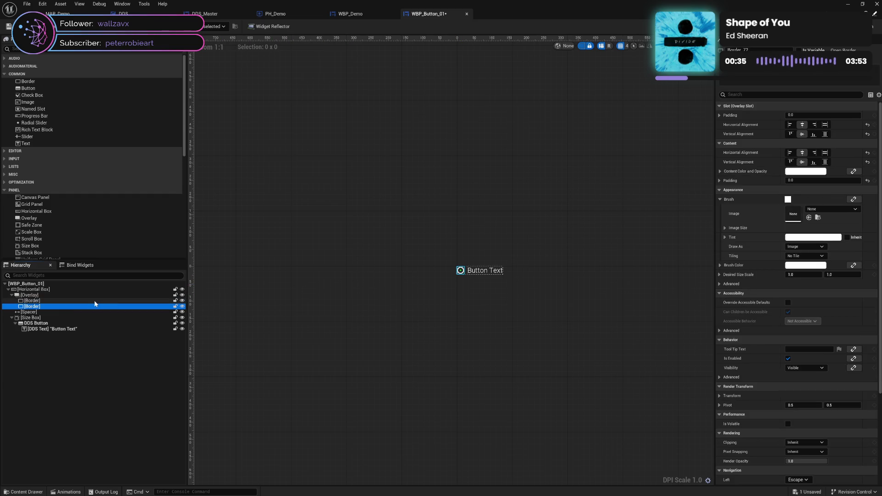
{"action": "left_click", "coordinate": [94, 301]}
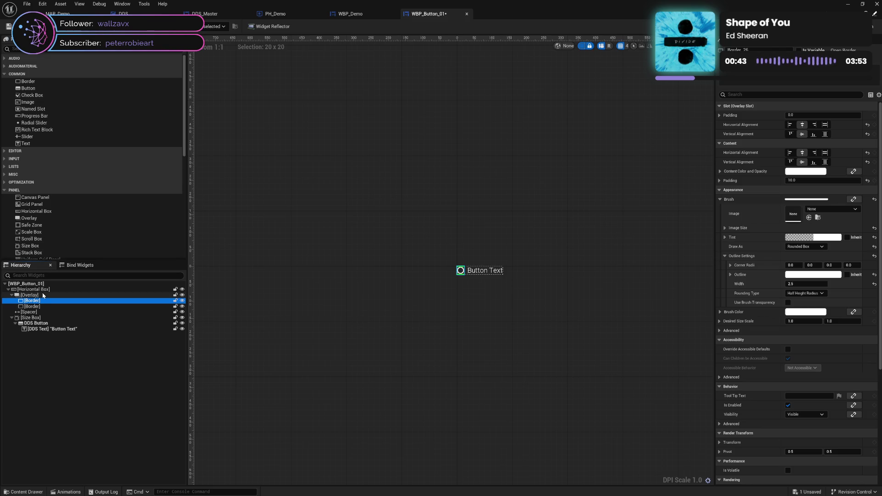
{"action": "scroll", "coordinate": [53, 224], "scroll_direction": "down", "scroll_amount": 1}
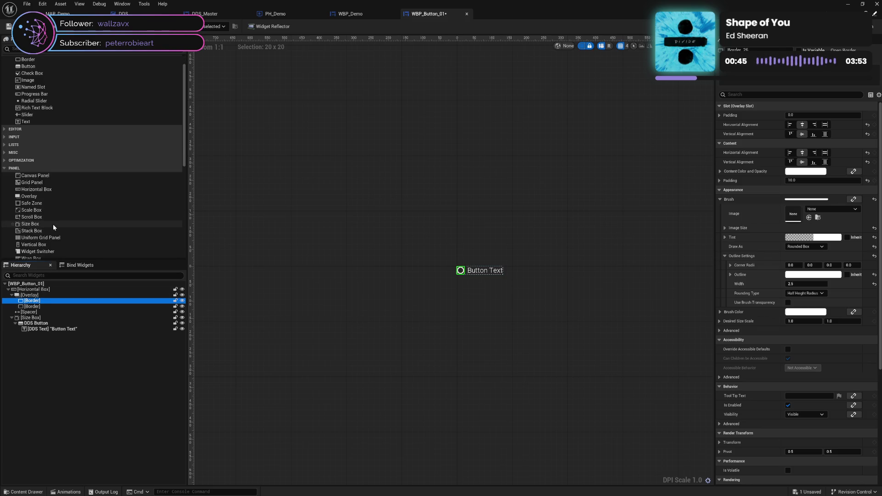
Wrap the ring Overlay in a Size Box with Width and Height Overrides of 25.
{"action": "left_click_drag", "start_coordinate": [54, 224], "coordinate": [46, 299]}
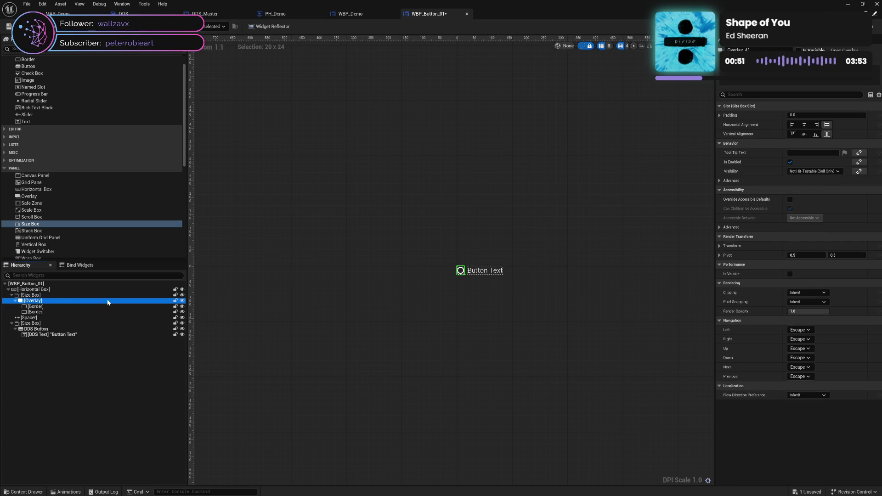
{"action": "left_click", "coordinate": [37, 295]}
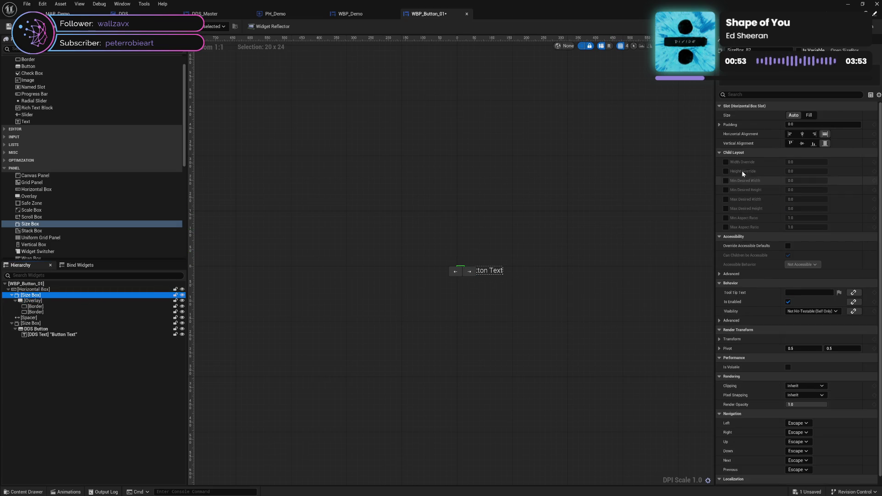
{"action": "left_click", "coordinate": [726, 162]}
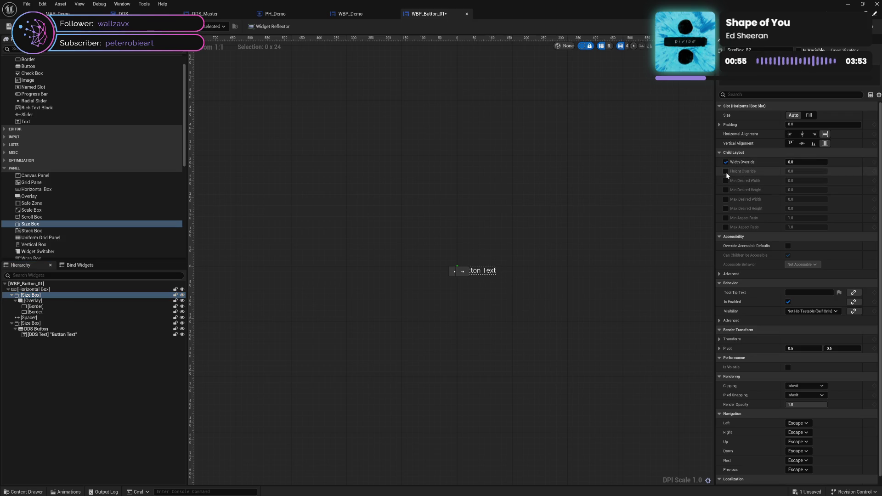
{"action": "left_click", "coordinate": [725, 172]}
{"action": "left_click", "coordinate": [794, 162]}
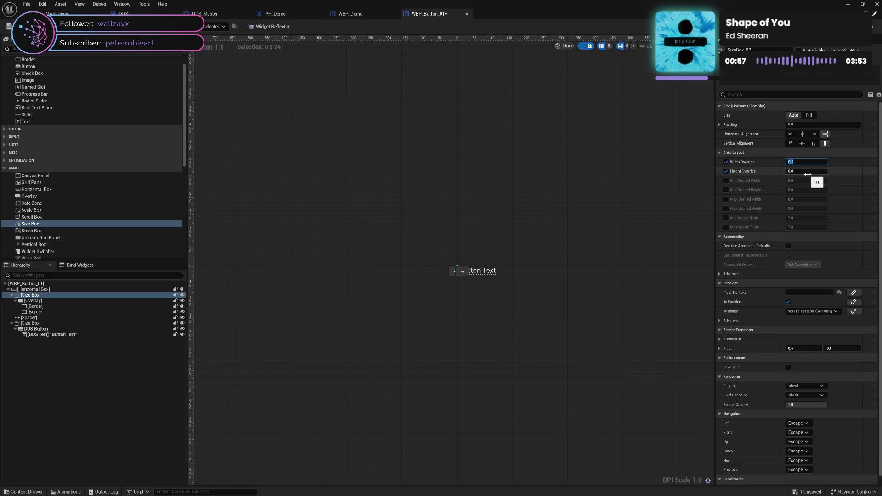
{"action": "type", "text": "25"}
{"action": "key", "text": "Tab"}
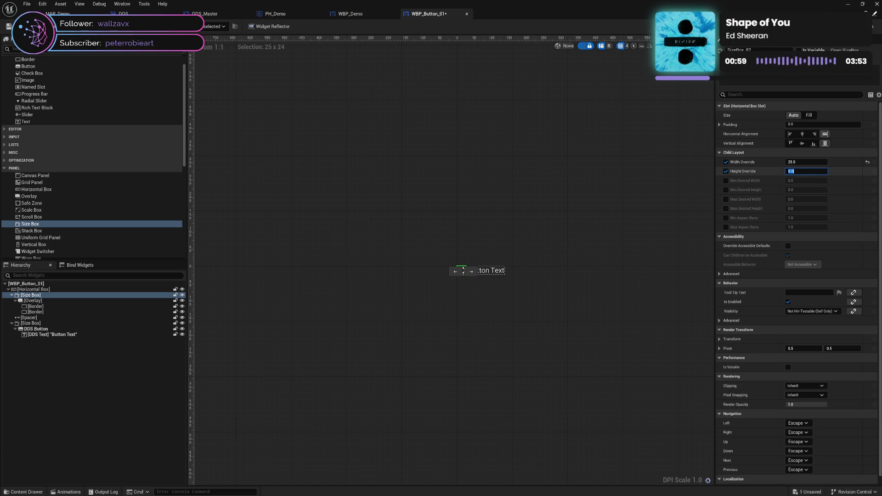
{"action": "type", "text": "25"}
{"action": "key", "text": "Return"}
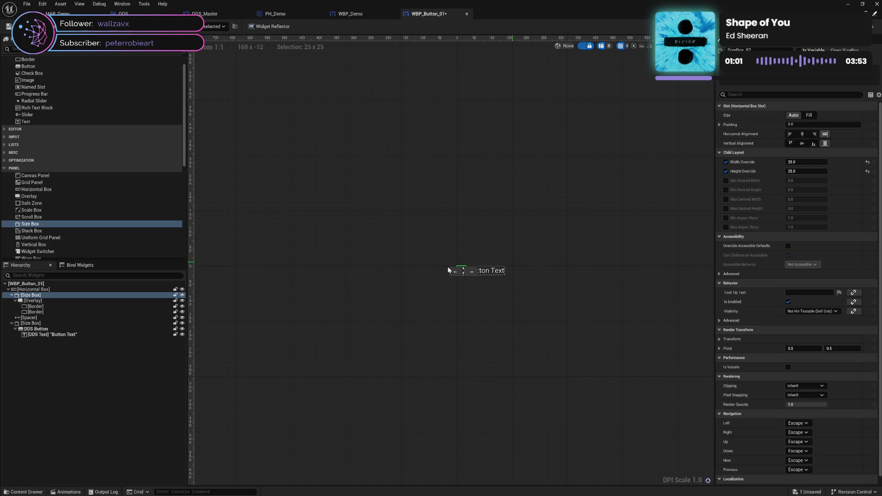
{"action": "left_click", "coordinate": [59, 306]}
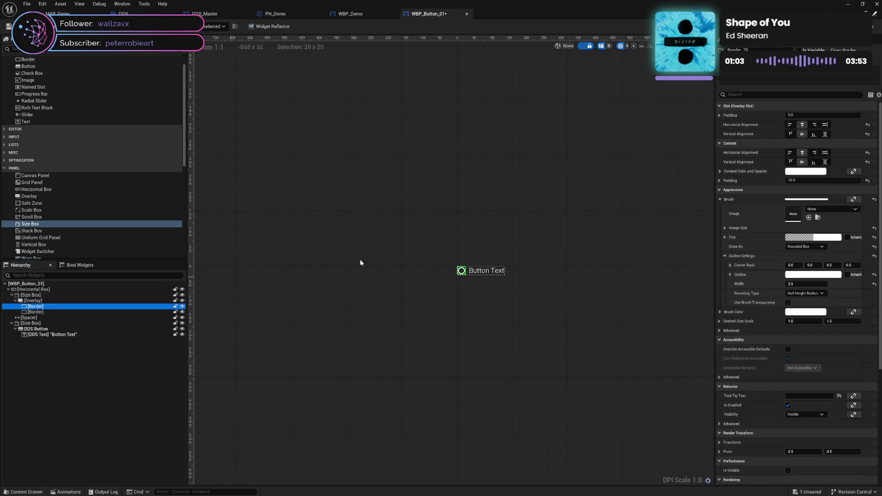
Set the first Border's Padding to 0 and both Borders' slot alignment to Fill.
{"action": "left_click", "coordinate": [808, 180]}
{"action": "type", "text": "0"}
{"action": "key", "text": "Return"}
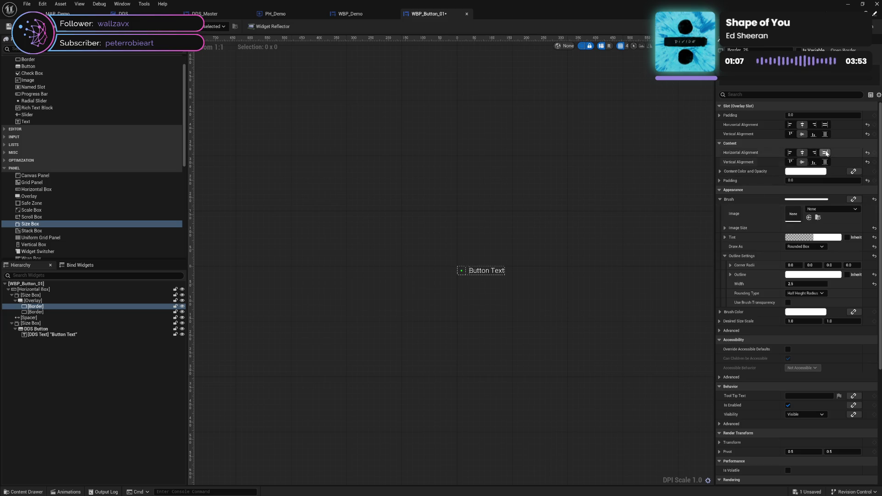
{"action": "left_click", "coordinate": [825, 152]}
{"action": "left_click", "coordinate": [825, 162]}
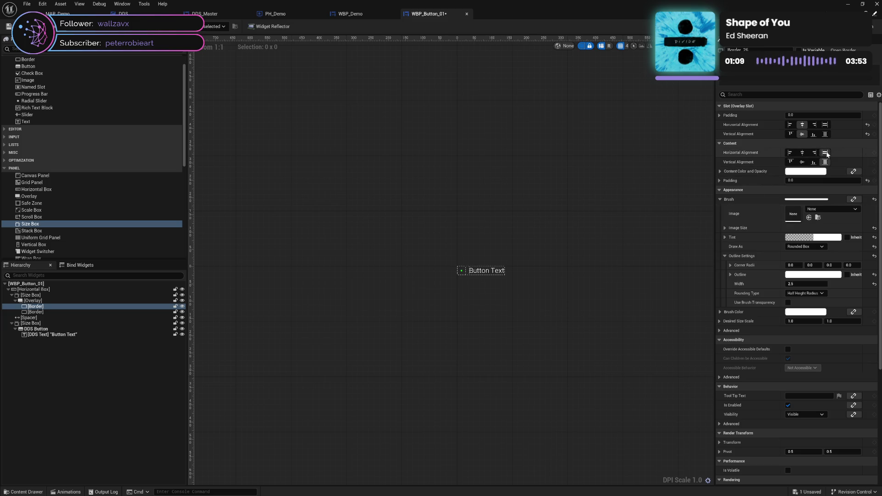
{"action": "left_click", "coordinate": [802, 152]}
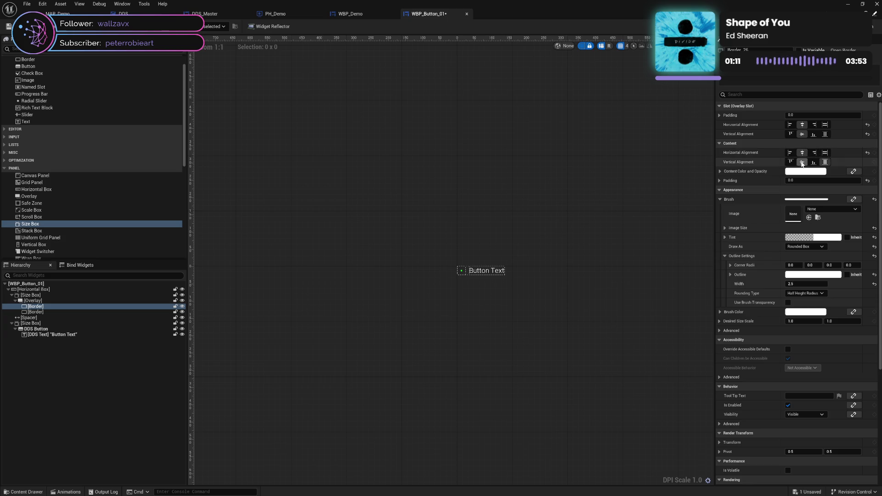
{"action": "left_click", "coordinate": [802, 162]}
{"action": "left_click", "coordinate": [825, 125]}
{"action": "left_click", "coordinate": [825, 134]}
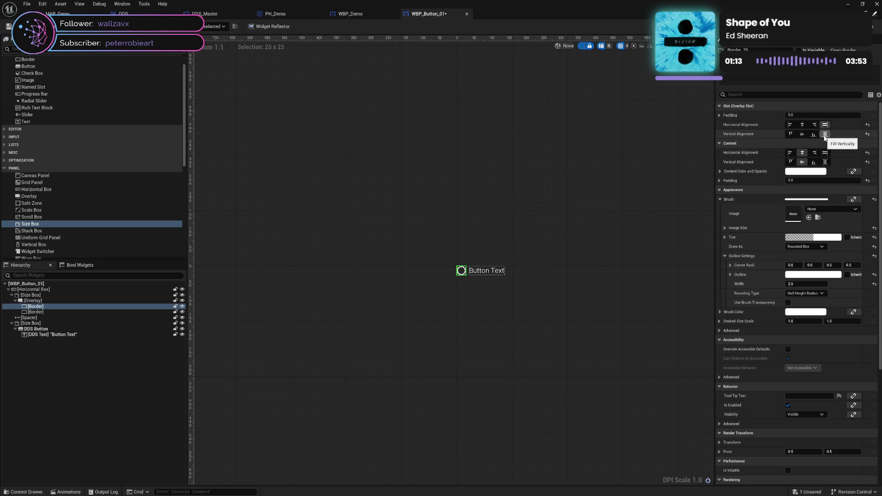
{"action": "left_click", "coordinate": [59, 312]}
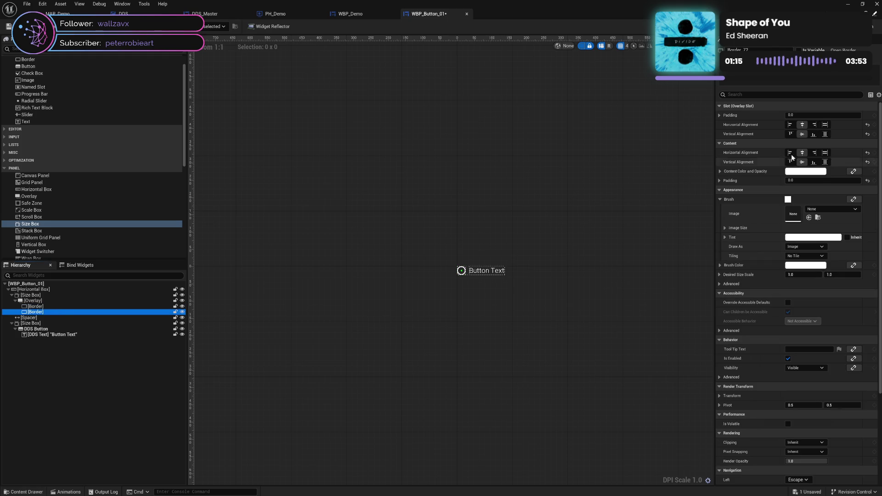
{"action": "left_click", "coordinate": [825, 134]}
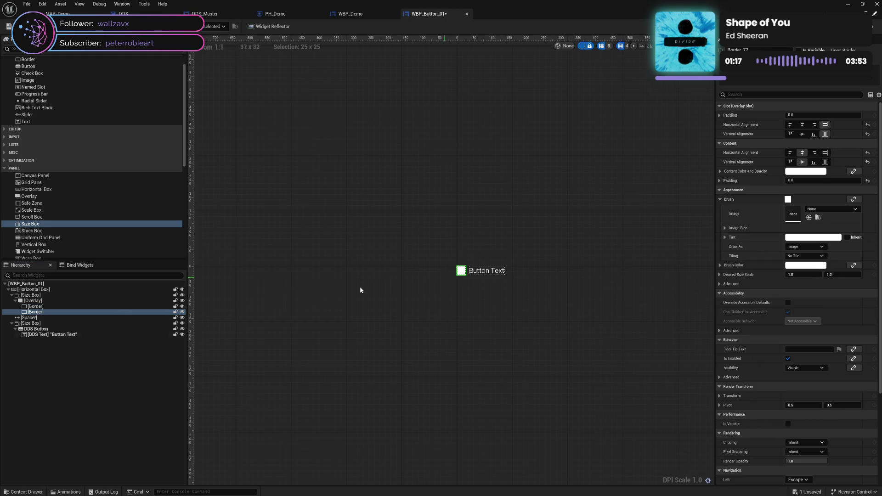
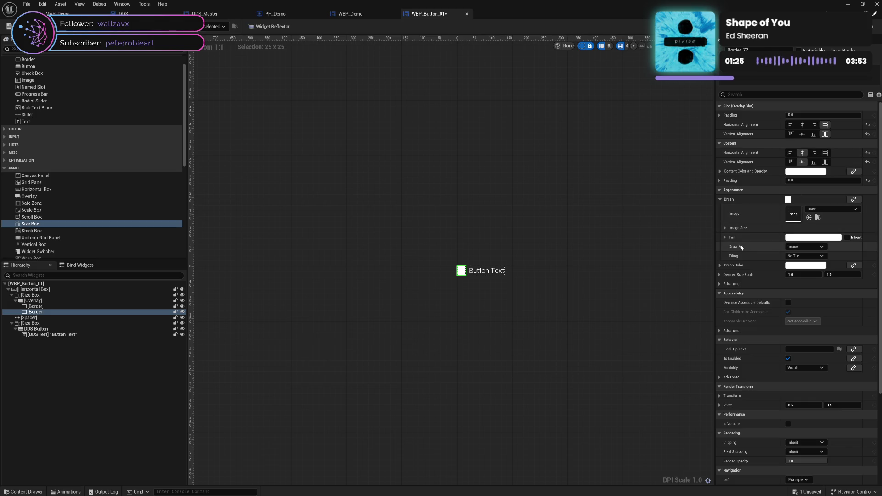
Compare with the first Border's rounded-box settings, then set the second Border's Draw As to Rounded Box.
{"action": "left_click", "coordinate": [73, 305]}
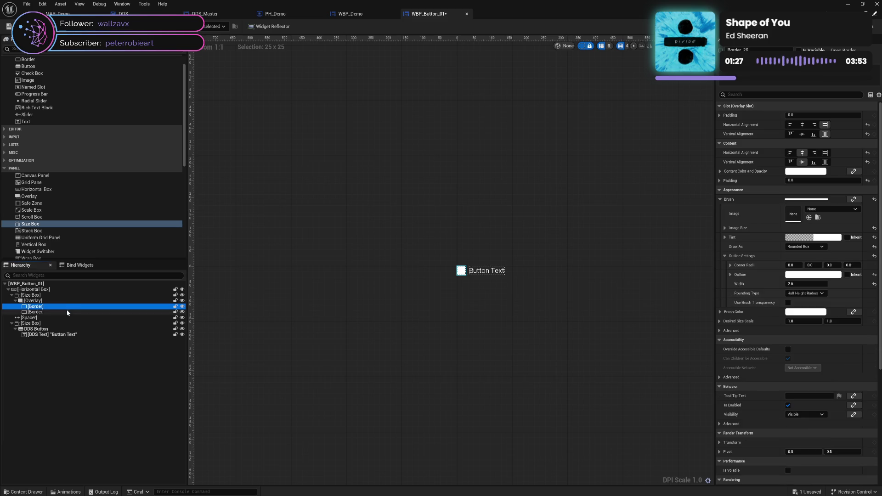
{"action": "left_click", "coordinate": [67, 310]}
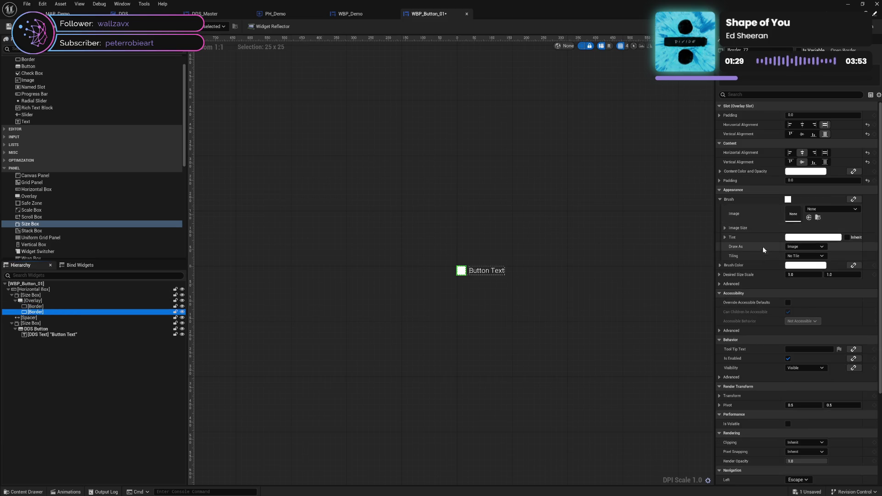
{"action": "left_click", "coordinate": [69, 305]}
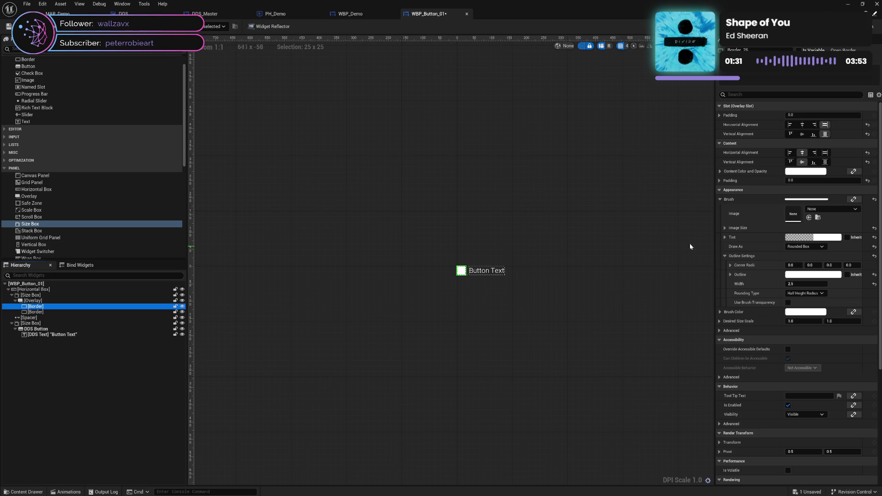
{"action": "left_click", "coordinate": [52, 312]}
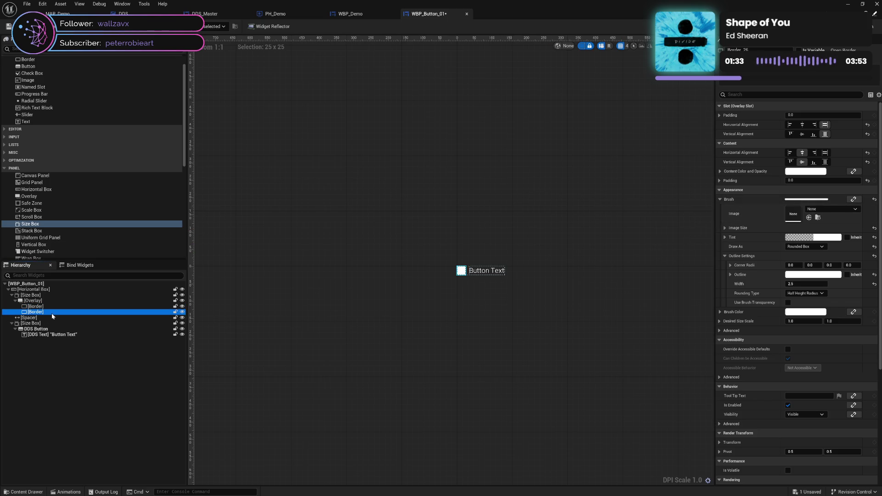
{"action": "left_click", "coordinate": [754, 200], "text": "shift"}
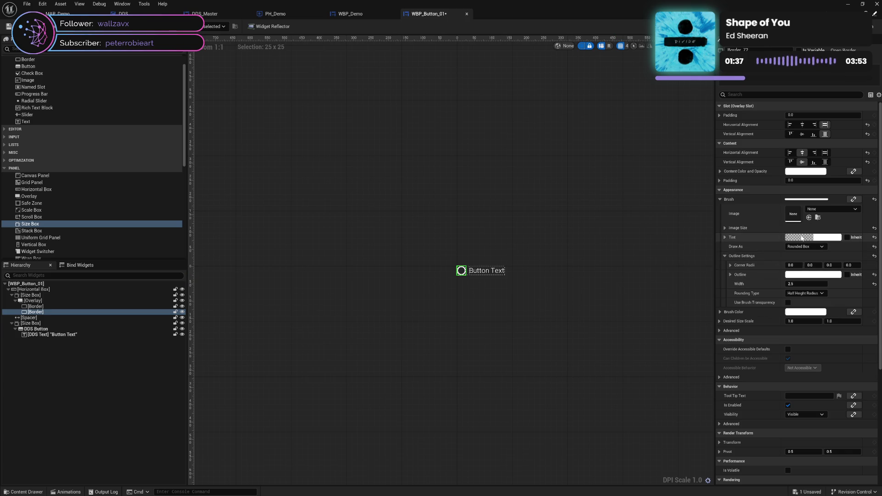
Set the second Border's outline colour alpha to 0 and its tint to nearly opaque white.
{"action": "left_click", "coordinate": [798, 275]}
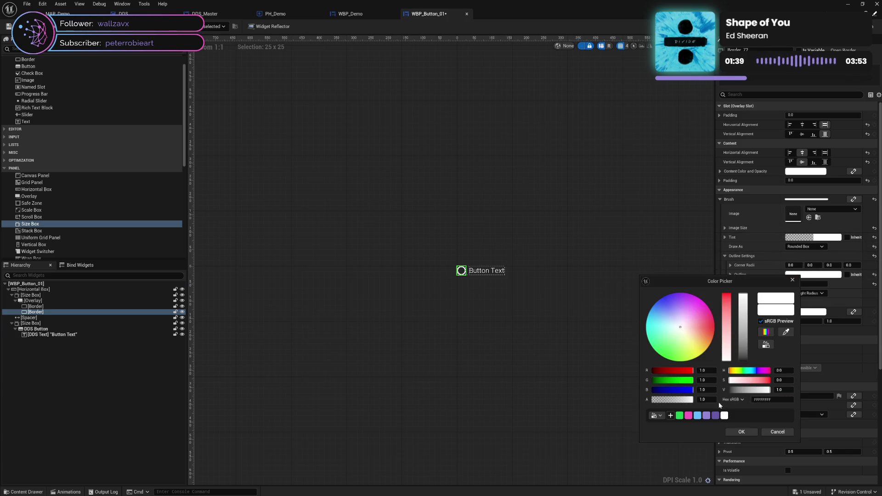
{"action": "left_click_drag", "start_coordinate": [684, 403], "coordinate": [620, 404]}
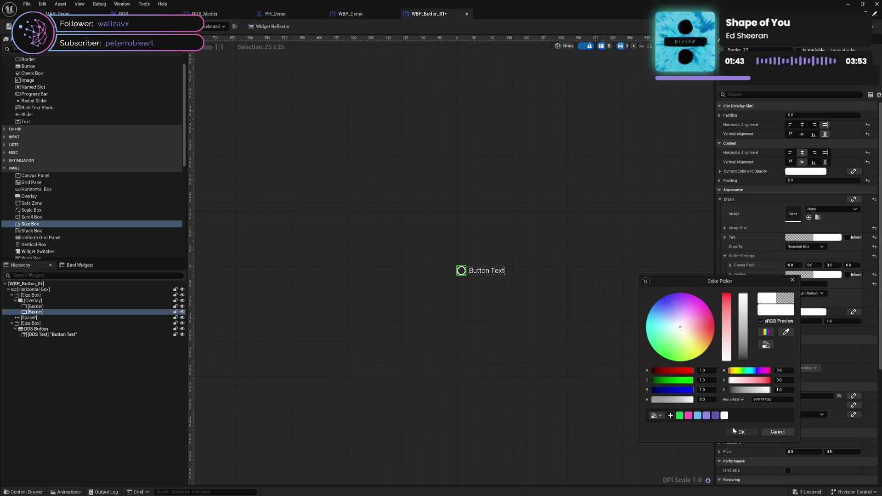
{"action": "left_click", "coordinate": [734, 430]}
{"action": "left_click", "coordinate": [812, 237]}
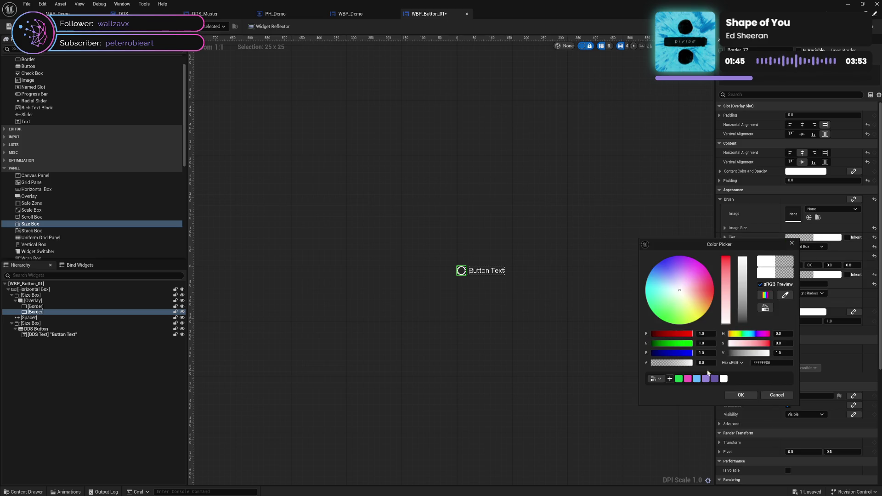
{"action": "left_click_drag", "start_coordinate": [672, 366], "coordinate": [739, 363]}
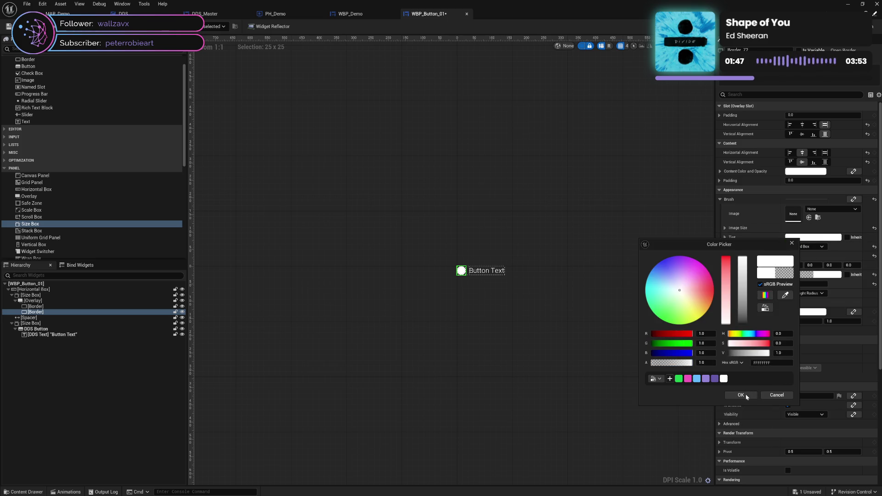
{"action": "left_click", "coordinate": [740, 395]}
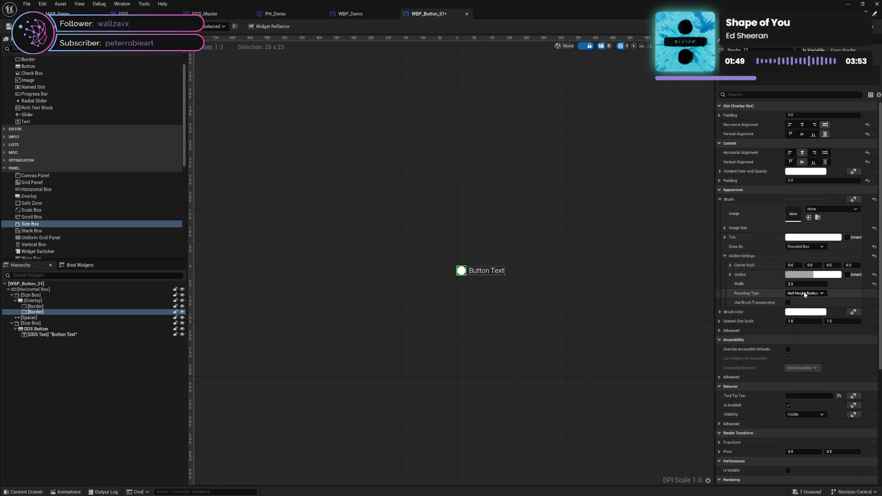
Set the Outline Width to 5 and clear the selection to preview the icon.
{"action": "left_click", "coordinate": [791, 284]}
{"action": "type", "text": "5"}
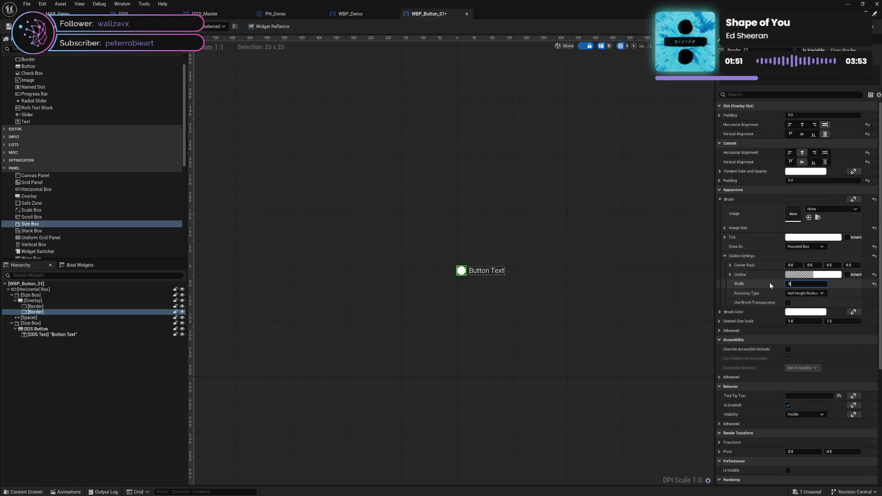
{"action": "key", "text": "Return"}
{"action": "left_click", "coordinate": [625, 302]}
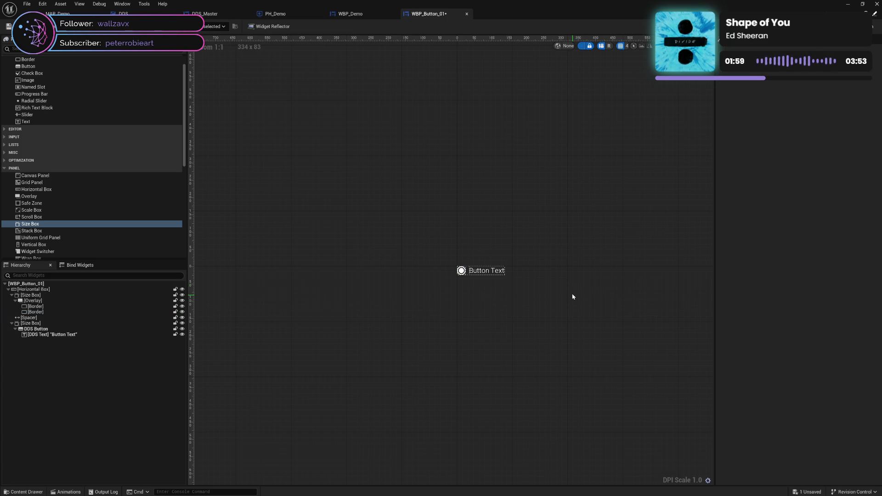
{"action": "left_click", "coordinate": [82, 307]}
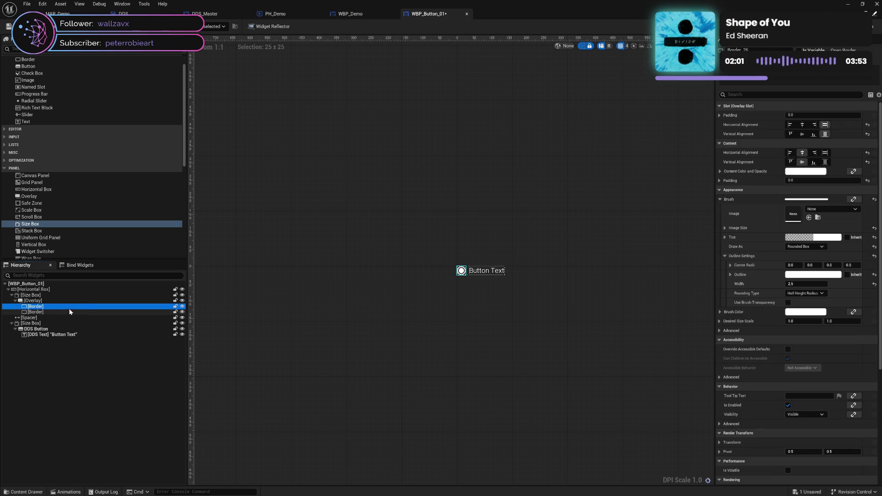
{"action": "left_click", "coordinate": [53, 302]}
{"action": "left_click", "coordinate": [54, 306]}
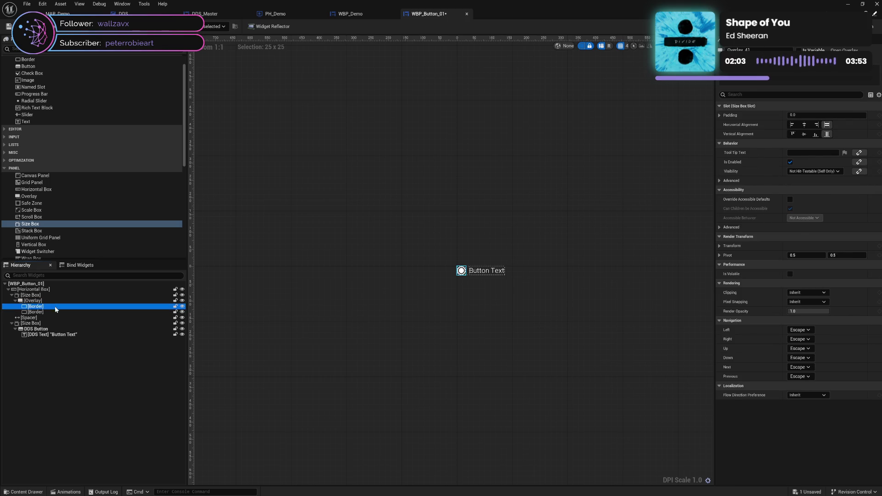
{"action": "left_click", "coordinate": [16, 301]}
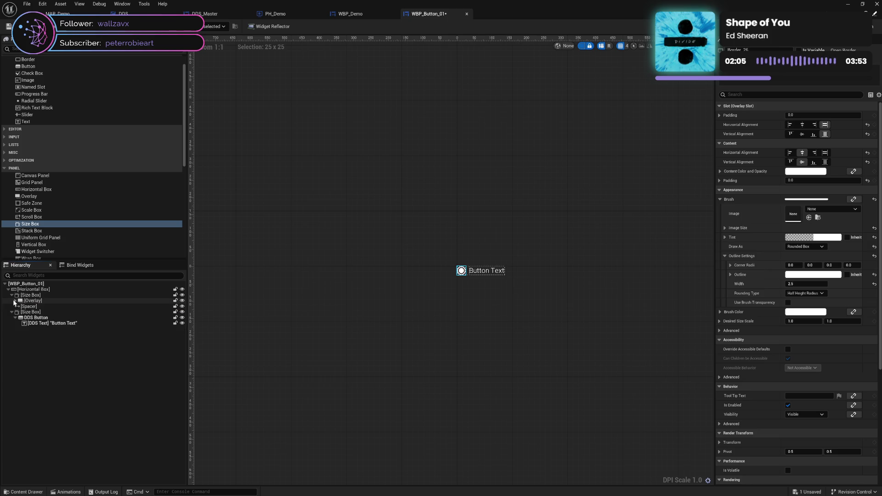
{"action": "left_click", "coordinate": [11, 295]}
{"action": "left_click", "coordinate": [11, 307]}
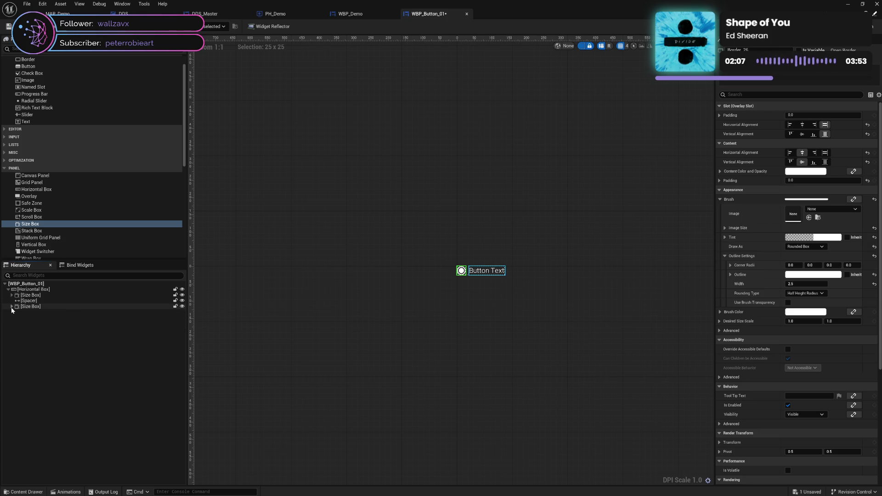
{"action": "left_click", "coordinate": [44, 296]}
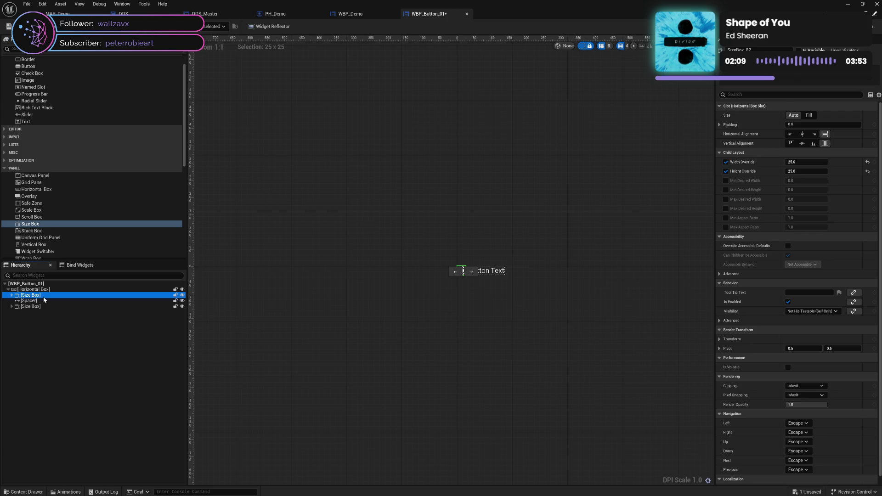
{"action": "left_click", "coordinate": [37, 301]}
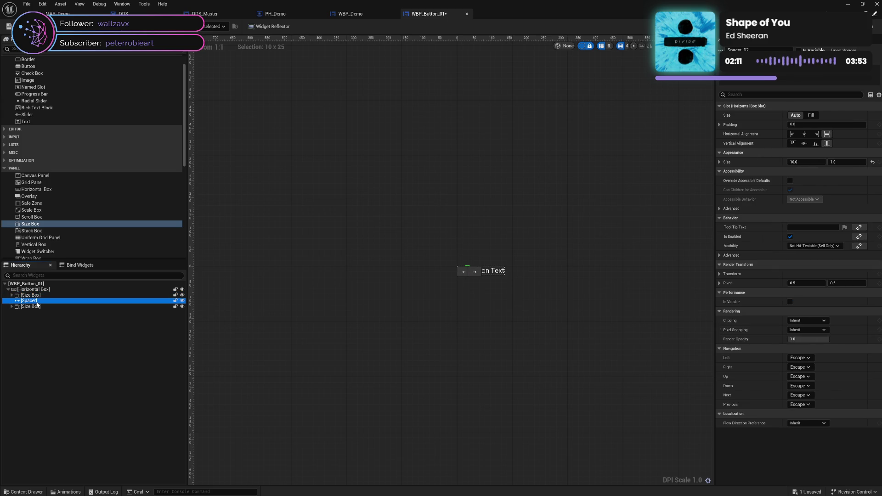
{"action": "left_click", "coordinate": [43, 295]}
{"action": "left_click", "coordinate": [41, 301]}
{"action": "left_click", "coordinate": [42, 295]}
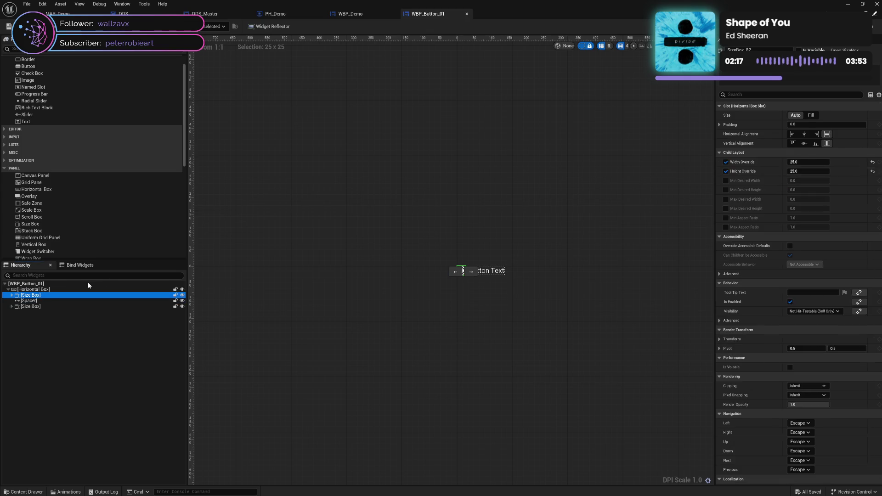
{"action": "key", "text": "ctrl+s"}
{"action": "key", "text": "F2"}
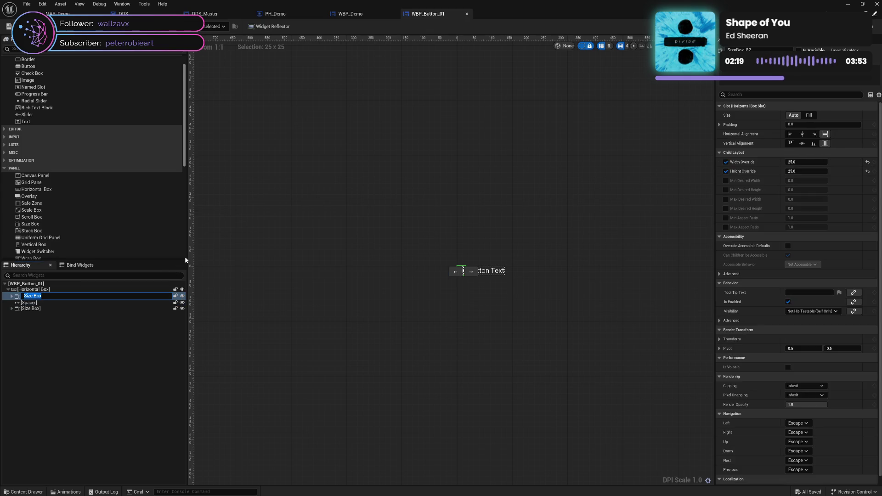
{"action": "type", "text": "Ic"}
{"action": "type", "text": "Box"}
{"action": "key", "text": "Return"}
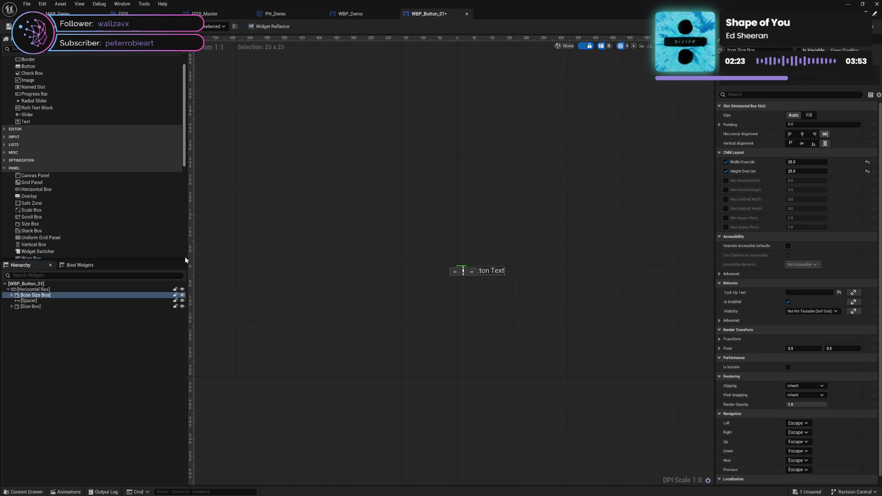
{"action": "key", "text": "Down"}
{"action": "key", "text": "F2"}
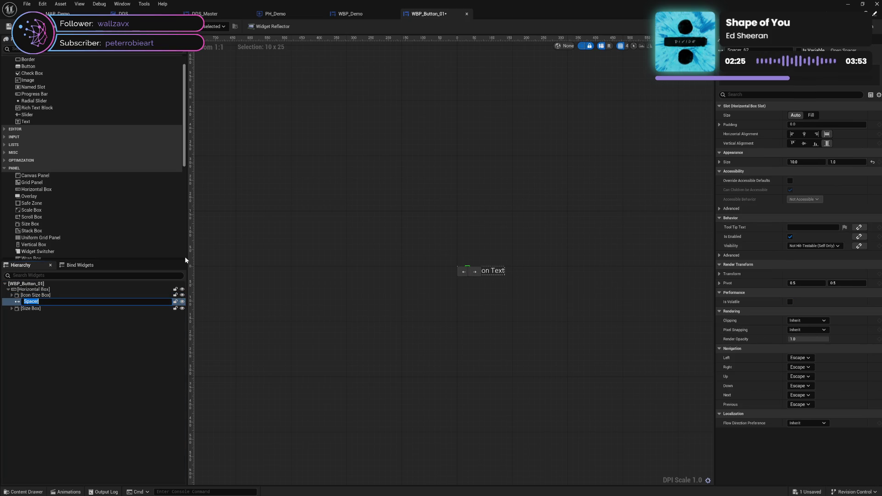
{"action": "key", "text": "Home"}
{"action": "type", "text": "Icon"}
{"action": "key", "text": "Return"}
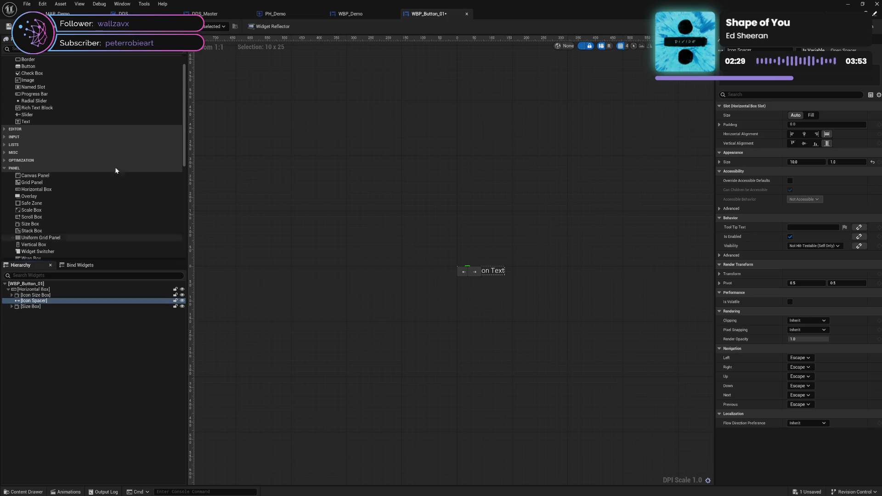
{"action": "left_click", "coordinate": [37, 295], "text": "ctrl"}
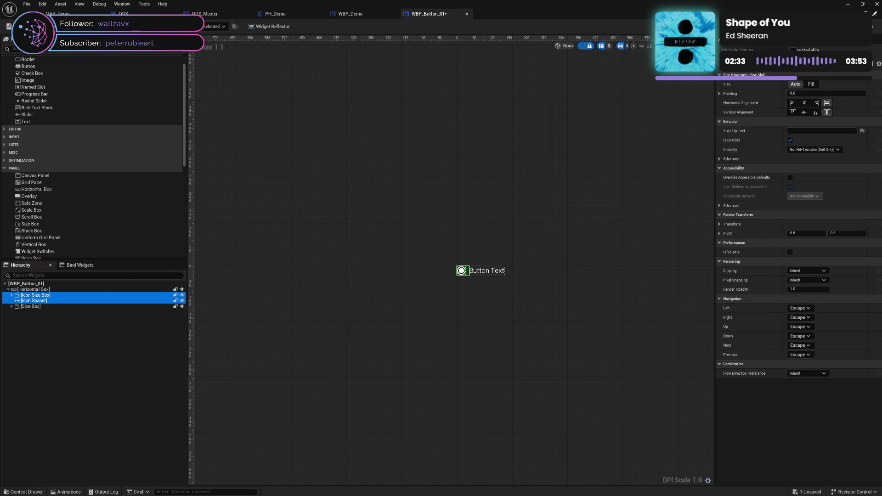
{"action": "left_click", "coordinate": [792, 50]}
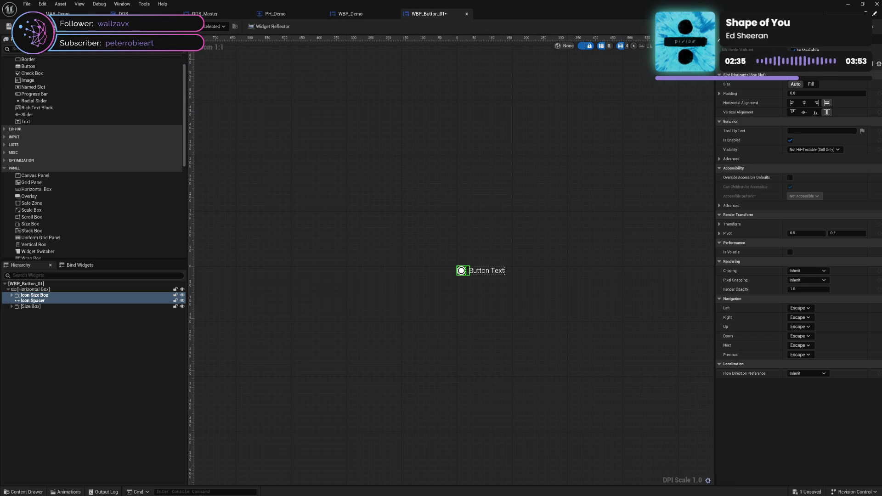
{"action": "left_click", "coordinate": [32, 306]}
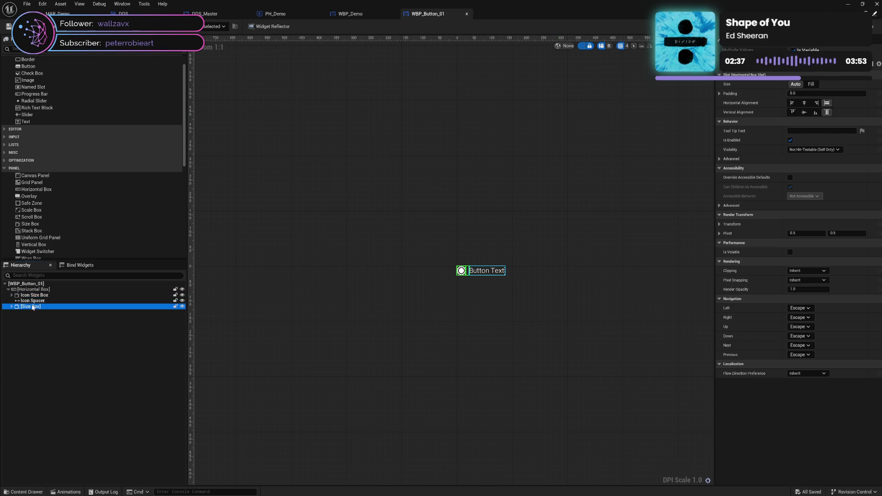
{"action": "left_click", "coordinate": [11, 307]}
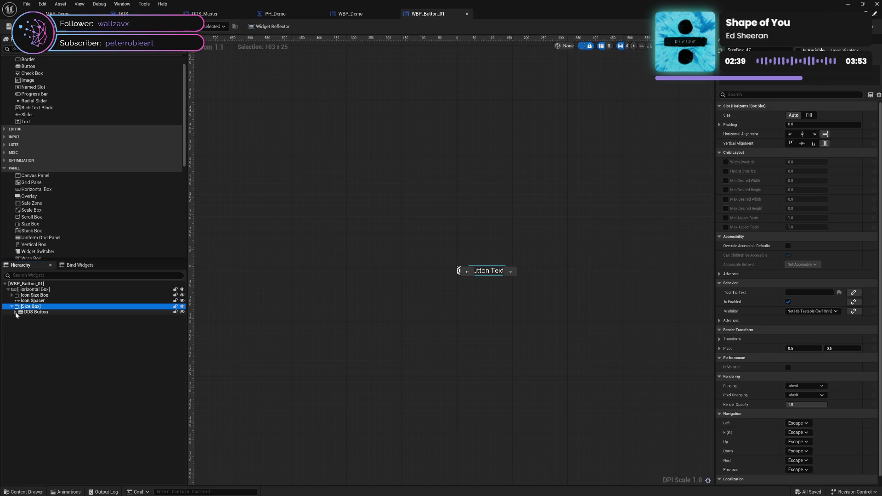
{"action": "left_click", "coordinate": [15, 312]}
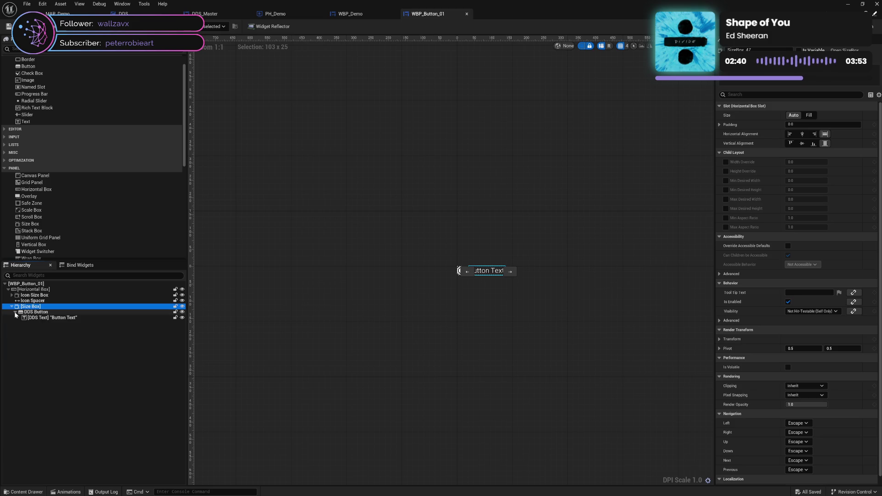
{"action": "left_click", "coordinate": [59, 296]}
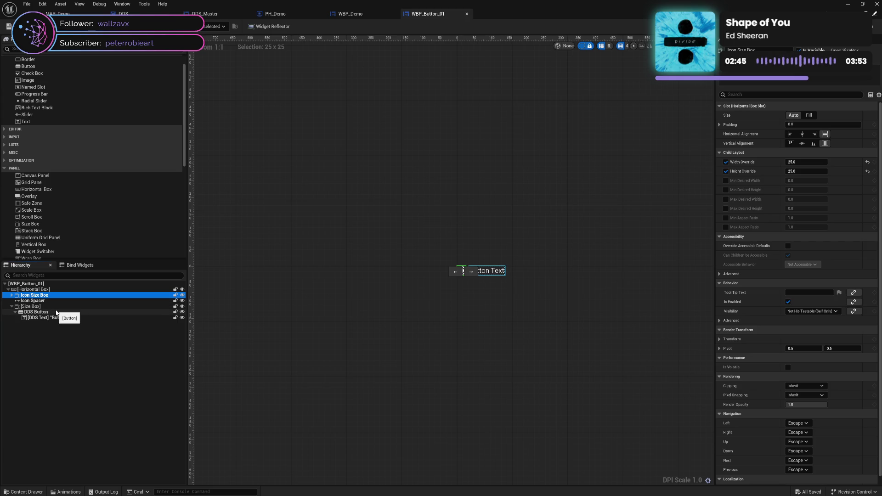
{"action": "left_click", "coordinate": [67, 312]}
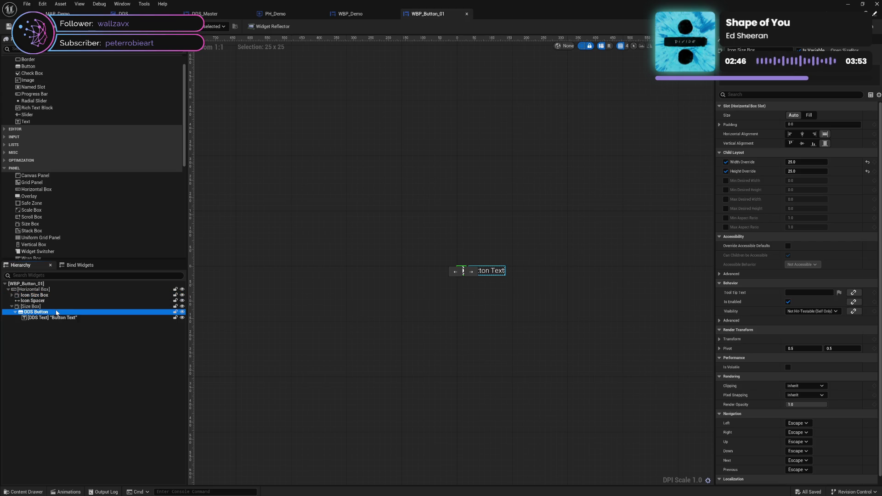
{"action": "left_click", "coordinate": [110, 318]}
{"action": "left_click", "coordinate": [875, 26]}
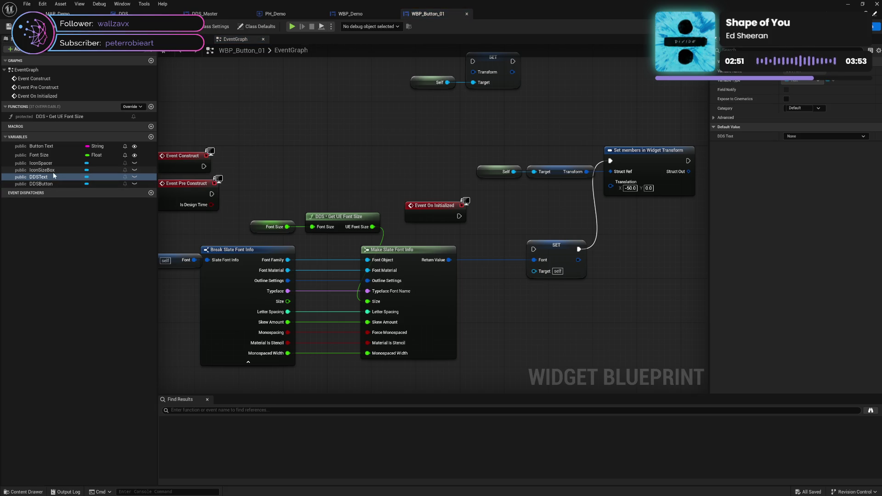
Place Icon Size Box and Icon Spacer getter nodes in the event graph.
{"action": "left_click_drag", "start_coordinate": [47, 171], "coordinate": [246, 118]}
{"action": "left_click", "coordinate": [264, 124]}
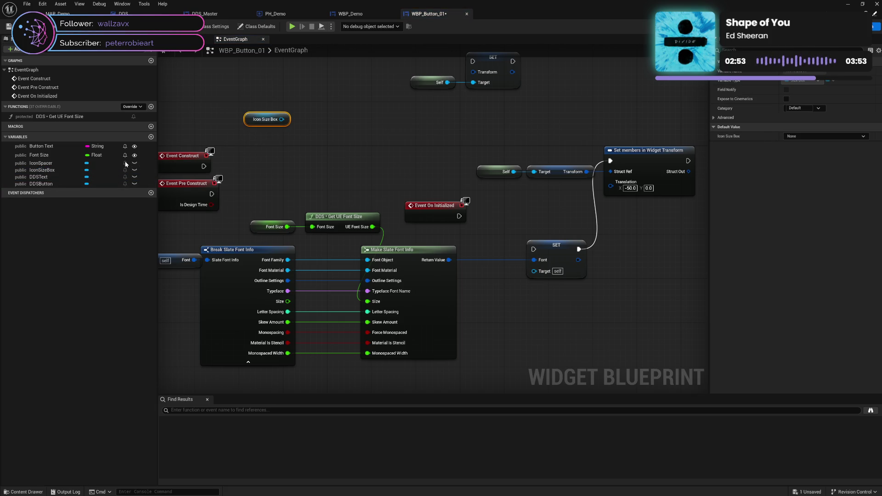
{"action": "left_click_drag", "start_coordinate": [47, 165], "coordinate": [252, 139]}
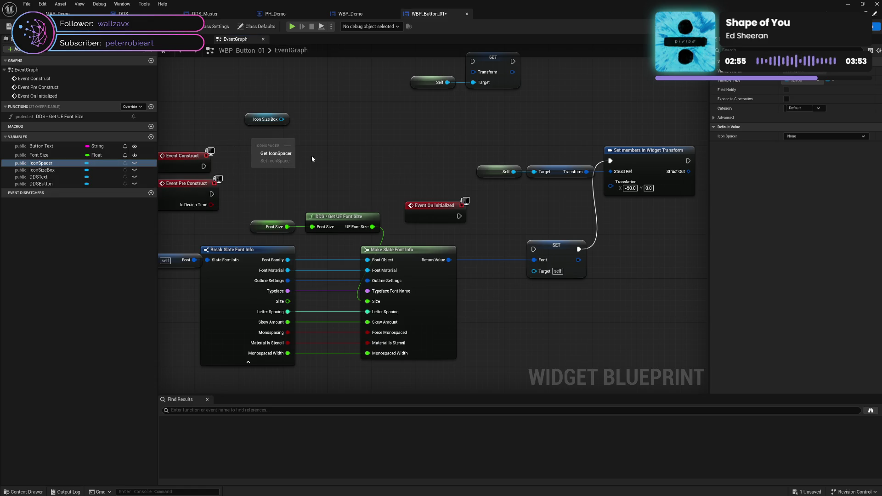
{"action": "left_click", "coordinate": [289, 154]}
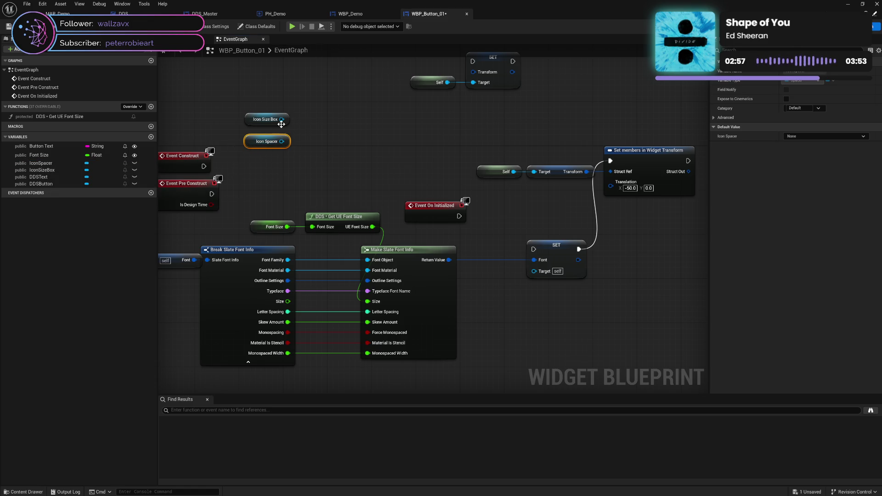
{"action": "left_click_drag", "start_coordinate": [311, 127], "coordinate": [312, 127]}
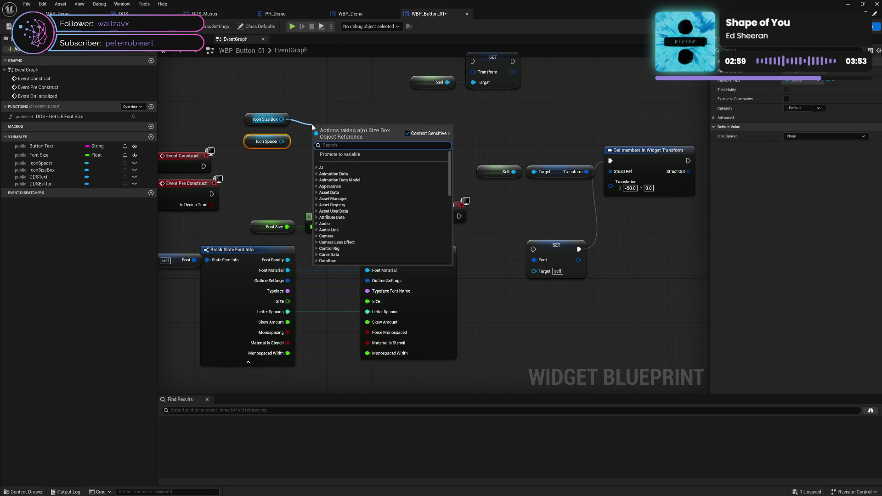
{"action": "type", "text": "get"}
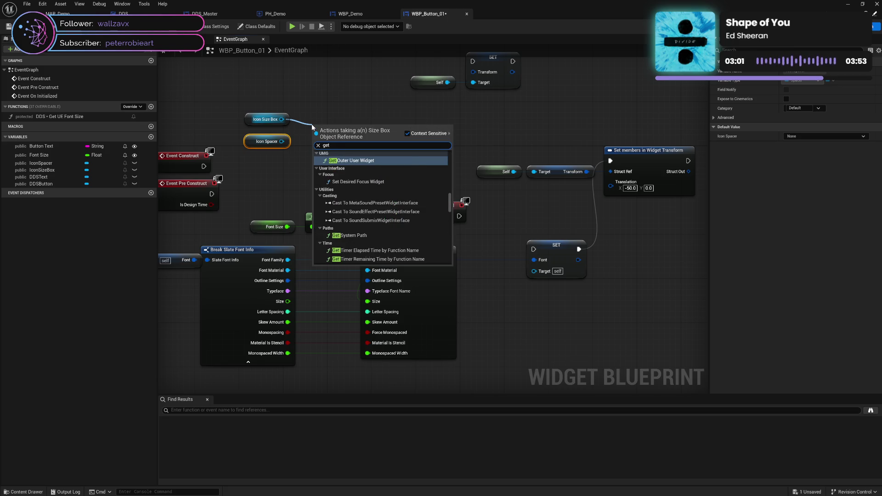
{"action": "scroll", "coordinate": [392, 223], "scroll_direction": "down", "scroll_amount": 2}
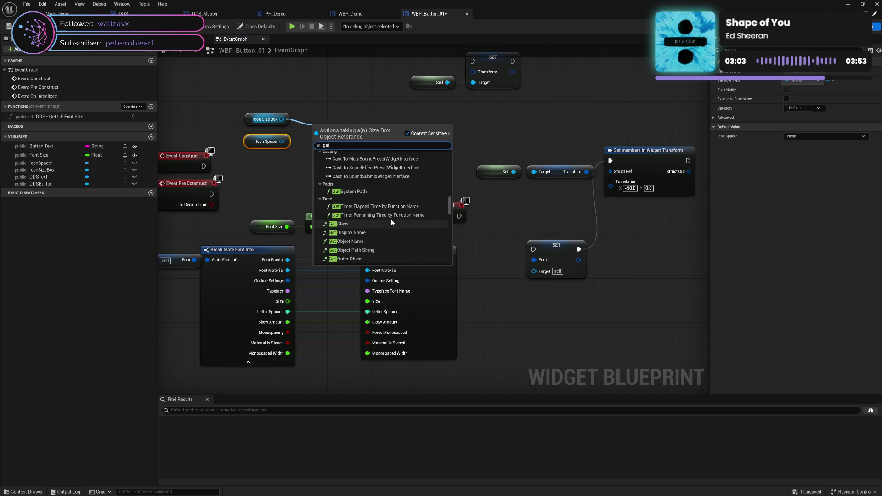
{"action": "scroll", "coordinate": [392, 223], "scroll_direction": "up", "scroll_amount": 5}
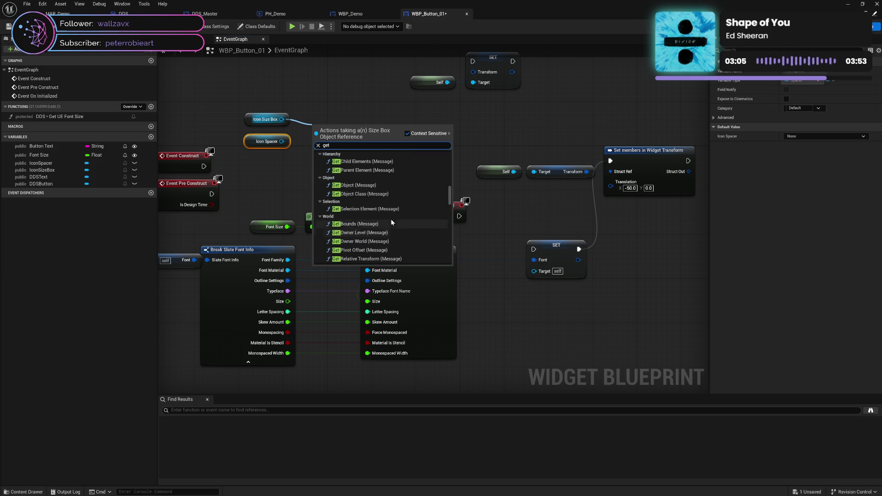
{"action": "left_click", "coordinate": [359, 110]}
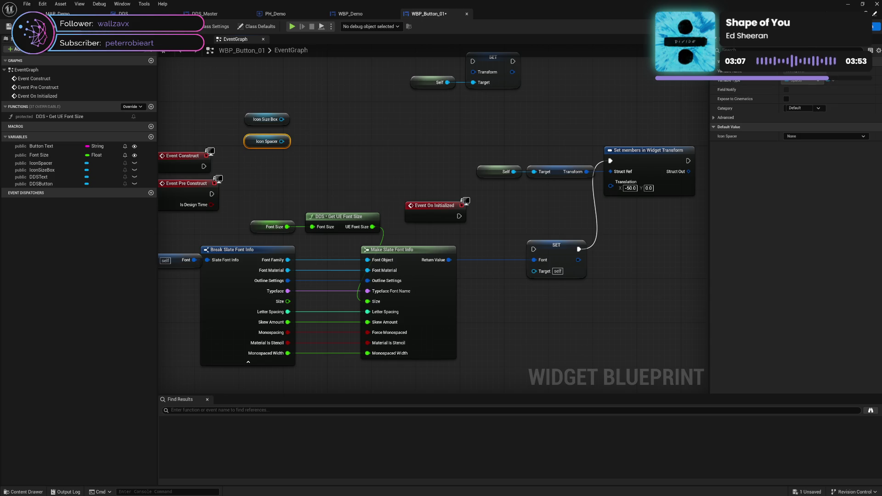
Check the Icon Size Box layout in the Designer, then add a Get Width Override node for it.
{"action": "left_click", "coordinate": [850, 26]}
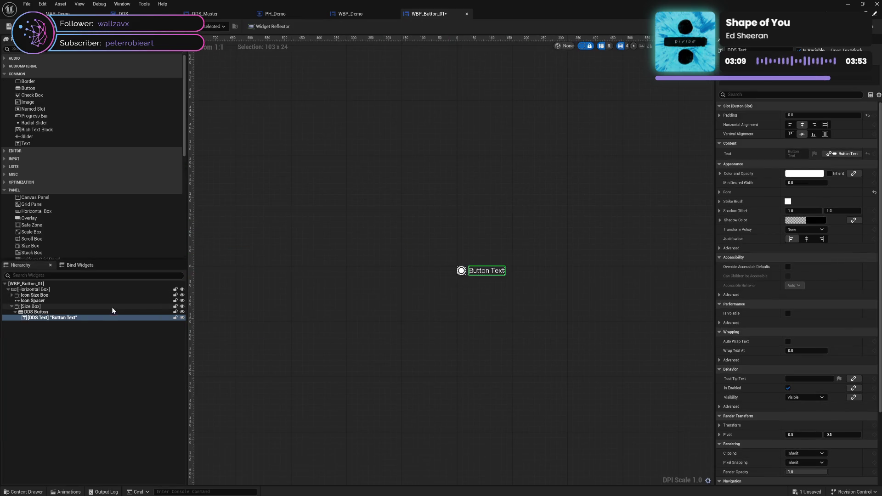
{"action": "left_click", "coordinate": [51, 295]}
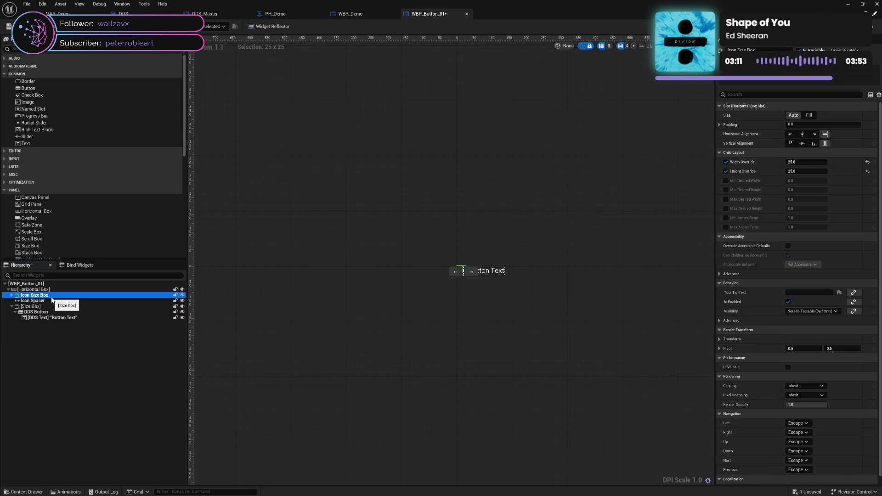
{"action": "left_click", "coordinate": [875, 27]}
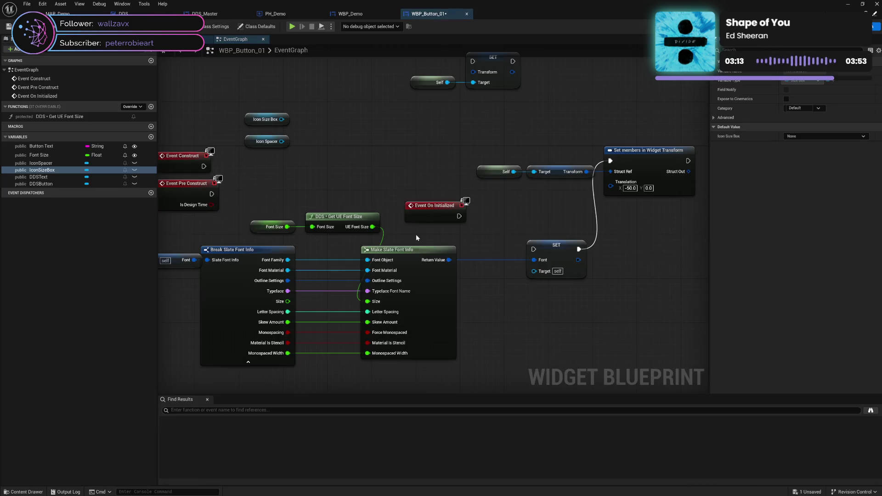
{"action": "left_click_drag", "start_coordinate": [282, 119], "coordinate": [310, 121]}
{"action": "type", "text": "get wi"}
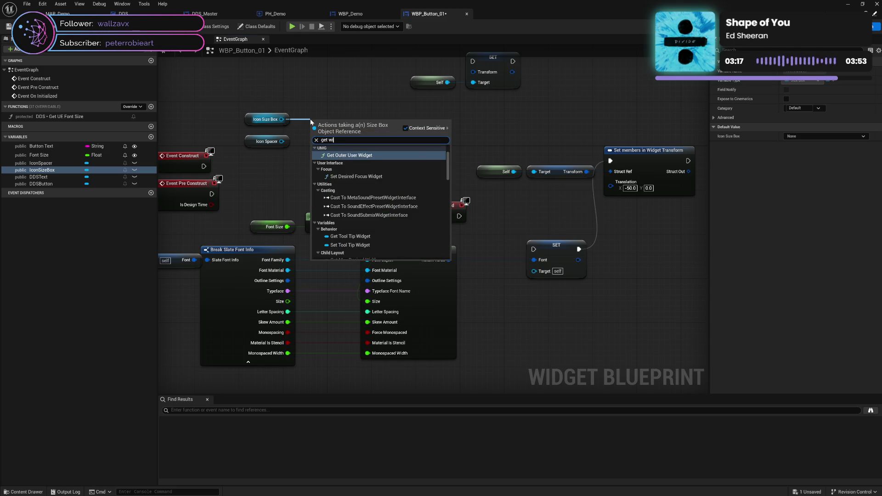
{"action": "type", "text": "dt"}
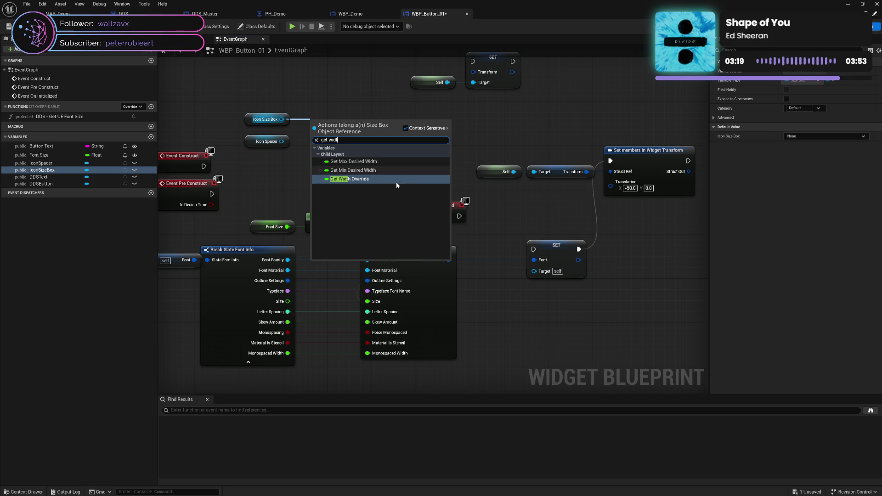
{"action": "left_click", "coordinate": [362, 179]}
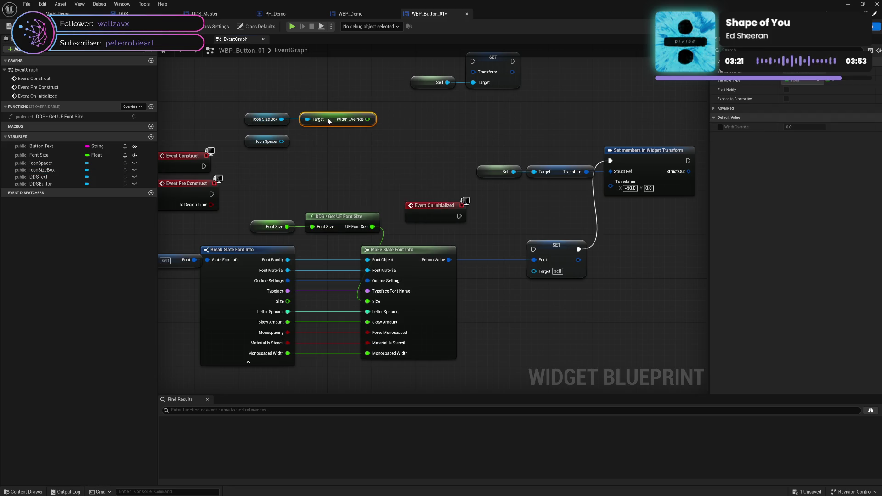
{"action": "left_click_drag", "start_coordinate": [329, 121], "coordinate": [325, 121]}
{"action": "left_click", "coordinate": [333, 145]}
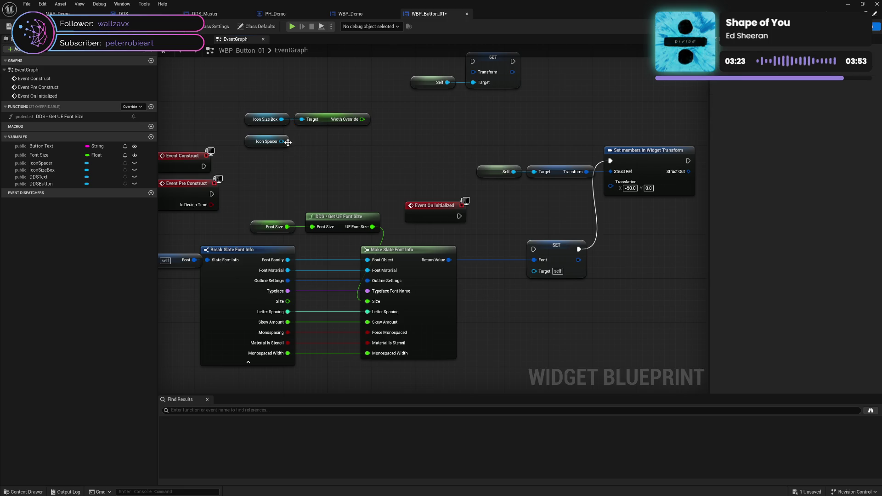
Check the Icon Spacer's size settings, then add a Get Size node for the Icon Spacer.
{"action": "left_click_drag", "start_coordinate": [281, 141], "coordinate": [301, 143]}
{"action": "type", "text": "get"}
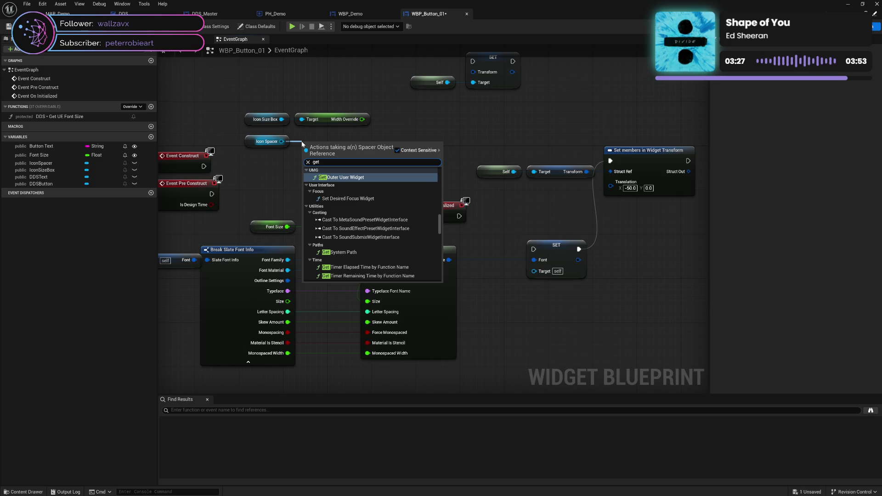
{"action": "left_click", "coordinate": [489, 102]}
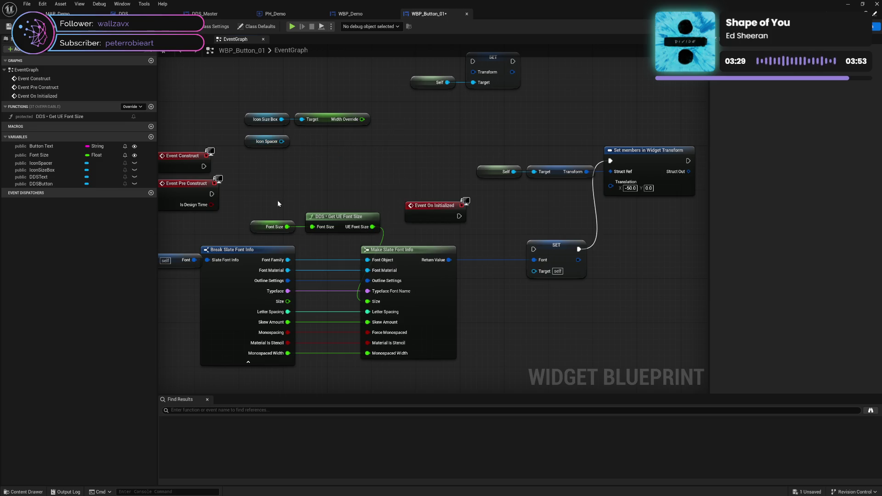
{"action": "key", "text": "shift+F12"}
{"action": "left_click", "coordinate": [32, 300]}
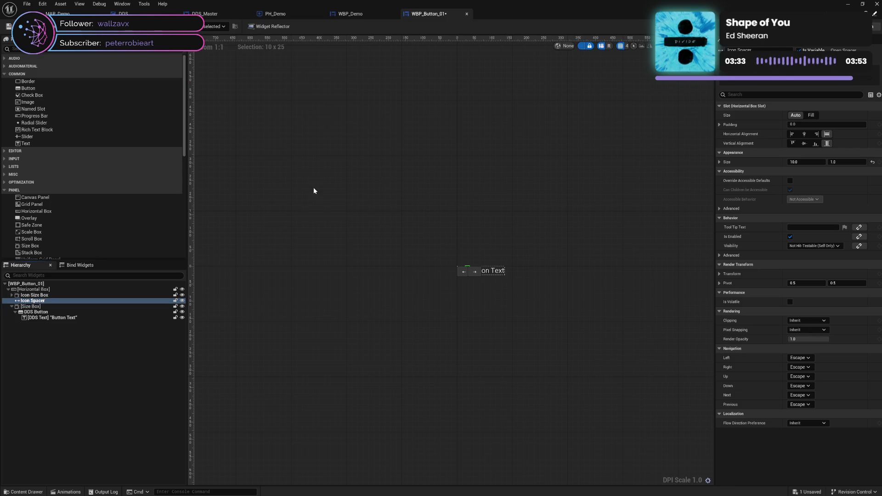
{"action": "key", "text": "shift+F12"}
{"action": "left_click_drag", "start_coordinate": [281, 141], "coordinate": [309, 147]}
{"action": "type", "text": "get si"}
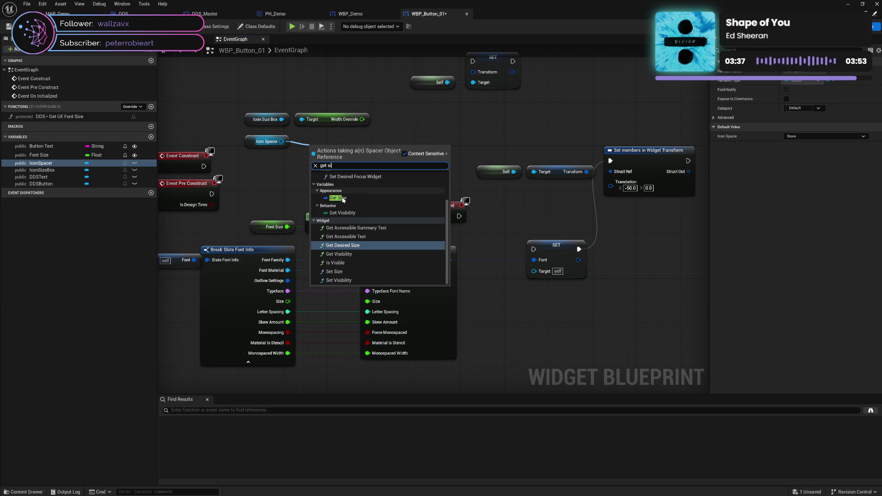
{"action": "left_click", "coordinate": [337, 197]}
{"action": "mouse_move", "coordinate": [335, 147]}
{"action": "left_mouse_down"}
{"action": "mouse_move", "coordinate": [323, 141]}
{"action": "mouse_move", "coordinate": [367, 150]}
{"action": "left_mouse_up"}
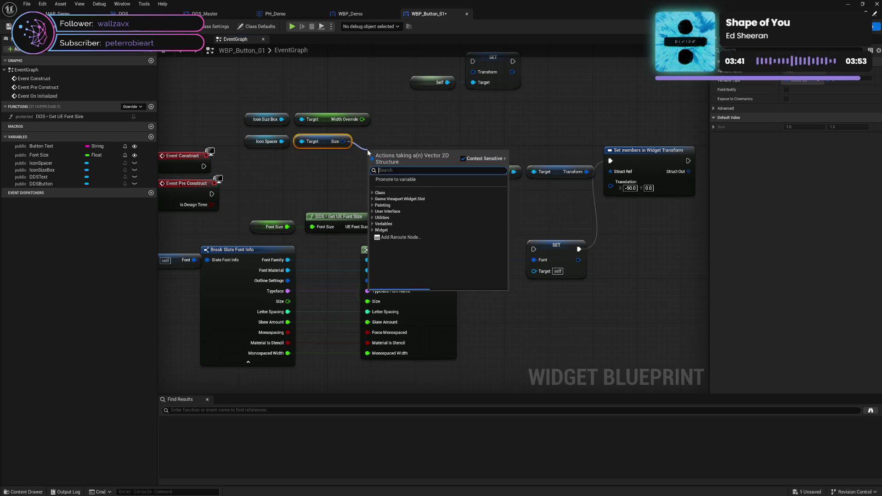
Split the spacer Size with a Break Vector 2D node and arrange the chain.
{"action": "type", "text": "break"}
{"action": "left_click", "coordinate": [402, 218]}
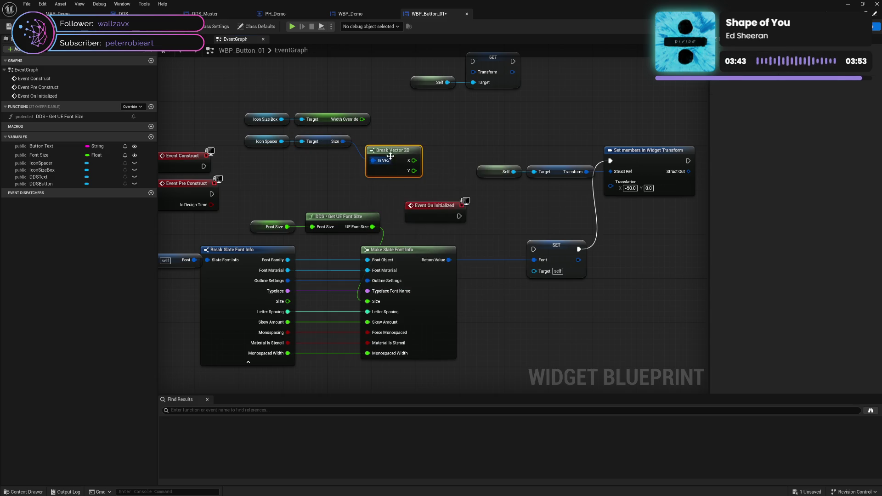
{"action": "left_click_drag", "start_coordinate": [391, 146], "coordinate": [388, 141]}
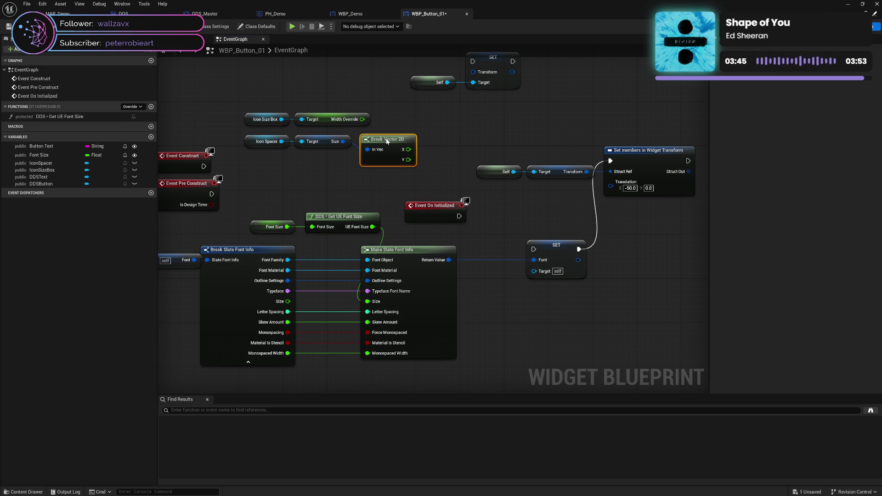
{"action": "mouse_move", "coordinate": [242, 140]}
{"action": "left_mouse_down"}
{"action": "mouse_move", "coordinate": [373, 151]}
{"action": "mouse_move", "coordinate": [381, 173]}
{"action": "mouse_move", "coordinate": [380, 165]}
{"action": "left_mouse_up"}
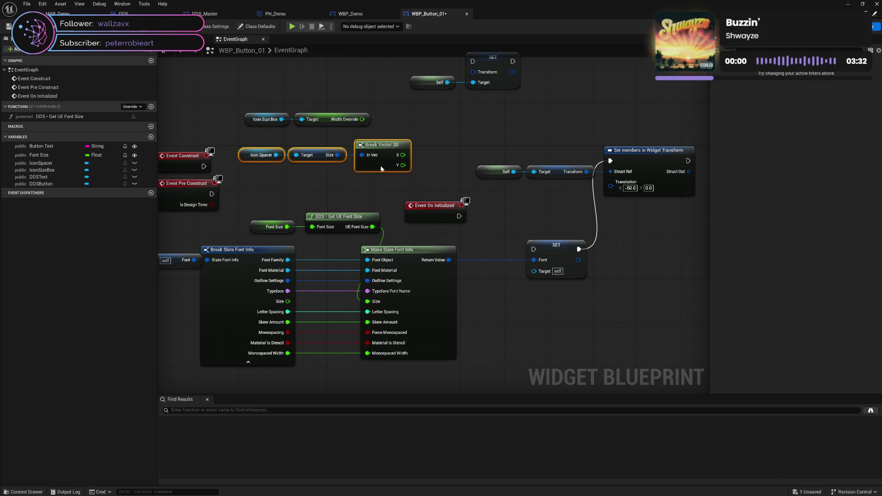
Save the widget blueprint after reviewing the Icon Size Box nodes.
{"action": "mouse_move", "coordinate": [271, 108]}
{"action": "left_mouse_down"}
{"action": "mouse_move", "coordinate": [325, 132]}
{"action": "mouse_move", "coordinate": [367, 120]}
{"action": "mouse_move", "coordinate": [371, 127]}
{"action": "left_mouse_up"}
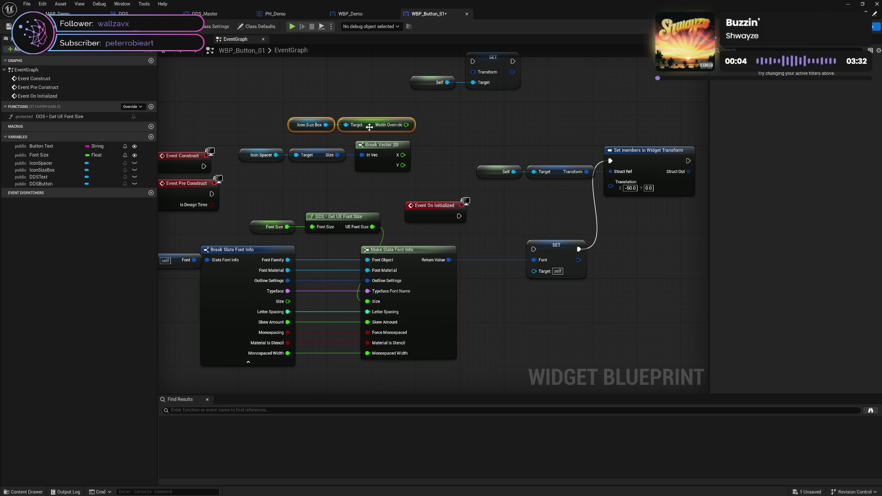
{"action": "left_click", "coordinate": [444, 132]}
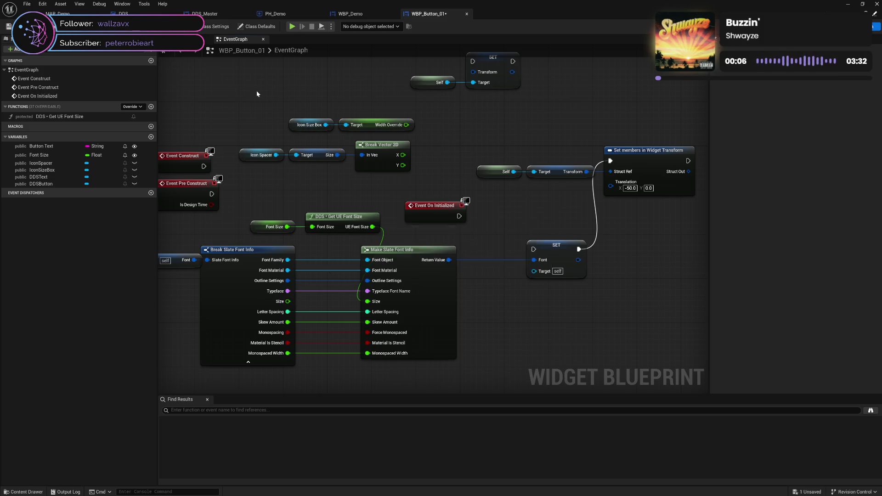
{"action": "key", "text": "ctrl+s"}
{"action": "left_click_drag", "start_coordinate": [472, 72], "coordinate": [488, 112]}
{"action": "left_click", "coordinate": [423, 121]}
Add an Add node fed by Width Override and discard the -50.0 Translation entry.
{"action": "mouse_move", "coordinate": [406, 124]}
{"action": "left_mouse_down"}
{"action": "mouse_move", "coordinate": [435, 141]}
{"action": "mouse_move", "coordinate": [440, 157]}
{"action": "mouse_move", "coordinate": [439, 136]}
{"action": "mouse_move", "coordinate": [530, 155]}
{"action": "left_mouse_up"}
{"action": "type", "text": "+"}
{"action": "left_click", "coordinate": [460, 198]}
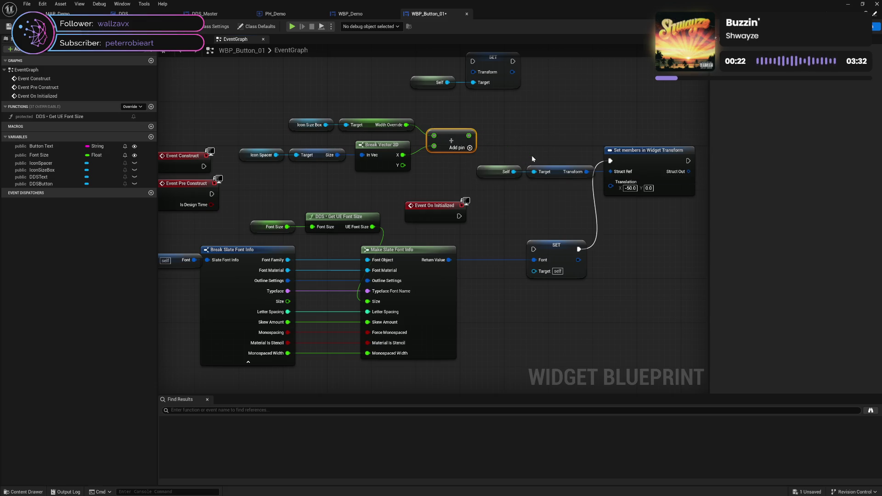
{"action": "left_click", "coordinate": [496, 144]}
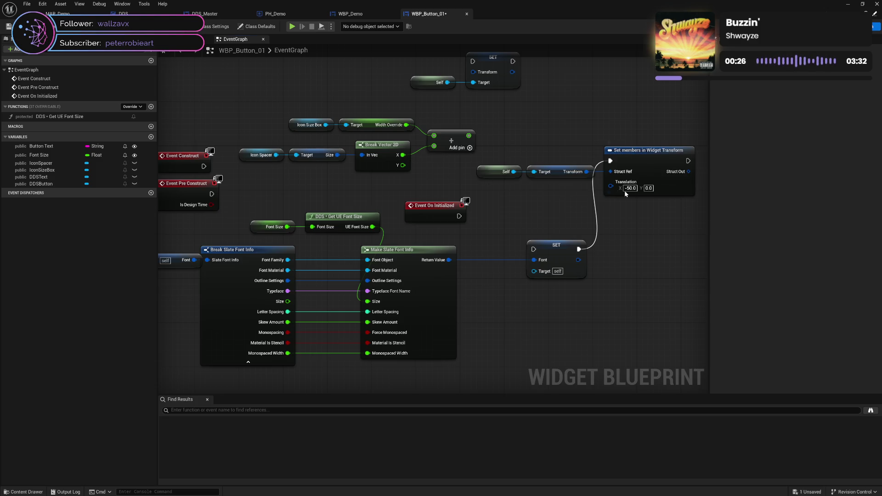
{"action": "key", "text": "Escape"}
Split the Translation pin, wiring Add to X and Break Vector 2D Y to Y.
{"action": "right_click", "coordinate": [611, 187]}
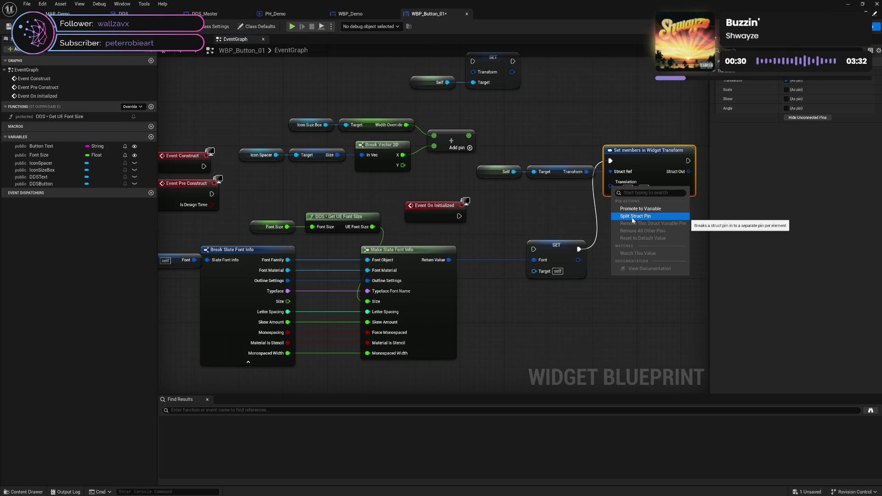
{"action": "left_click", "coordinate": [633, 220]}
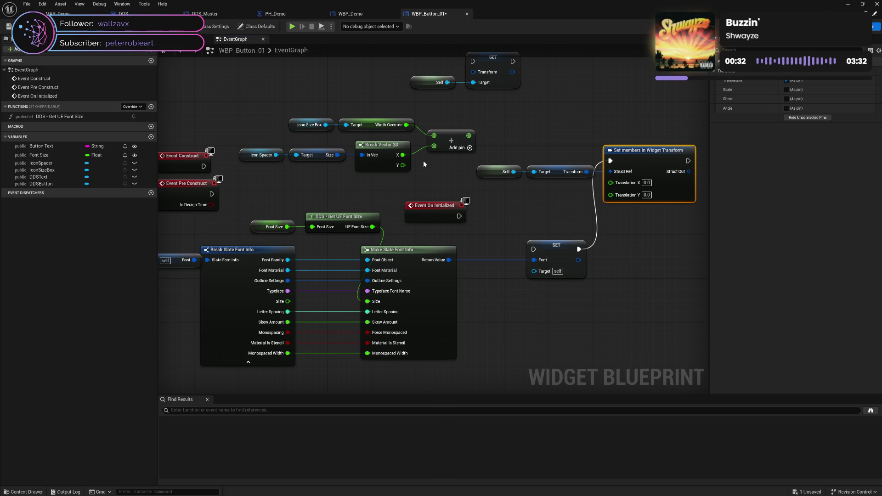
{"action": "left_click_drag", "start_coordinate": [468, 136], "coordinate": [611, 182]}
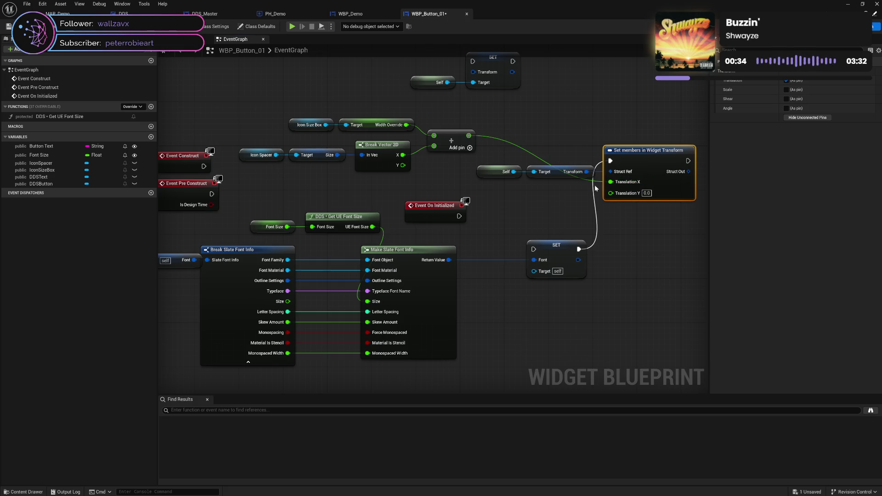
{"action": "mouse_move", "coordinate": [402, 165]}
{"action": "left_mouse_down"}
{"action": "mouse_move", "coordinate": [632, 202]}
{"action": "mouse_move", "coordinate": [625, 203]}
{"action": "left_mouse_up"}
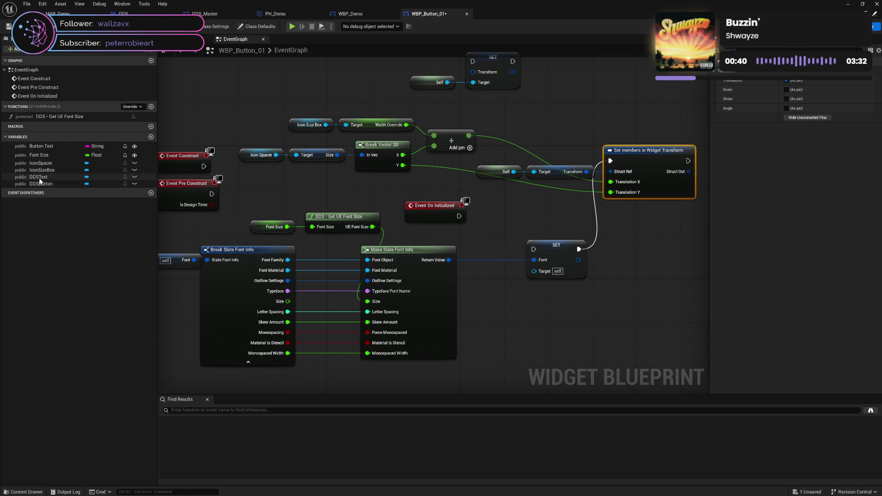
Connect a DDSText getter to the font SET node and save the blueprint.
{"action": "left_click_drag", "start_coordinate": [38, 177], "coordinate": [538, 273]}
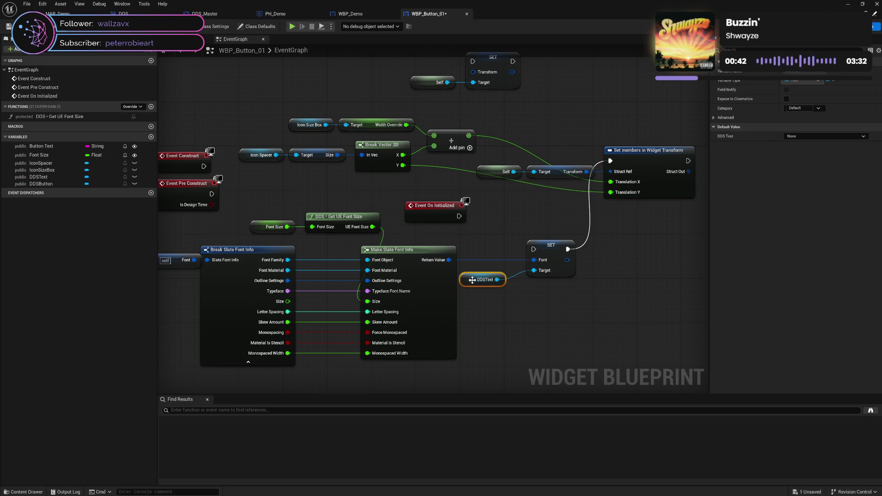
{"action": "mouse_move", "coordinate": [234, 271]}
{"action": "left_mouse_down"}
{"action": "mouse_move", "coordinate": [296, 279]}
{"action": "mouse_move", "coordinate": [391, 273]}
{"action": "left_mouse_up"}
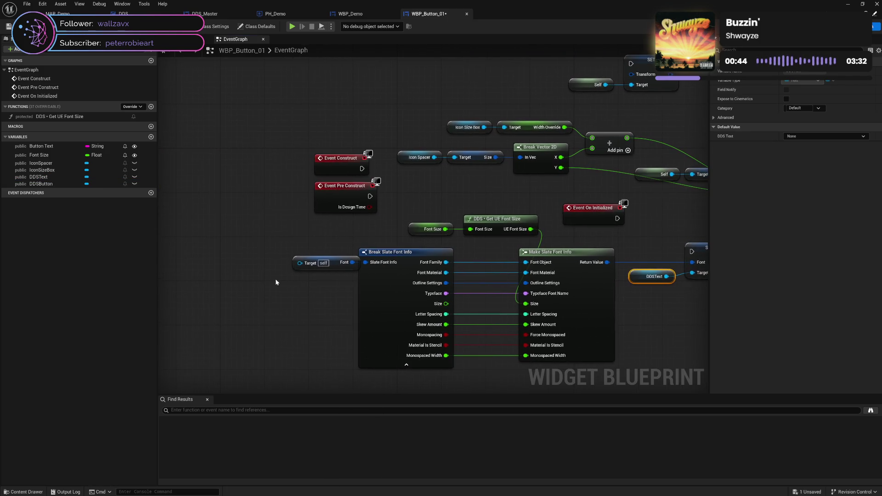
{"action": "key", "text": "ctrl+w"}
{"action": "mouse_move", "coordinate": [240, 255]}
{"action": "left_mouse_down"}
{"action": "mouse_move", "coordinate": [413, 285]}
{"action": "mouse_move", "coordinate": [687, 312]}
{"action": "mouse_move", "coordinate": [658, 302]}
{"action": "left_mouse_up"}
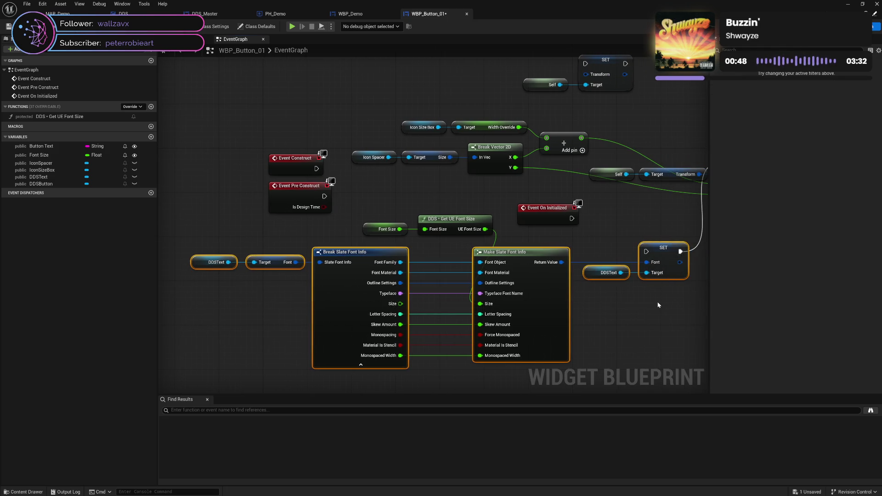
{"action": "left_click", "coordinate": [635, 318]}
{"action": "left_click_drag", "start_coordinate": [629, 215], "coordinate": [522, 245]}
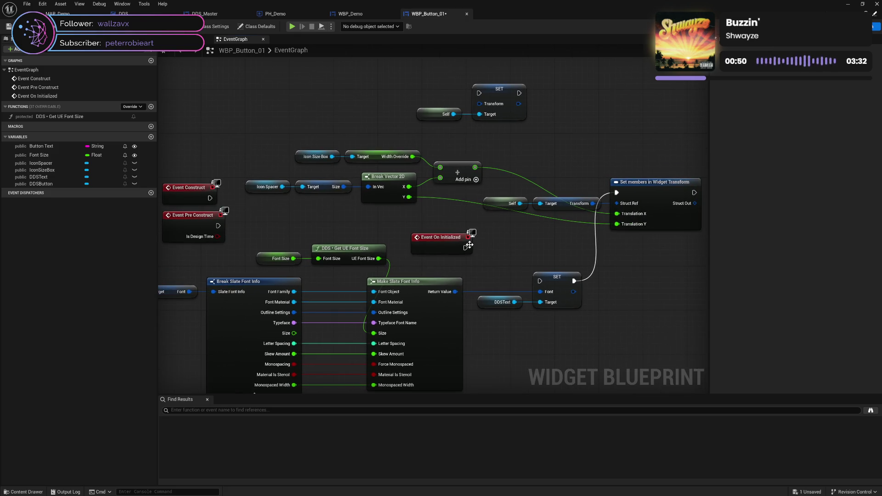
{"action": "key", "text": "ctrl+s"}
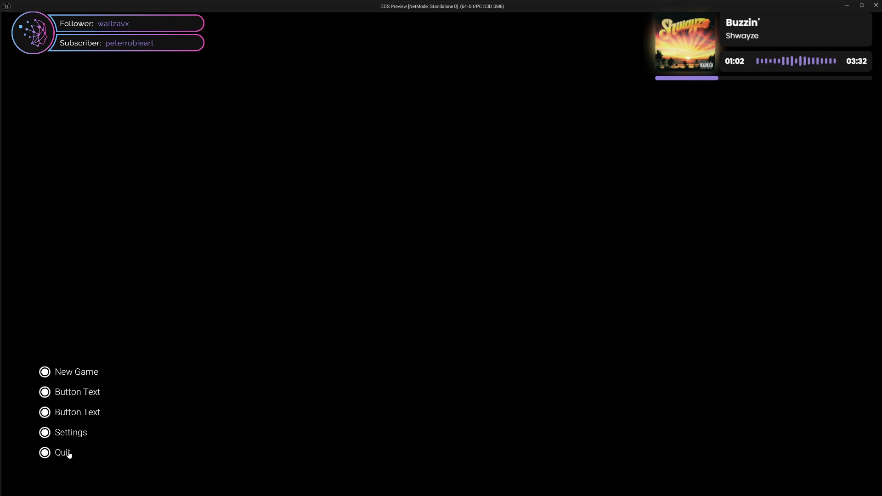
Close the preview and move the Set members, Self and Transform nodes beside SET.
{"action": "left_click", "coordinate": [875, 4]}
{"action": "left_click_drag", "start_coordinate": [646, 296], "coordinate": [533, 213]}
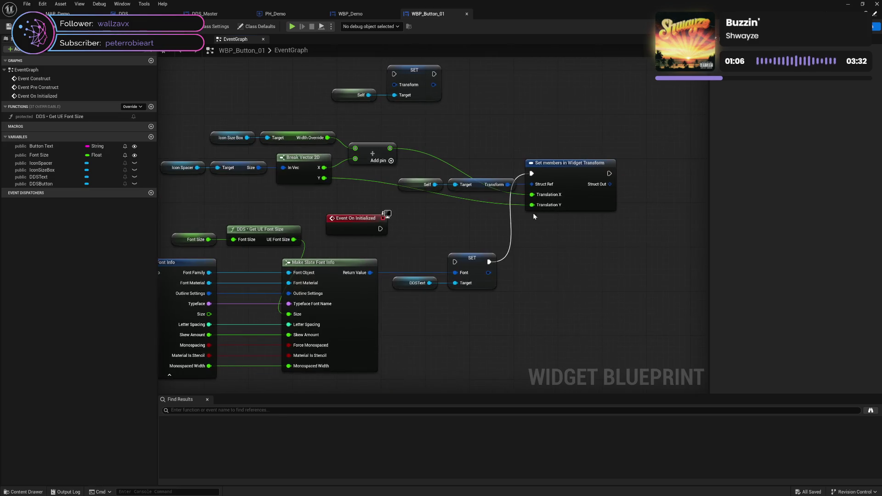
{"action": "mouse_move", "coordinate": [565, 183]}
{"action": "left_mouse_down"}
{"action": "mouse_move", "coordinate": [562, 252]}
{"action": "mouse_move", "coordinate": [548, 271]}
{"action": "mouse_move", "coordinate": [681, 265]}
{"action": "left_mouse_up"}
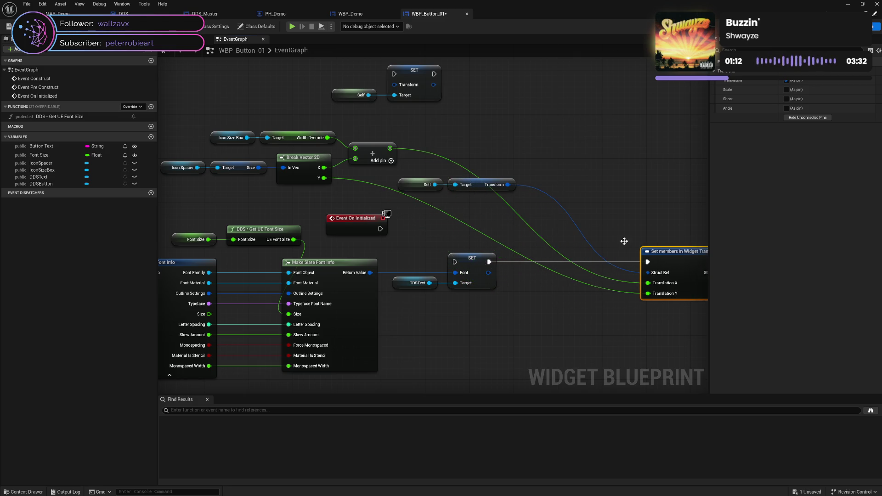
{"action": "mouse_move", "coordinate": [431, 175]}
{"action": "left_mouse_down"}
{"action": "mouse_move", "coordinate": [510, 190]}
{"action": "mouse_move", "coordinate": [597, 275]}
{"action": "left_mouse_up"}
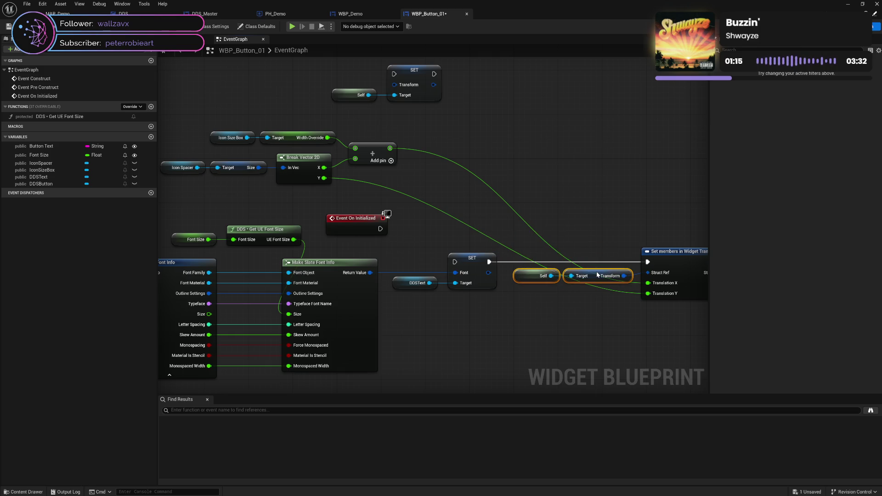
{"action": "left_click", "coordinate": [679, 263], "text": "shift"}
{"action": "key", "text": "q"}
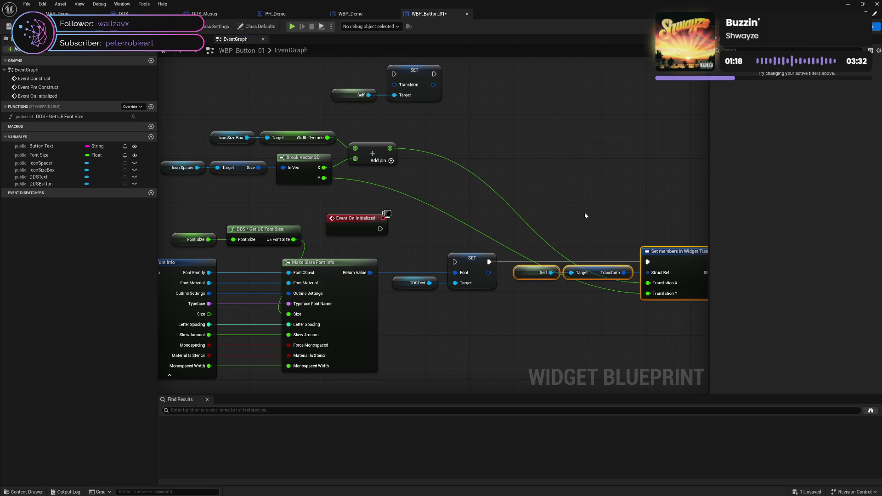
{"action": "left_click", "coordinate": [584, 214]}
Wire Event On Initialized's exec into the font SET node and relaunch the preview.
{"action": "left_click_drag", "start_coordinate": [439, 221], "coordinate": [564, 201]}
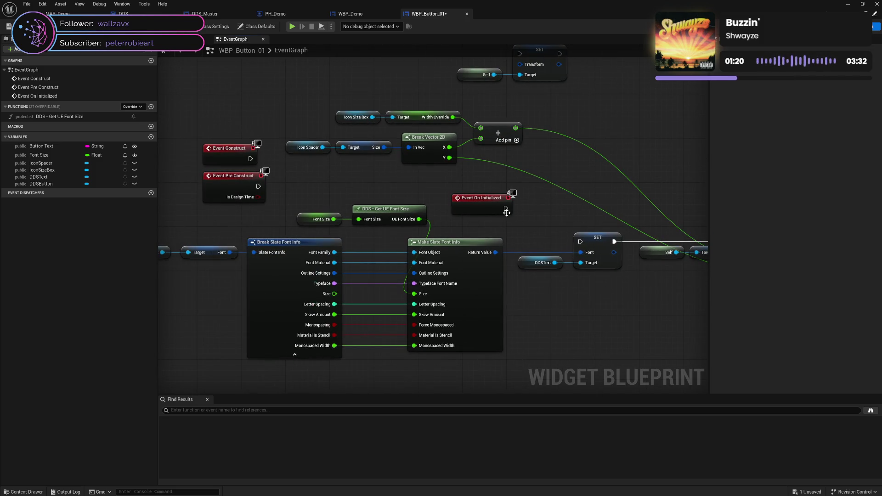
{"action": "left_click_drag", "start_coordinate": [506, 209], "coordinate": [580, 241]}
{"action": "left_click_drag", "start_coordinate": [632, 209], "coordinate": [425, 216]}
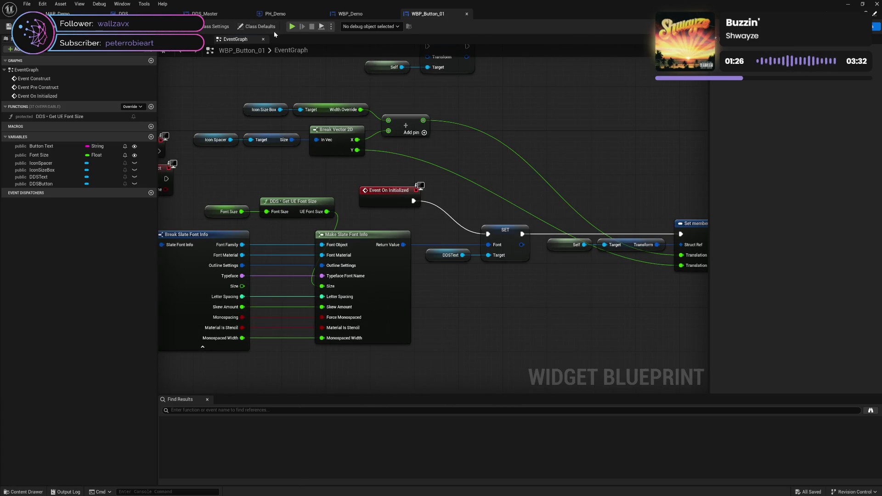
{"action": "left_click", "coordinate": [292, 26]}
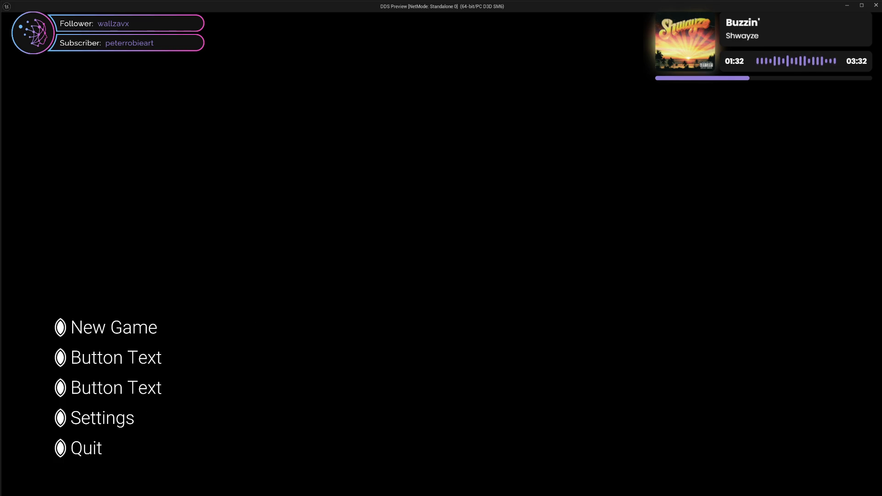
Close the preview and disconnect Break Vector 2D Y from Translation Y.
{"action": "left_click", "coordinate": [876, 5]}
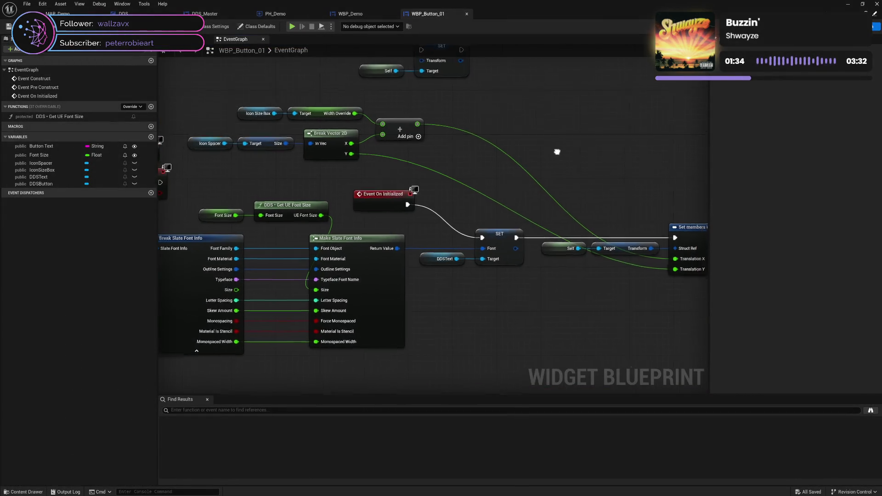
{"action": "mouse_move", "coordinate": [557, 152]}
{"action": "left_mouse_down"}
{"action": "mouse_move", "coordinate": [430, 155]}
{"action": "mouse_move", "coordinate": [481, 139]}
{"action": "left_mouse_up"}
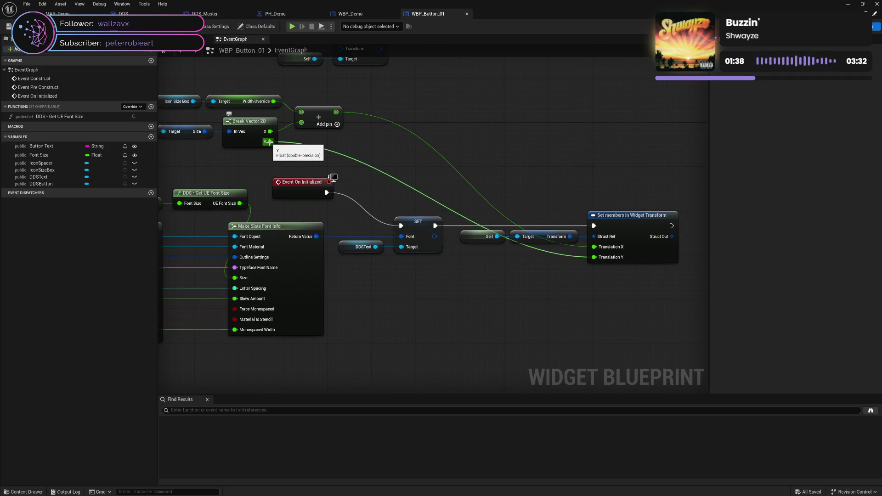
{"action": "mouse_move", "coordinate": [271, 142]}
{"action": "left_mouse_down"}
{"action": "mouse_move", "coordinate": [410, 147]}
{"action": "mouse_move", "coordinate": [401, 153]}
{"action": "left_mouse_up"}
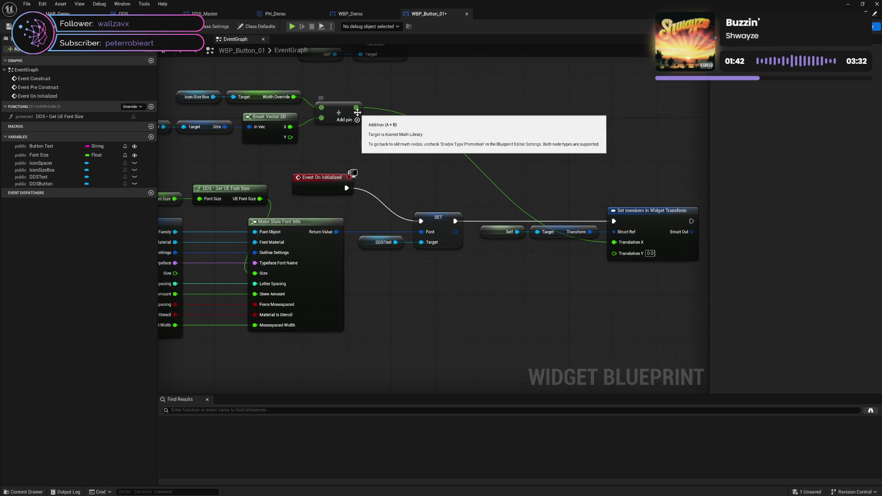
{"action": "left_click_drag", "start_coordinate": [355, 107], "coordinate": [390, 109]}
{"action": "type", "text": "su"}
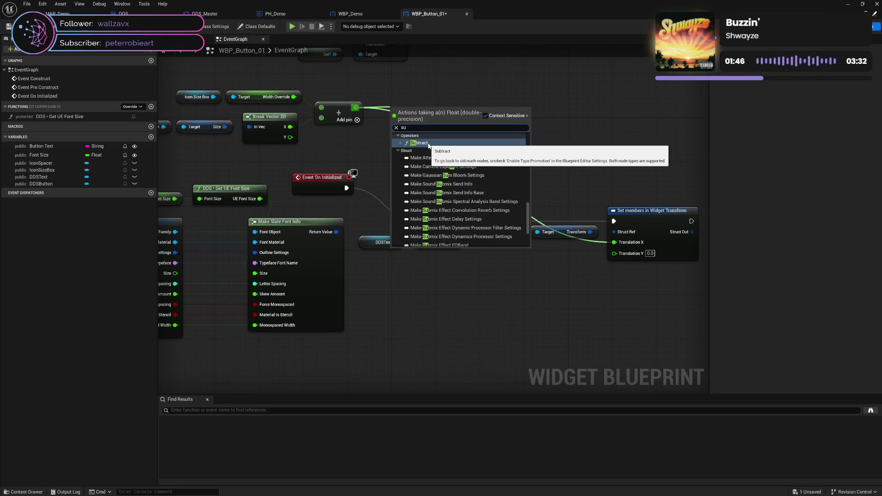
{"action": "left_click", "coordinate": [368, 134]}
Insert a Negate Float on the Add result into Translation X, chained after SET, and save.
{"action": "left_click_drag", "start_coordinate": [356, 107], "coordinate": [390, 132]}
{"action": "type", "text": "neg"}
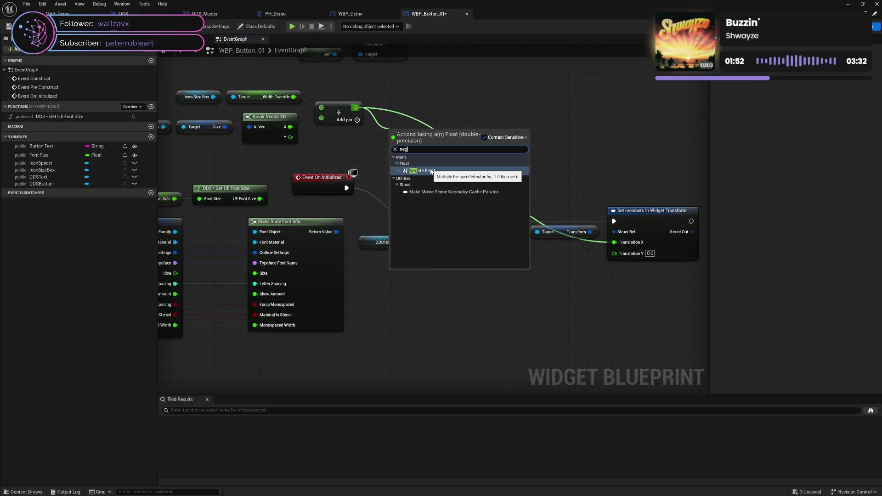
{"action": "left_click", "coordinate": [432, 171]}
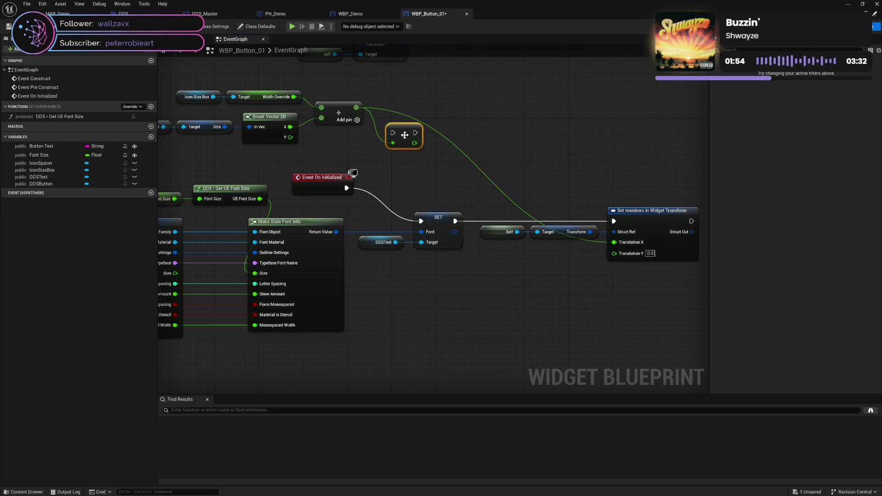
{"action": "mouse_move", "coordinate": [405, 136]}
{"action": "left_mouse_down"}
{"action": "mouse_move", "coordinate": [466, 182]}
{"action": "mouse_move", "coordinate": [527, 205]}
{"action": "left_mouse_up"}
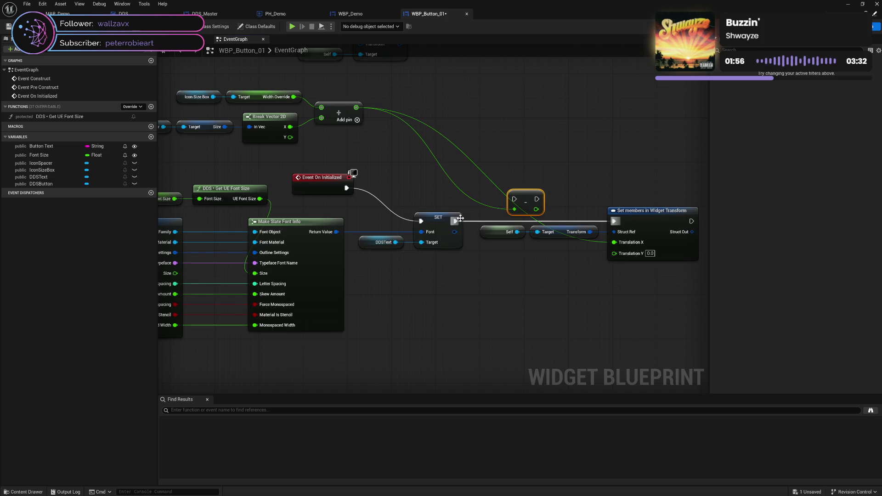
{"action": "mouse_move", "coordinate": [455, 221]}
{"action": "left_mouse_down"}
{"action": "mouse_move", "coordinate": [518, 204]}
{"action": "mouse_move", "coordinate": [613, 221]}
{"action": "left_mouse_up"}
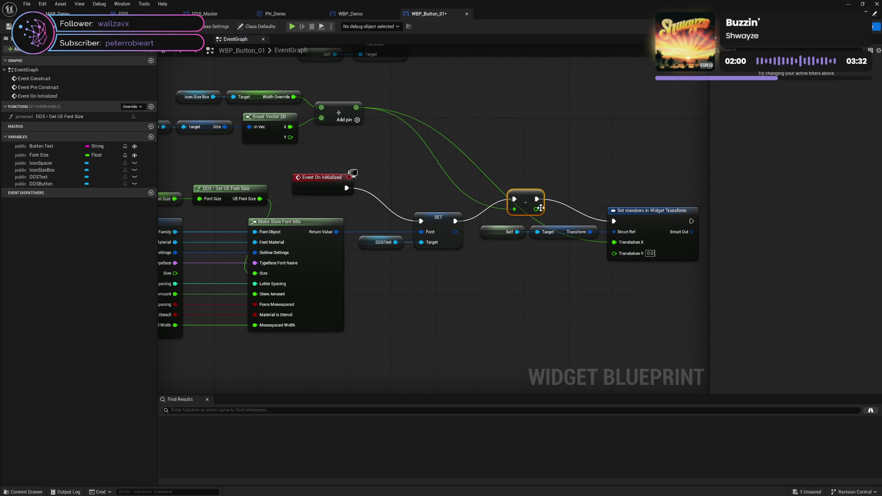
{"action": "left_click_drag", "start_coordinate": [536, 209], "coordinate": [618, 242]}
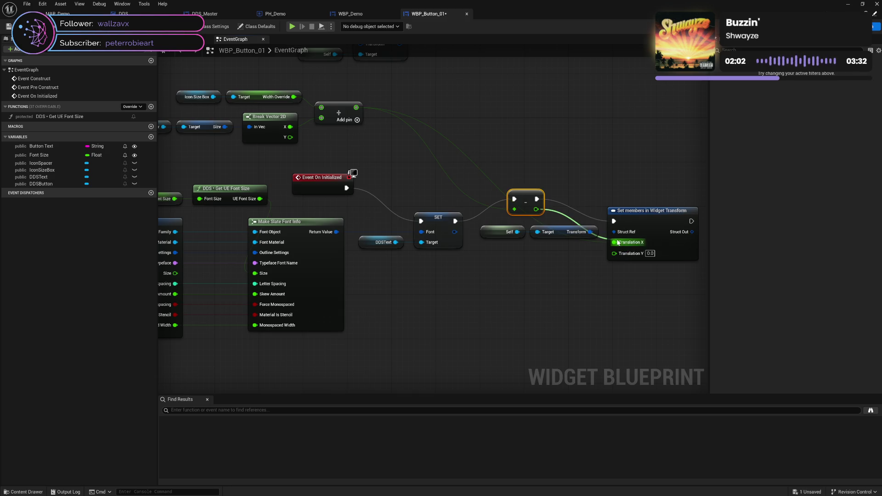
{"action": "left_click", "coordinate": [562, 162]}
{"action": "key", "text": "ctrl+s"}
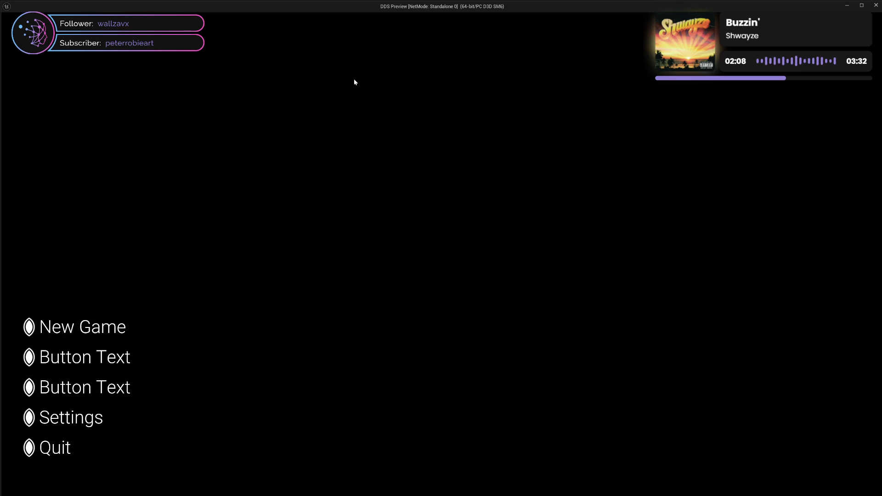
{"action": "key", "text": "Escape"}
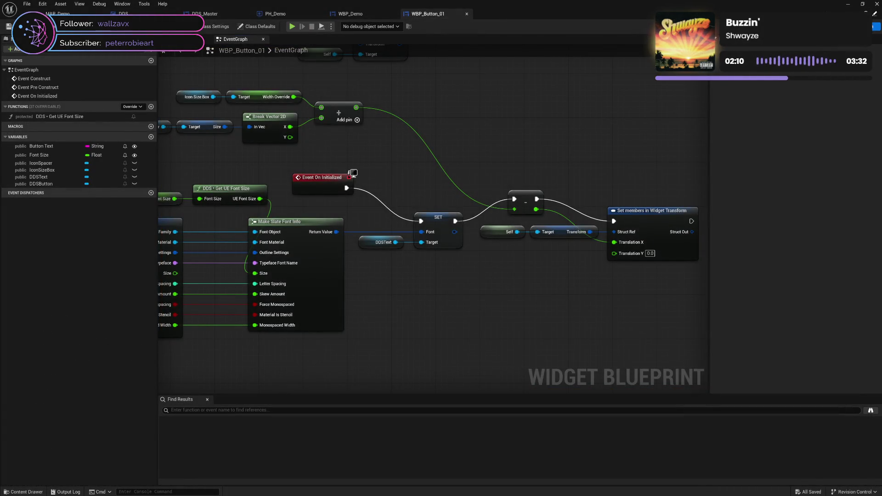
{"action": "left_click", "coordinate": [855, 26]}
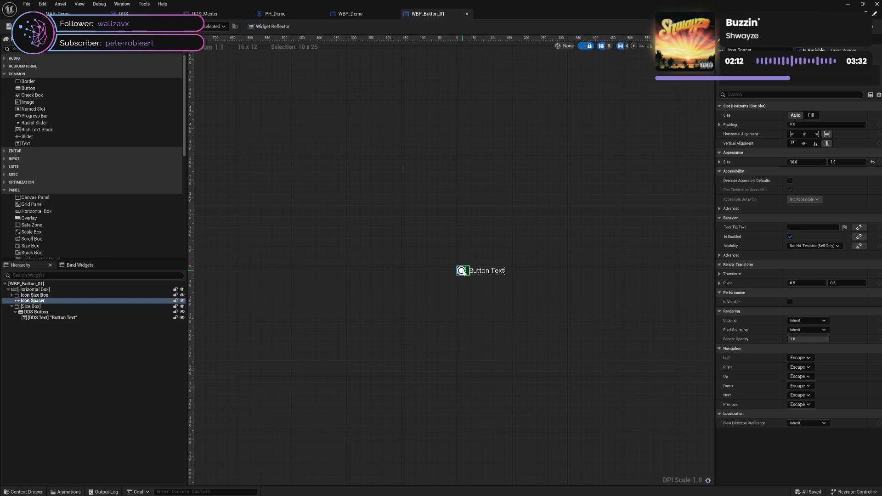
{"action": "key", "text": "ctrl+shift+g"}
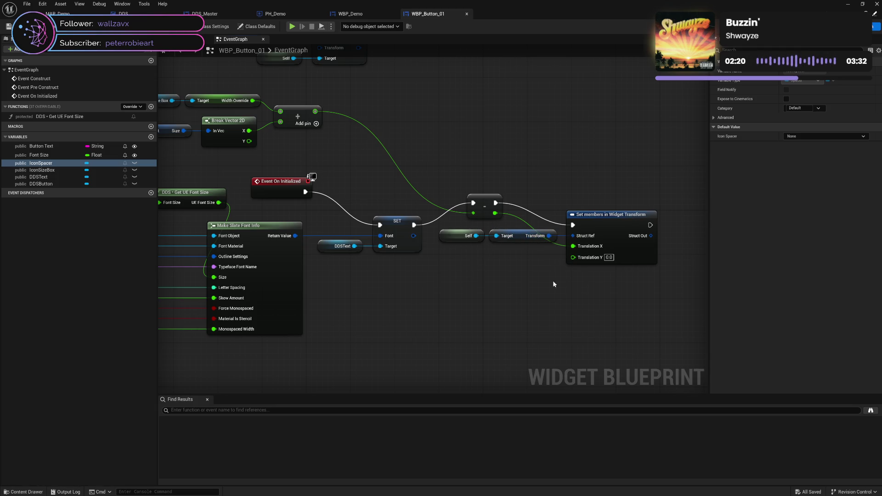
{"action": "mouse_move", "coordinate": [531, 283]}
{"action": "left_mouse_down"}
{"action": "mouse_move", "coordinate": [550, 283]}
{"action": "mouse_move", "coordinate": [518, 290]}
{"action": "left_mouse_up"}
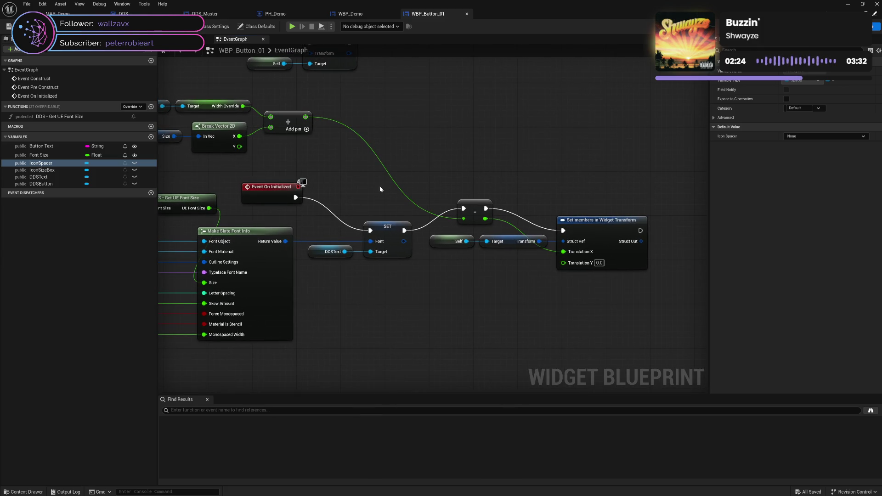
{"action": "left_click_drag", "start_coordinate": [379, 186], "coordinate": [510, 206]}
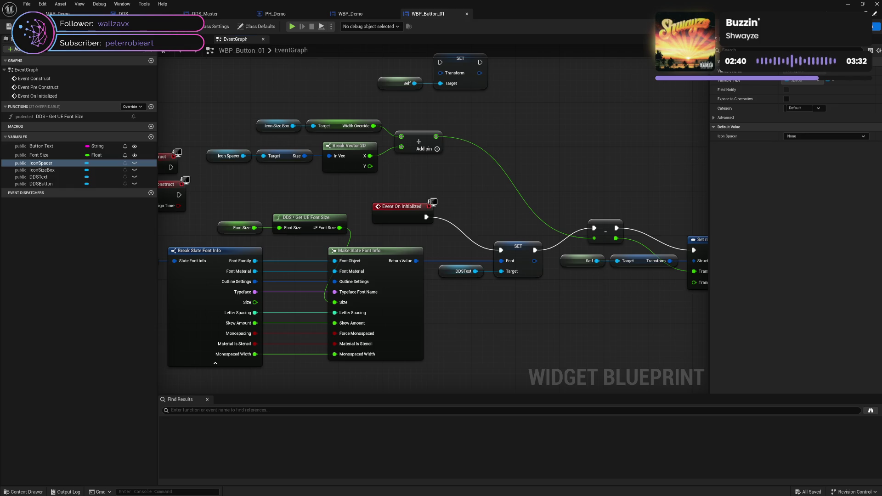
Add a Print String node showing the Add result, chained from Event On Initialized into SET.
{"action": "left_click_drag", "start_coordinate": [556, 146], "coordinate": [464, 148]}
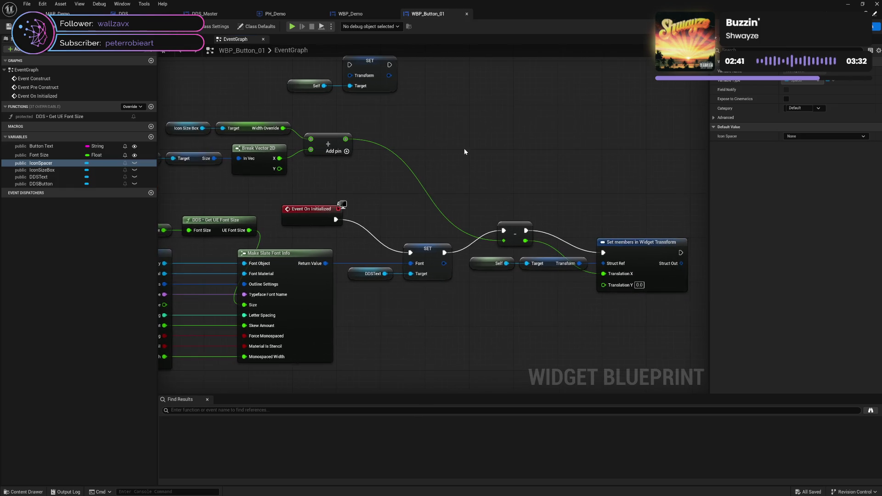
{"action": "right_click", "coordinate": [445, 167]}
{"action": "type", "text": "pri"}
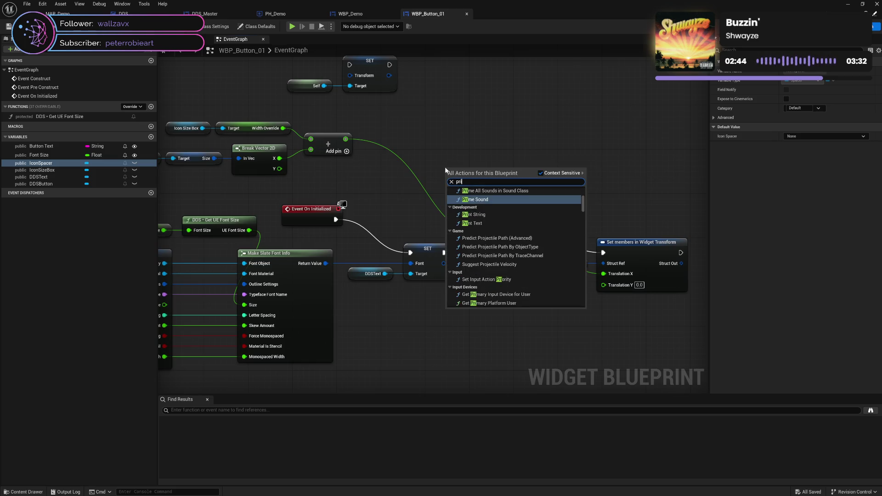
{"action": "type", "text": "nt"}
{"action": "key", "text": "Return"}
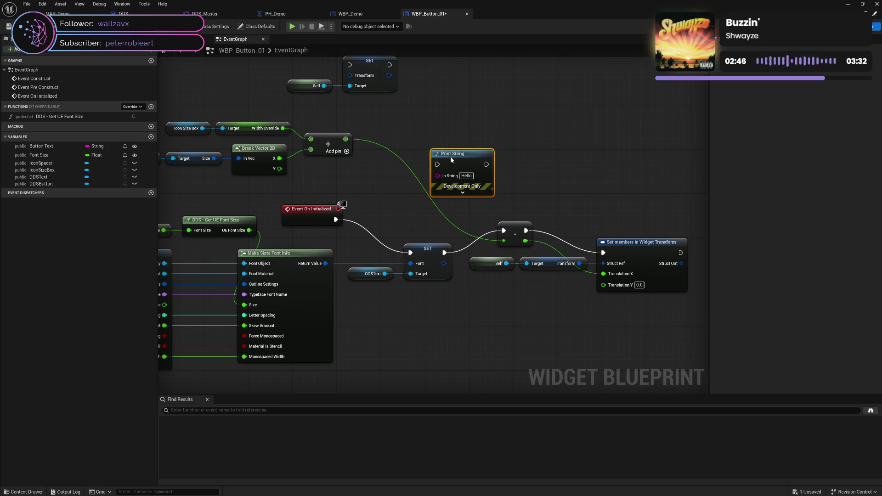
{"action": "left_click_drag", "start_coordinate": [345, 139], "coordinate": [438, 178]}
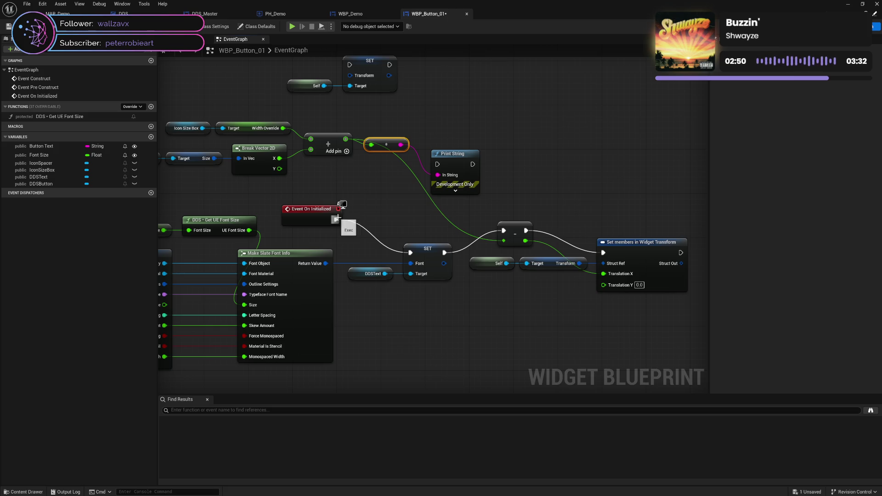
{"action": "mouse_move", "coordinate": [336, 219]}
{"action": "left_mouse_down"}
{"action": "mouse_move", "coordinate": [422, 164]}
{"action": "mouse_move", "coordinate": [437, 164]}
{"action": "left_mouse_up"}
{"action": "mouse_move", "coordinate": [473, 164]}
{"action": "left_mouse_down"}
{"action": "mouse_move", "coordinate": [487, 179]}
{"action": "mouse_move", "coordinate": [410, 252]}
{"action": "left_mouse_up"}
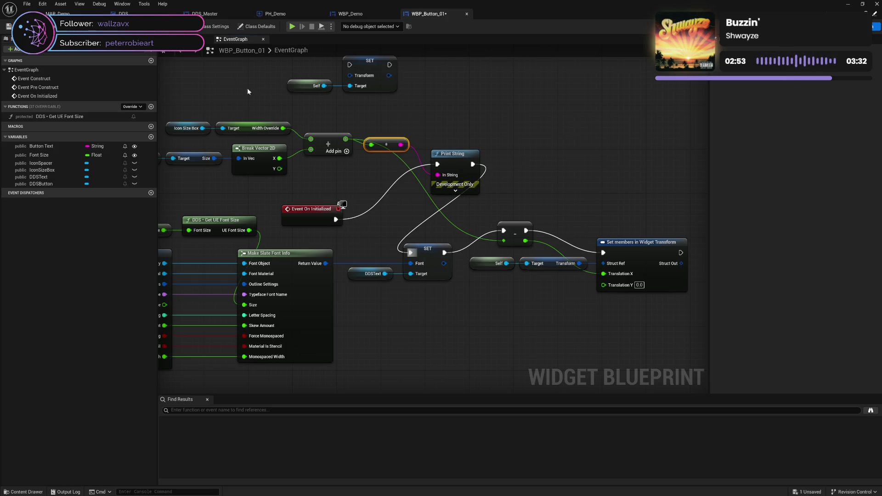
Run and stop a menu preview, then switch to the Designer with Icon Size Box selected.
{"action": "left_click", "coordinate": [292, 26]}
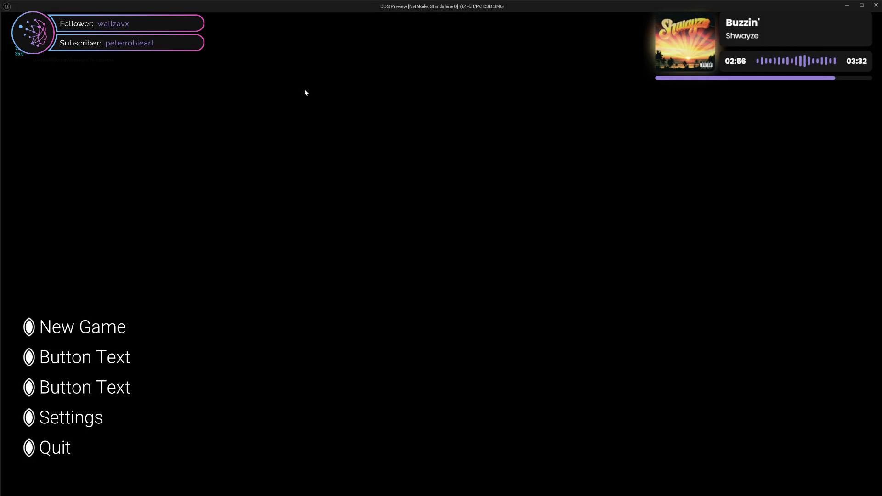
{"action": "key", "text": "Escape"}
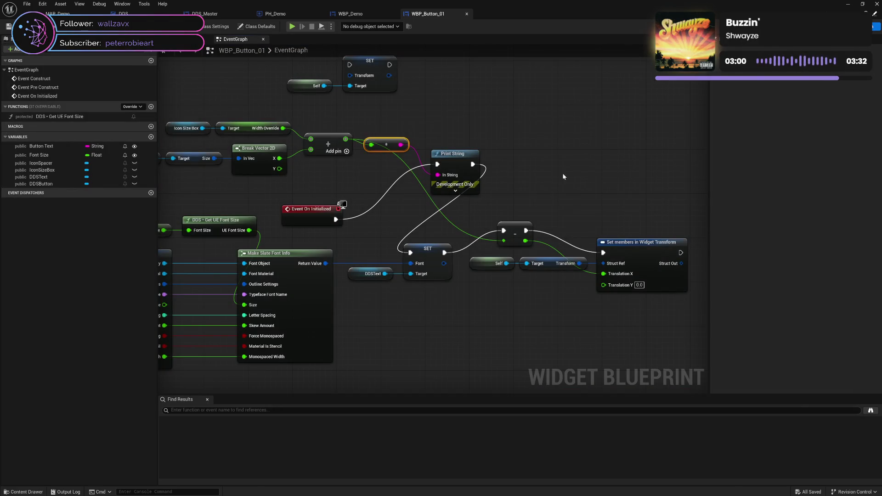
{"action": "key", "text": "ctrl+shift+alt+d"}
{"action": "left_click", "coordinate": [67, 295]}
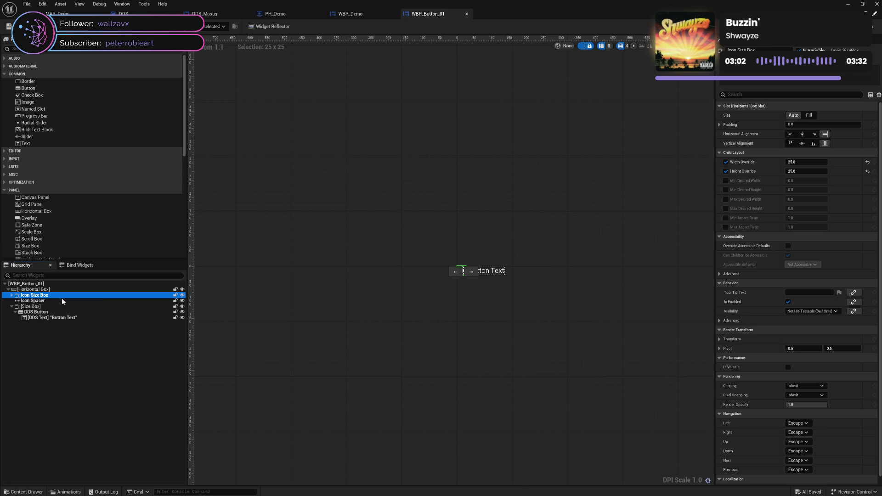
Compare the Icon Size Box's 25x25 size with the Icon Spacer's size.
{"action": "left_click", "coordinate": [63, 301]}
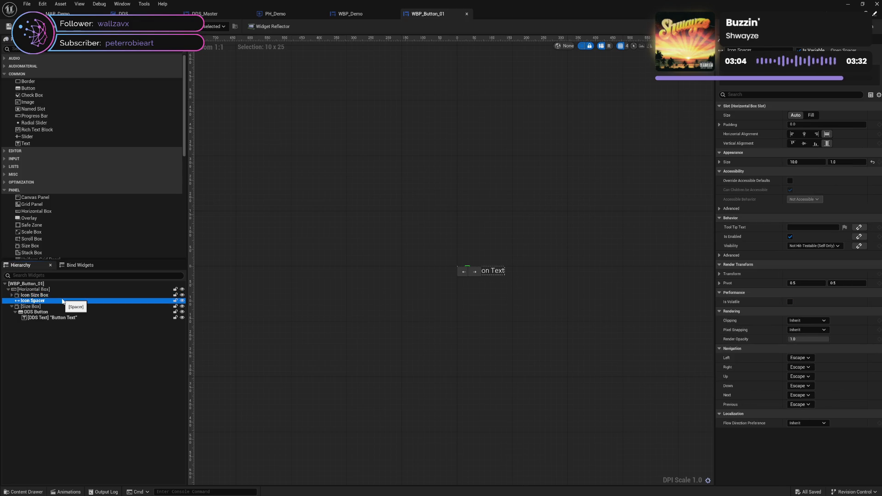
{"action": "left_click", "coordinate": [63, 296]}
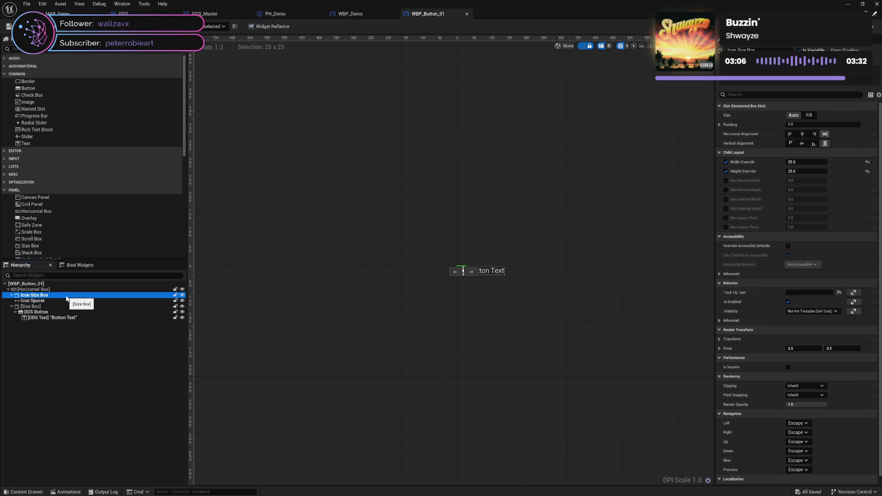
{"action": "left_click", "coordinate": [62, 300]}
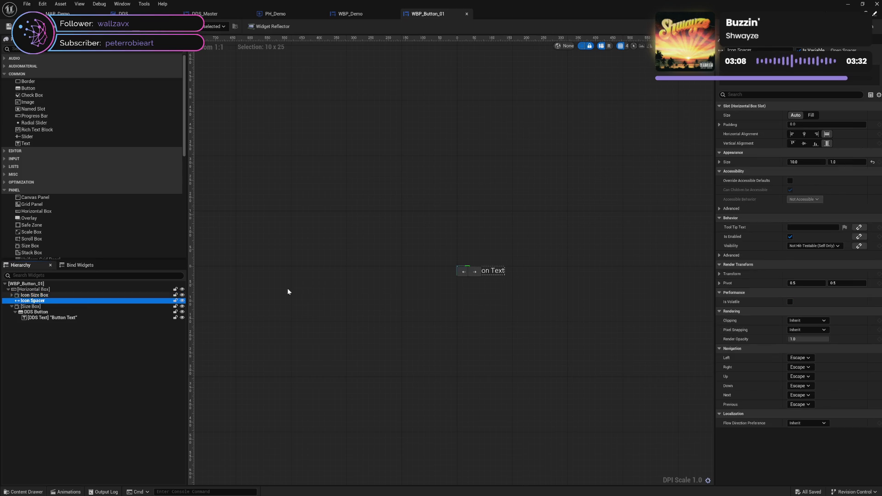
{"action": "left_click", "coordinate": [482, 314]}
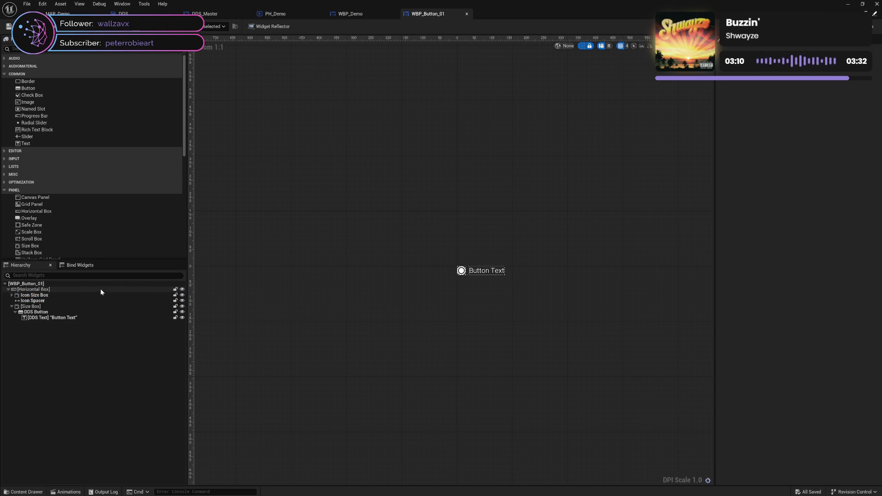
{"action": "left_click", "coordinate": [87, 295]}
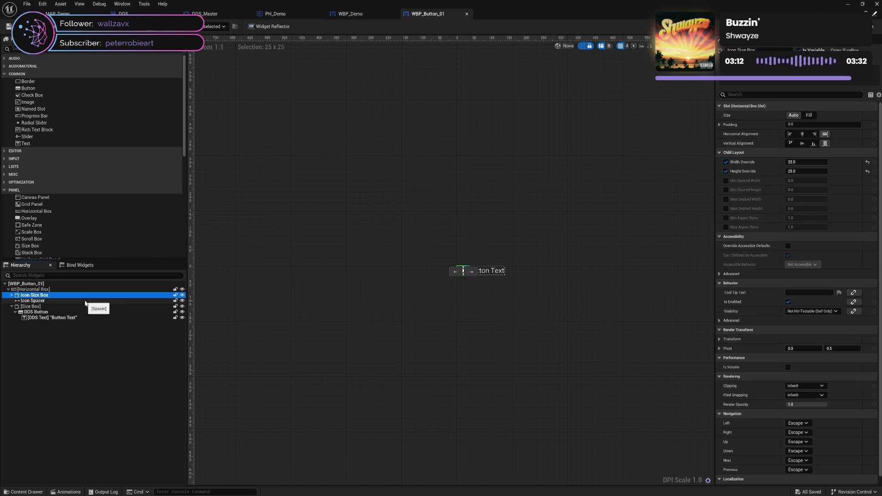
{"action": "left_click", "coordinate": [85, 301]}
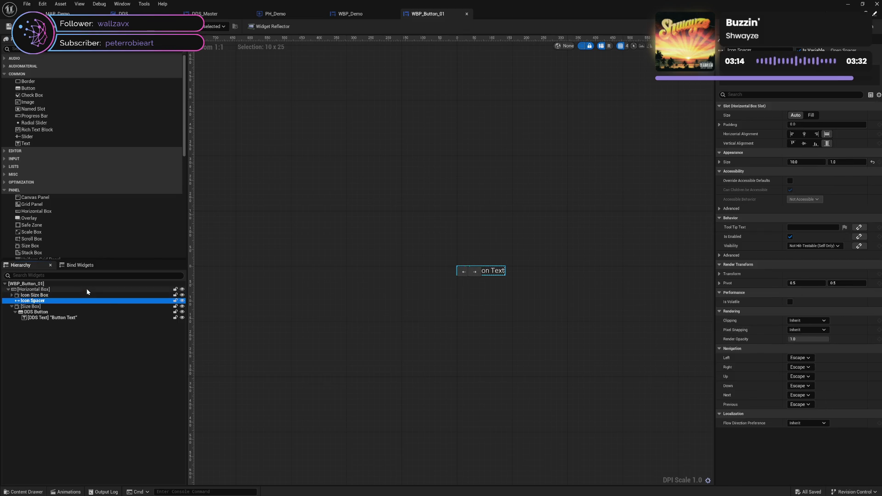
Try a -35 Translation X on the Horizontal Box, reset it to 0, and return to the Graph.
{"action": "left_click", "coordinate": [88, 289]}
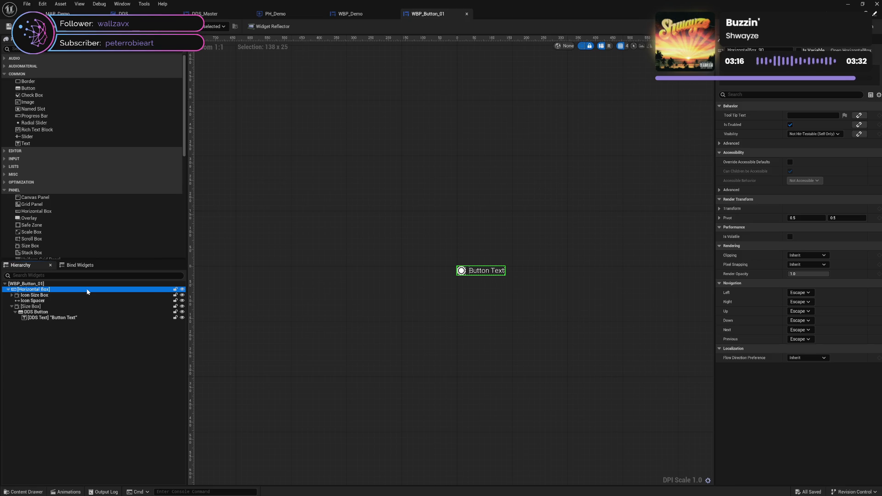
{"action": "left_click", "coordinate": [719, 209]}
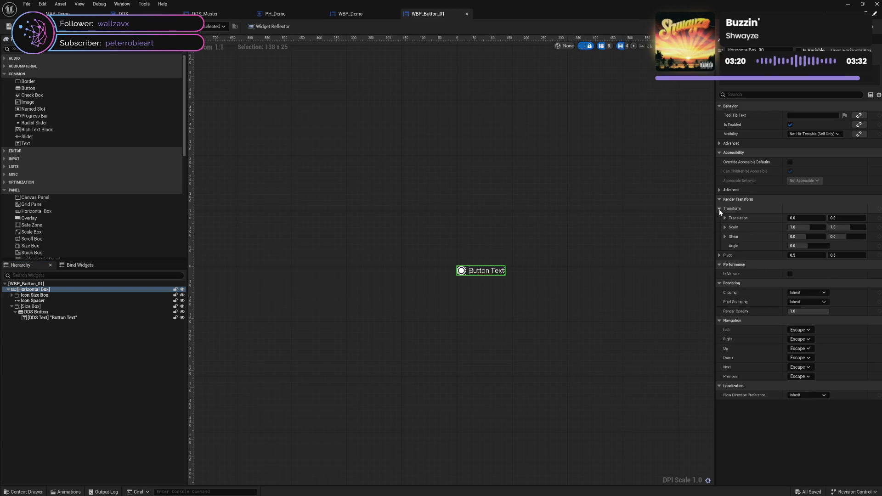
{"action": "left_click", "coordinate": [806, 218]}
{"action": "type", "text": "-35"}
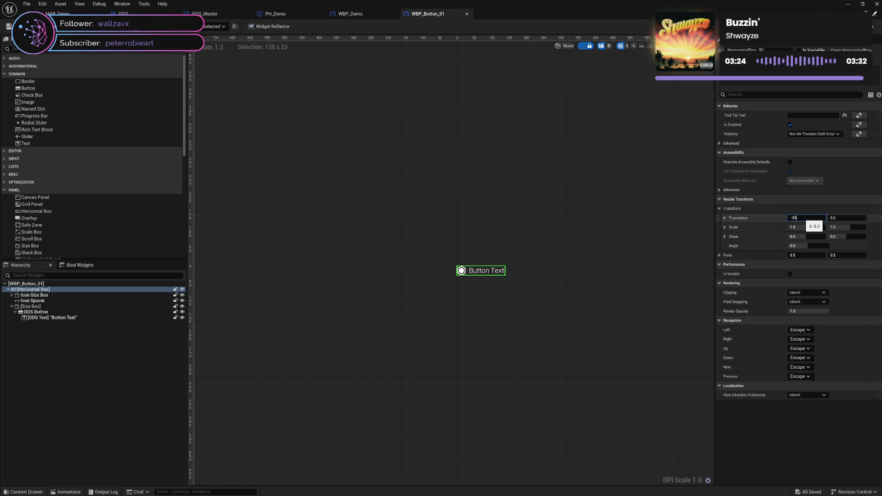
{"action": "key", "text": "Return"}
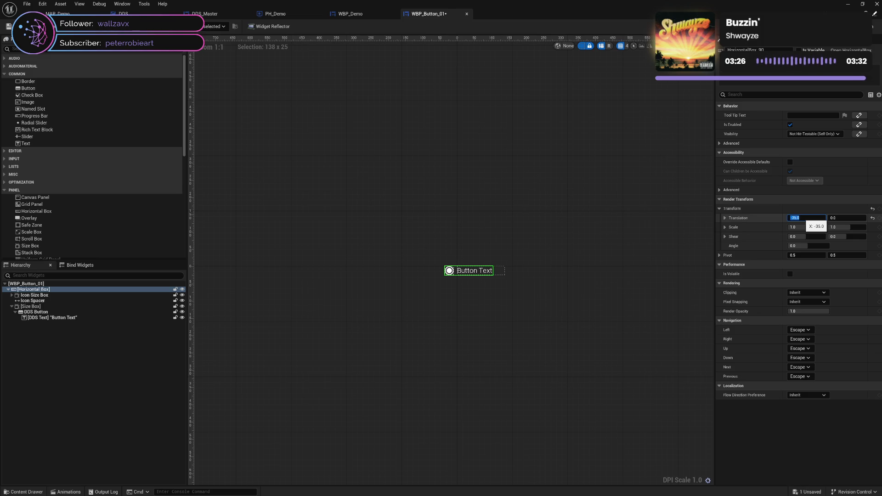
{"action": "type", "text": "0"}
{"action": "key", "text": "Return"}
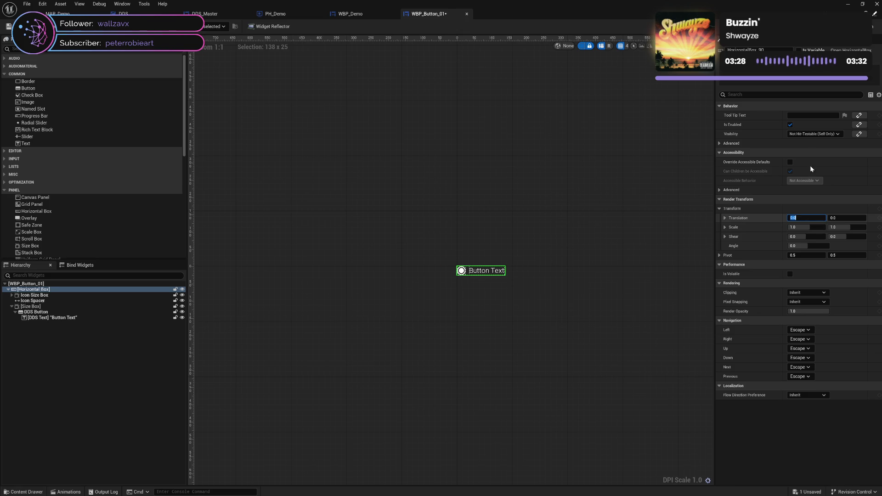
{"action": "left_click", "coordinate": [868, 26]}
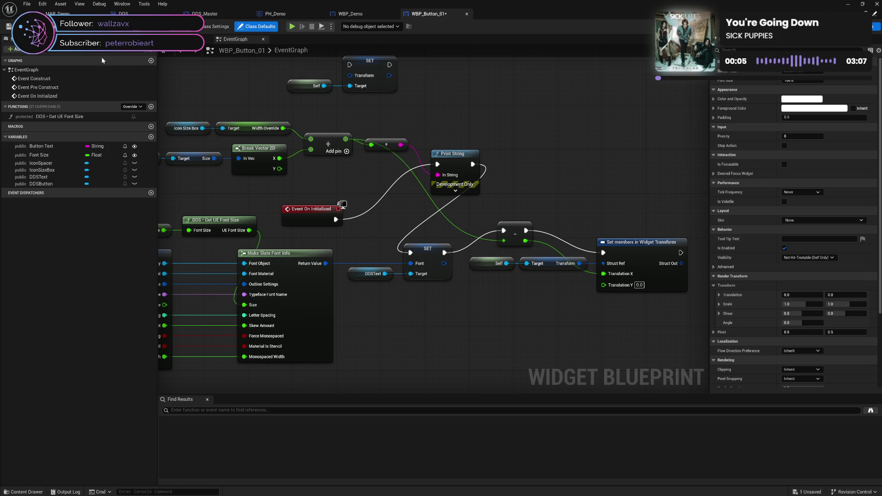
Wire Event On Initialized directly into SET and shift Print String further right.
{"action": "key", "text": "ctrl+s"}
{"action": "mouse_move", "coordinate": [336, 219]}
{"action": "left_mouse_down"}
{"action": "mouse_move", "coordinate": [158, 60]}
{"action": "mouse_move", "coordinate": [410, 252]}
{"action": "left_mouse_up"}
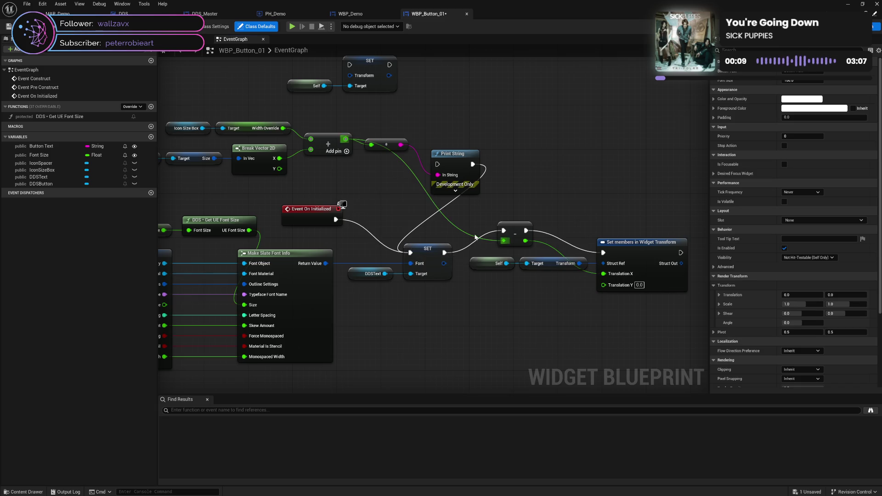
{"action": "left_click_drag", "start_coordinate": [453, 160], "coordinate": [553, 160]}
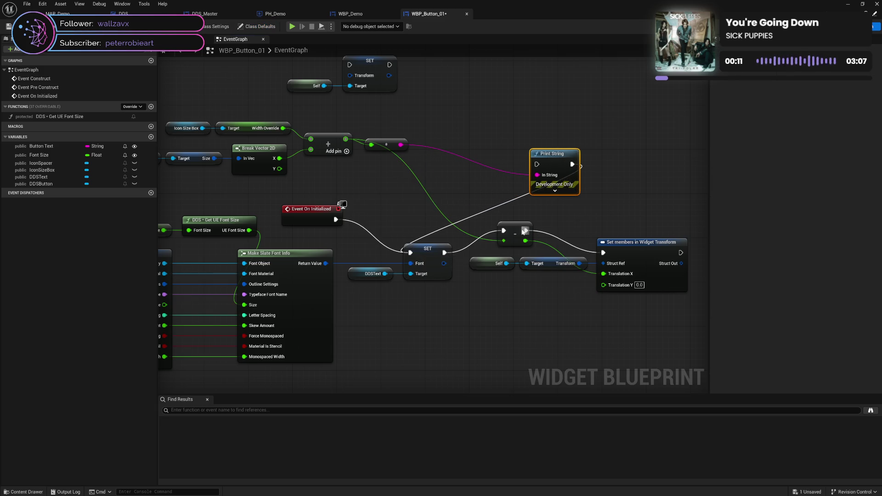
Run Print String after the subtract node with its result, into Set members in Widget Transform, then save and test.
{"action": "left_click_drag", "start_coordinate": [526, 230], "coordinate": [537, 164]}
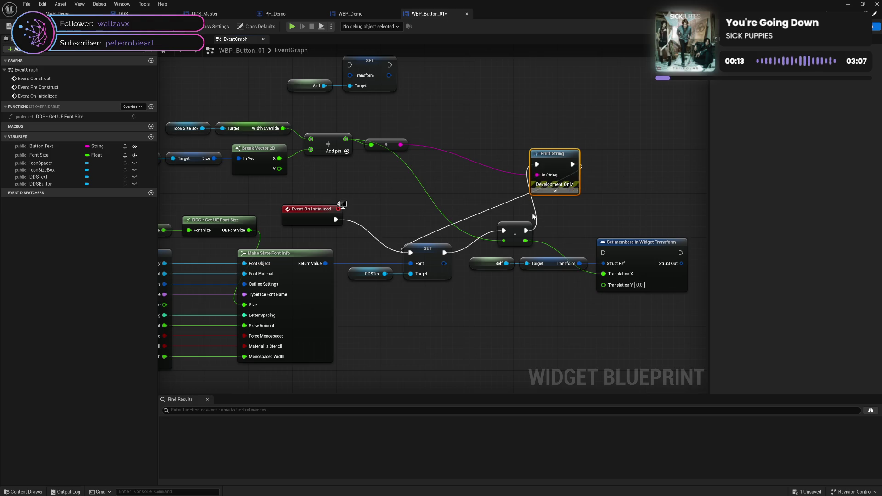
{"action": "mouse_move", "coordinate": [524, 241]}
{"action": "left_mouse_down"}
{"action": "mouse_move", "coordinate": [538, 177]}
{"action": "mouse_move", "coordinate": [372, 145]}
{"action": "mouse_move", "coordinate": [562, 217]}
{"action": "mouse_move", "coordinate": [569, 209]}
{"action": "left_mouse_up"}
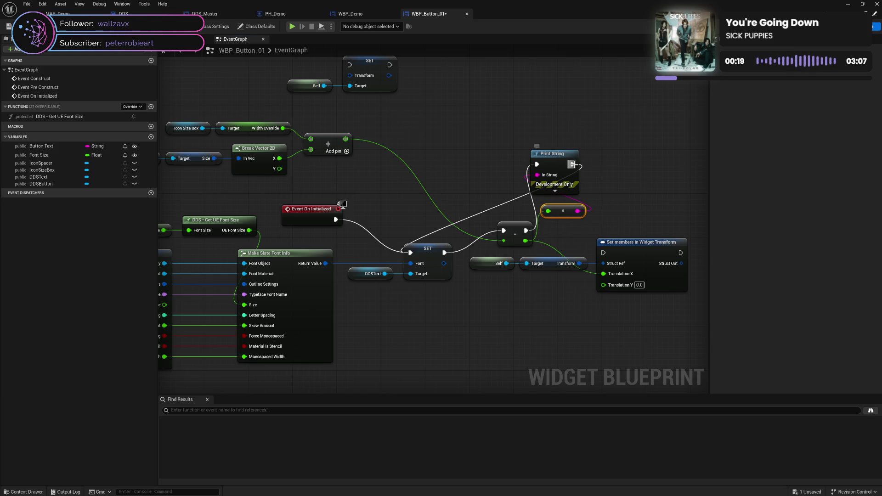
{"action": "left_click_drag", "start_coordinate": [572, 165], "coordinate": [603, 253]}
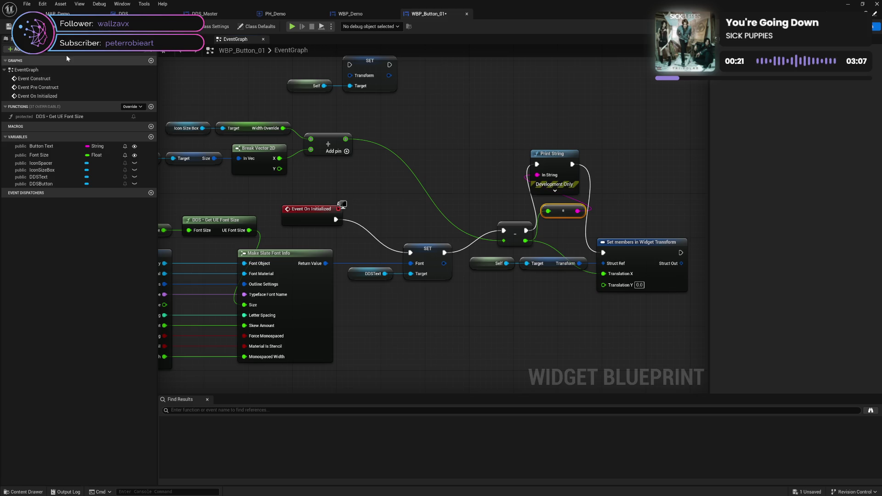
{"action": "key", "text": "ctrl+s"}
{"action": "left_click", "coordinate": [291, 26]}
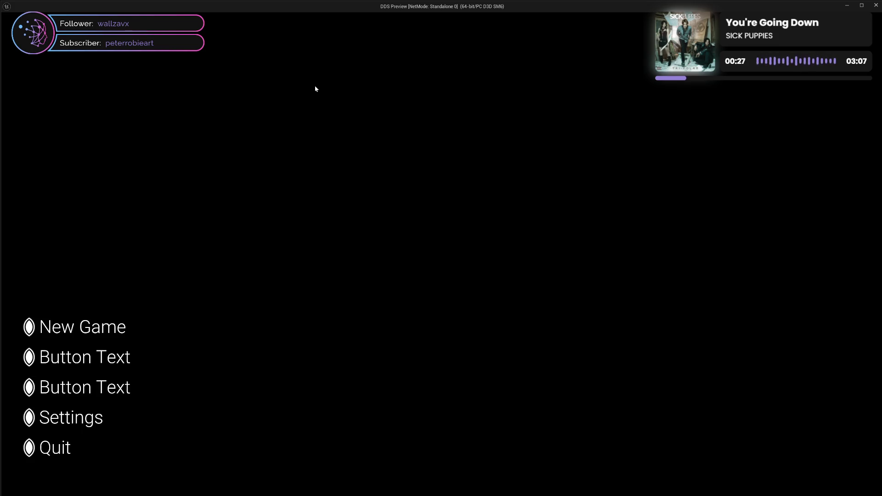
{"action": "key", "text": "Escape"}
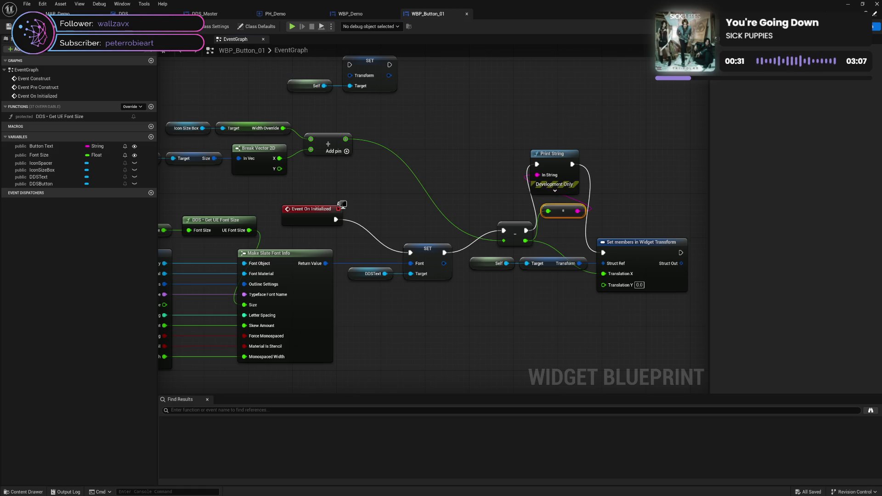
{"action": "left_click", "coordinate": [855, 26]}
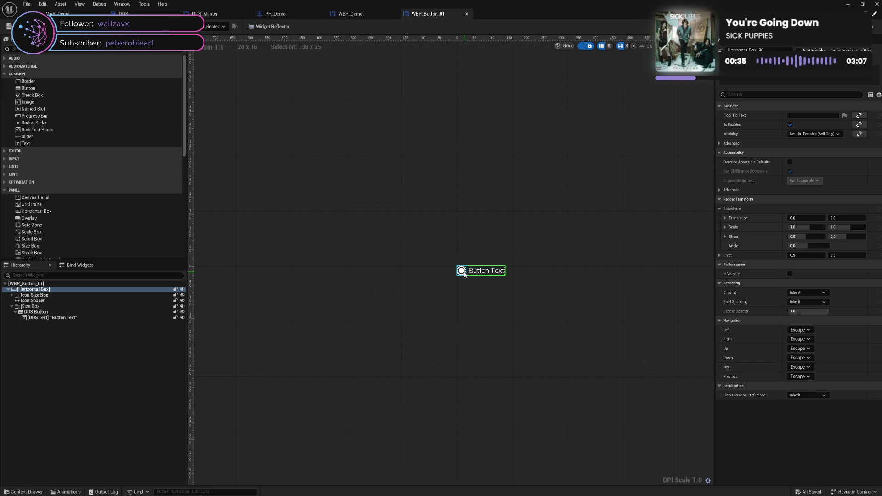
{"action": "left_click", "coordinate": [56, 295]}
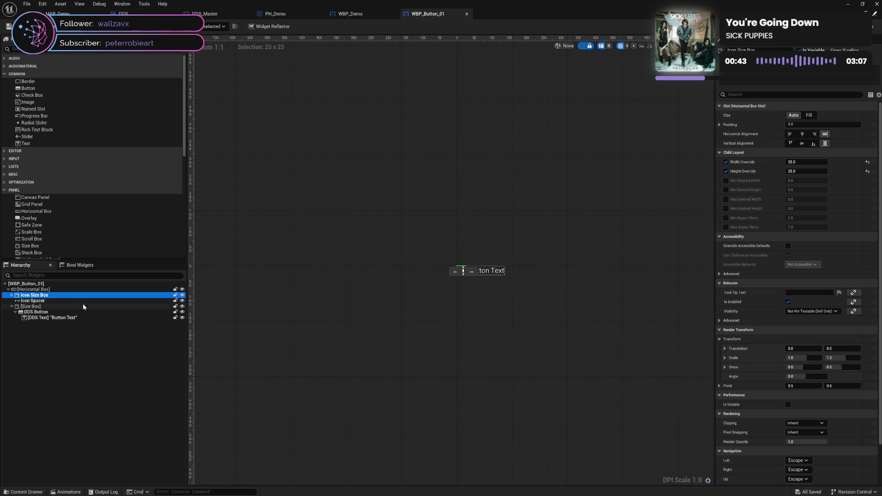
{"action": "left_click", "coordinate": [63, 307]}
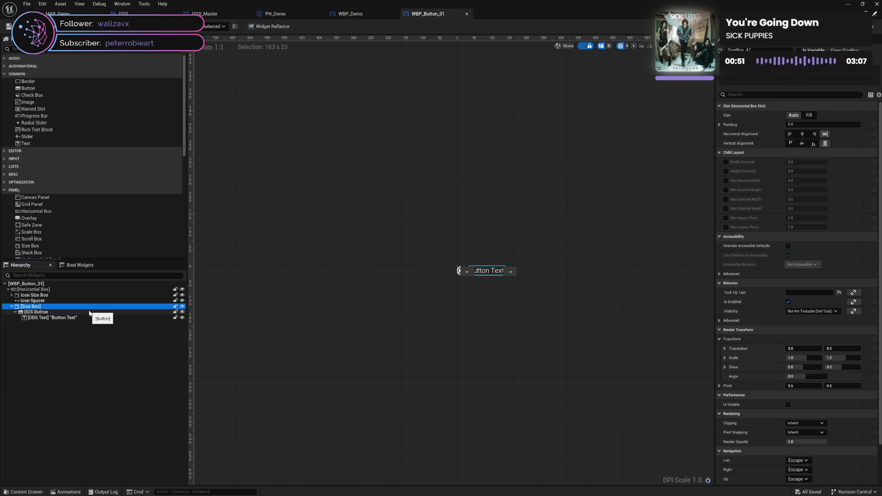
{"action": "left_click", "coordinate": [726, 171]}
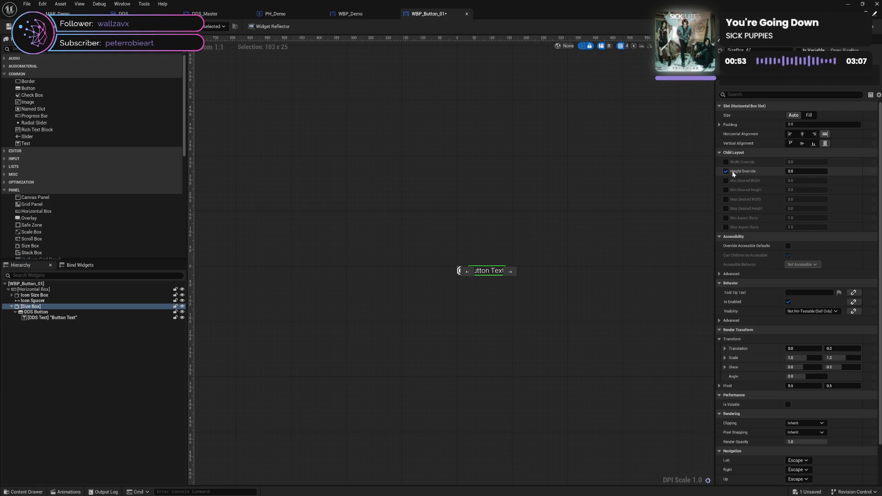
{"action": "left_click", "coordinate": [802, 172]}
{"action": "type", "text": "25"}
{"action": "left_click", "coordinate": [868, 172]}
{"action": "left_click", "coordinate": [726, 171]}
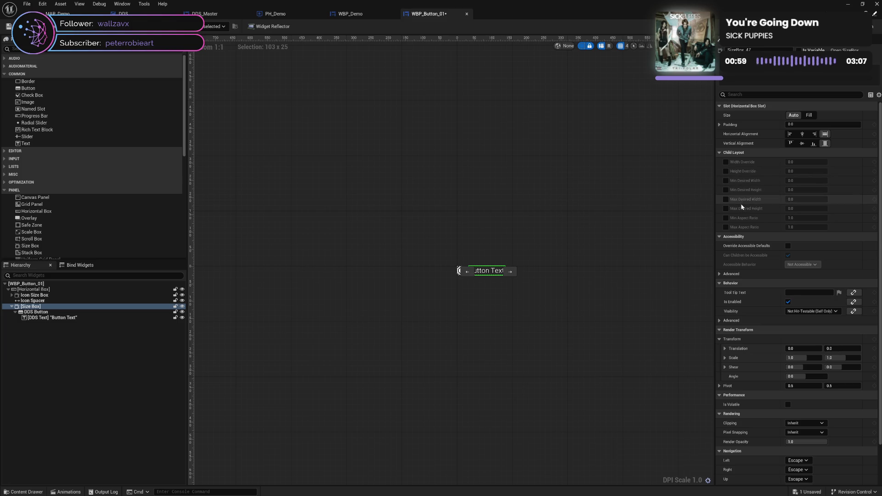
{"action": "left_click", "coordinate": [73, 313]}
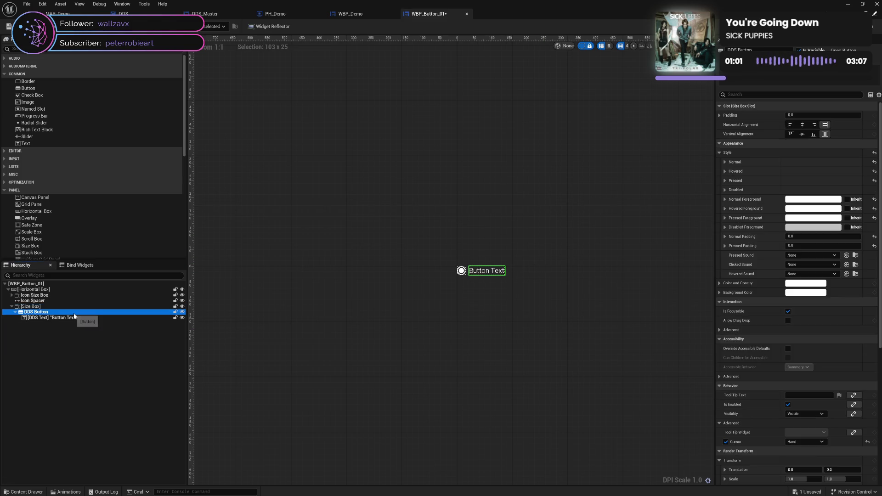
Set the DDS Text label's Transform Policy to To Upper and justification to Align Left, then save.
{"action": "left_click", "coordinate": [72, 317]}
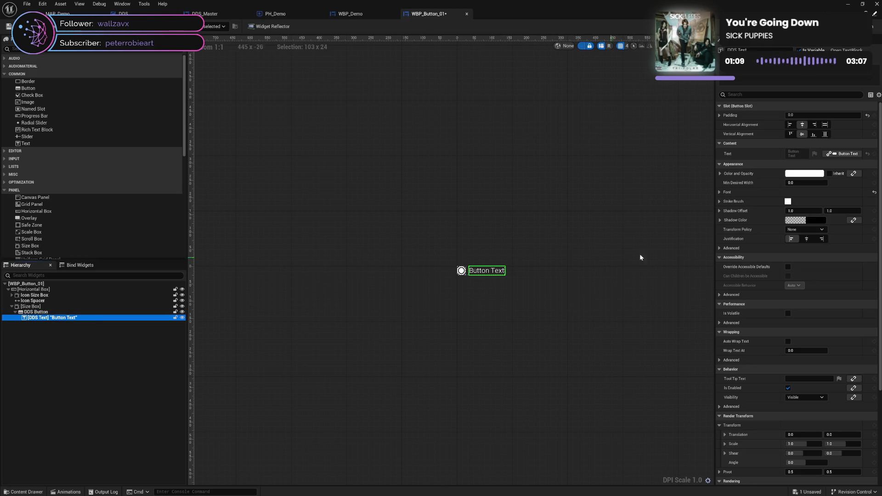
{"action": "left_click", "coordinate": [719, 191]}
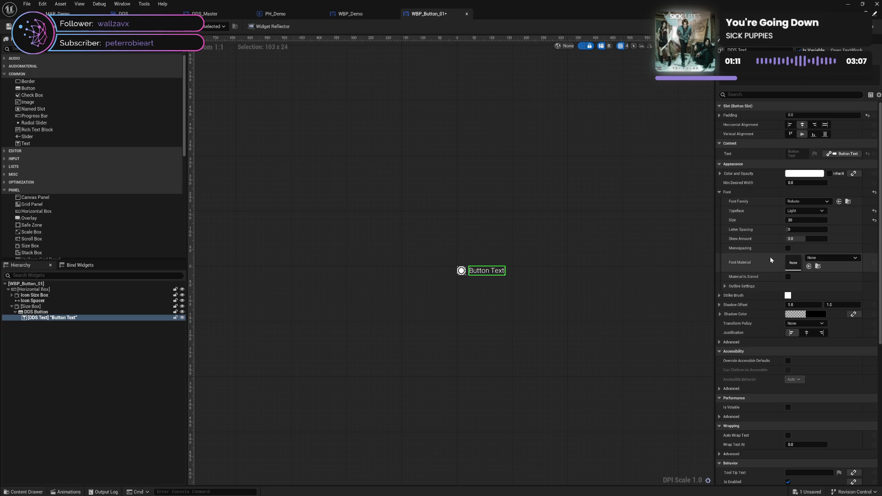
{"action": "left_click", "coordinate": [799, 323]}
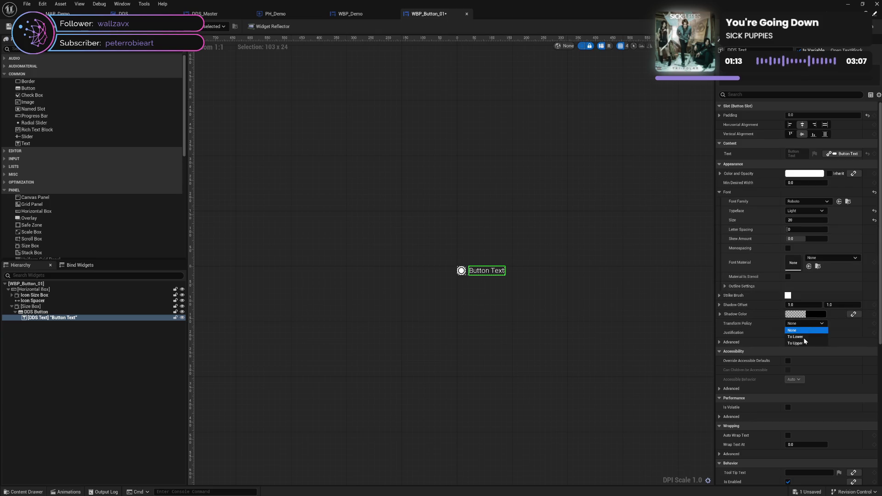
{"action": "left_click", "coordinate": [798, 343]}
{"action": "left_click", "coordinate": [791, 332]}
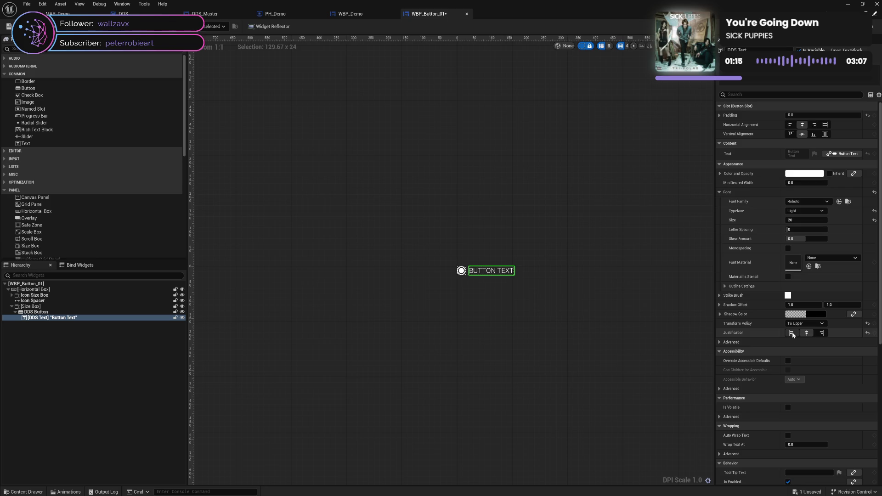
{"action": "key", "text": "ctrl+s"}
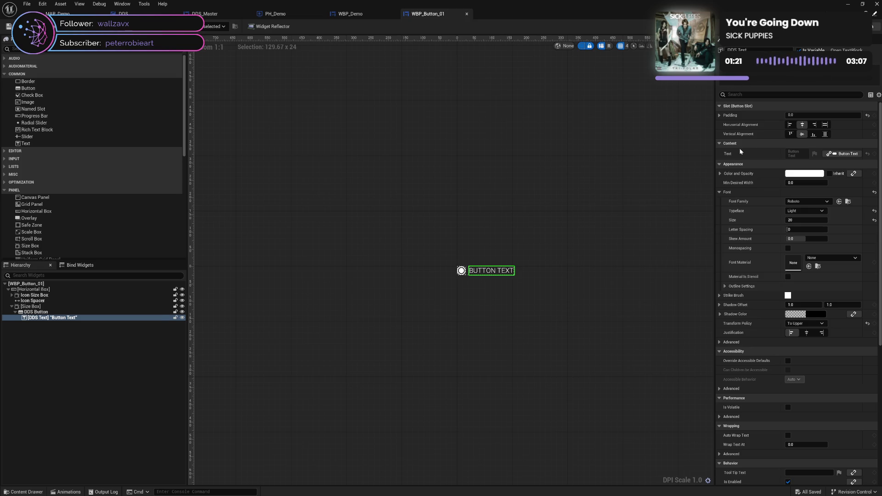
{"action": "left_click", "coordinate": [870, 26]}
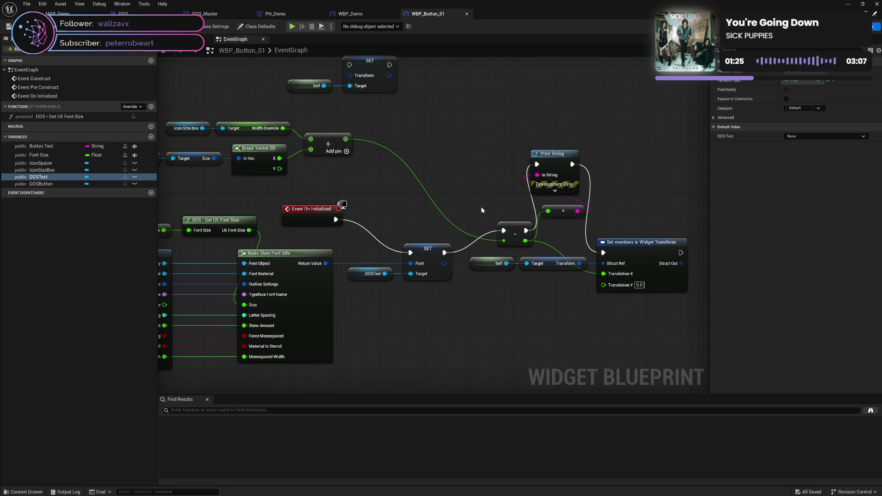
Nudge the Print String node up and right, then return to the Designer layout.
{"action": "left_click_drag", "start_coordinate": [481, 207], "coordinate": [421, 205]}
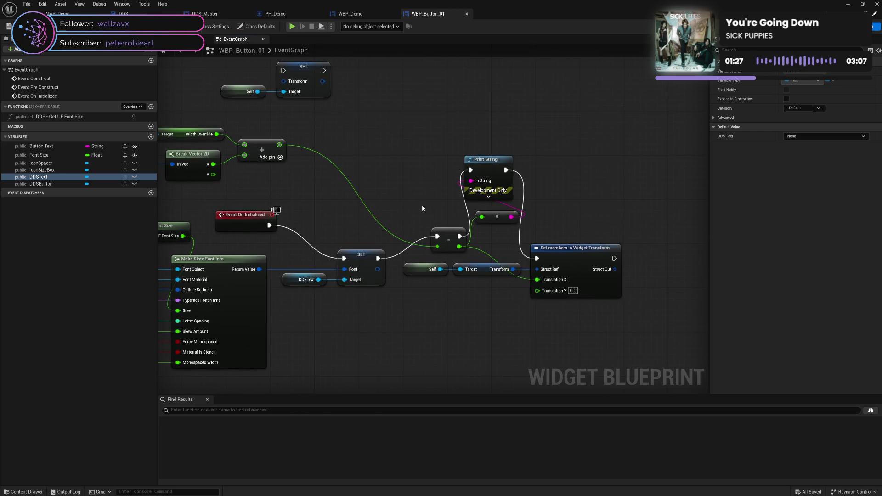
{"action": "left_click_drag", "start_coordinate": [491, 171], "coordinate": [526, 166]}
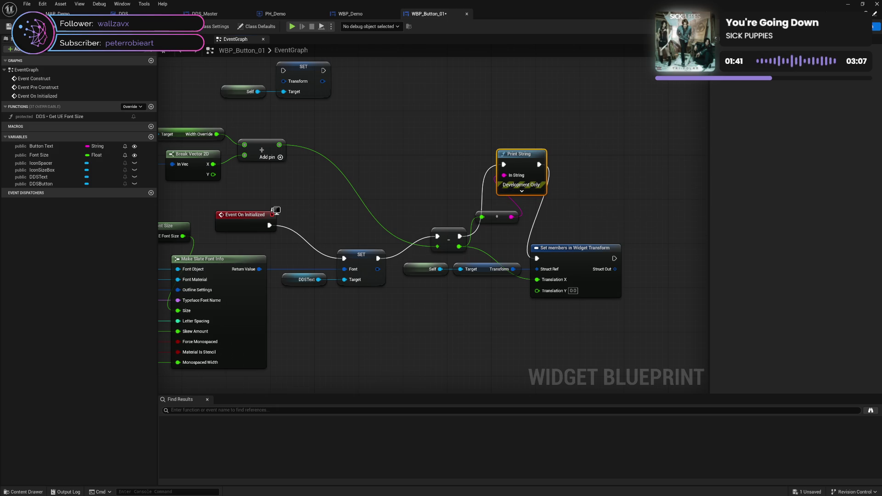
{"action": "key", "text": "shift+F4"}
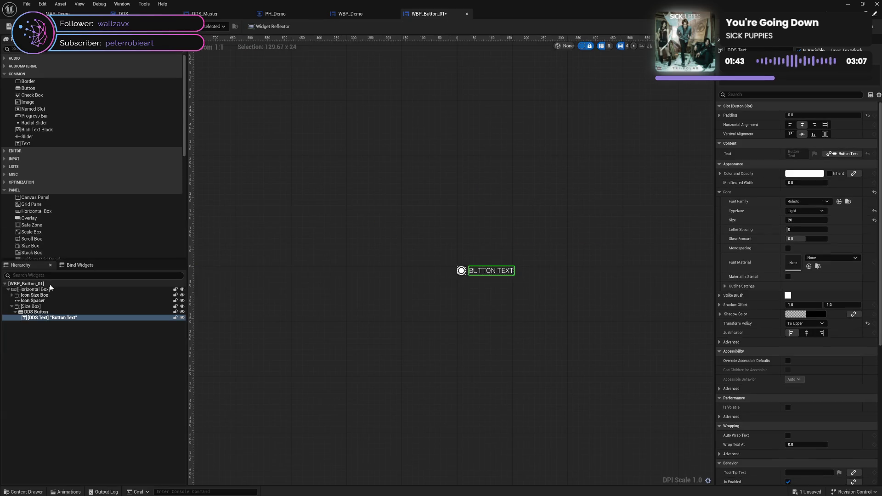
{"action": "left_click", "coordinate": [37, 283]}
{"action": "right_click", "coordinate": [37, 285]}
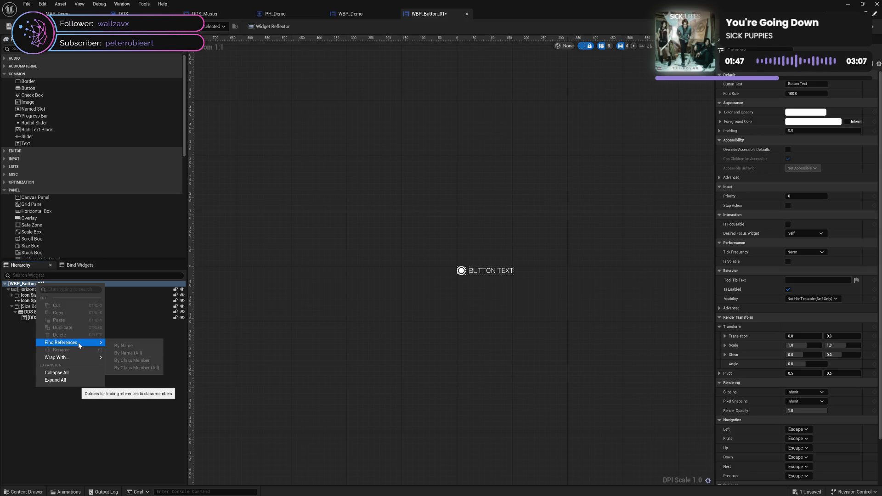
{"action": "mouse_move", "coordinate": [77, 359]}
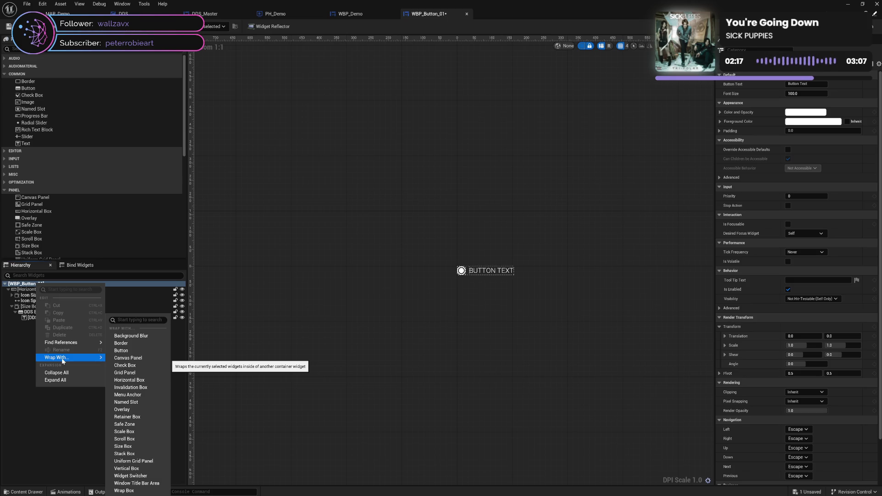
{"action": "left_click", "coordinate": [68, 425]}
{"action": "right_click", "coordinate": [47, 313]}
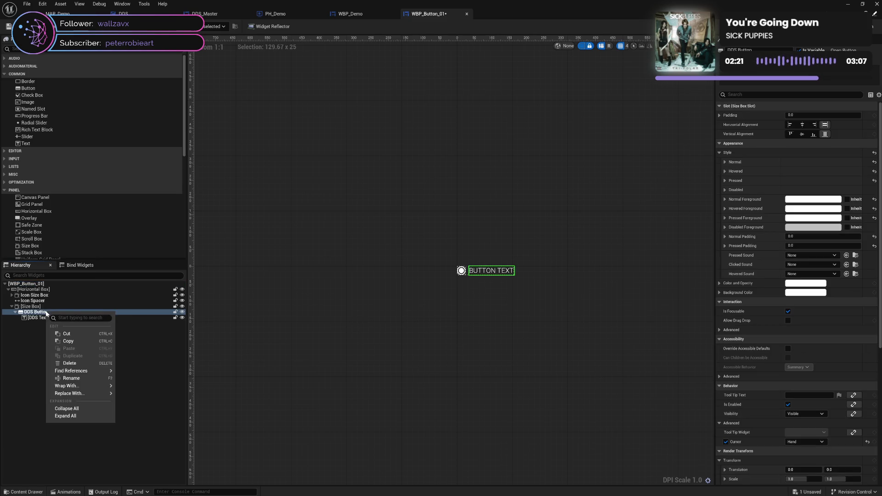
{"action": "mouse_move", "coordinate": [92, 388]}
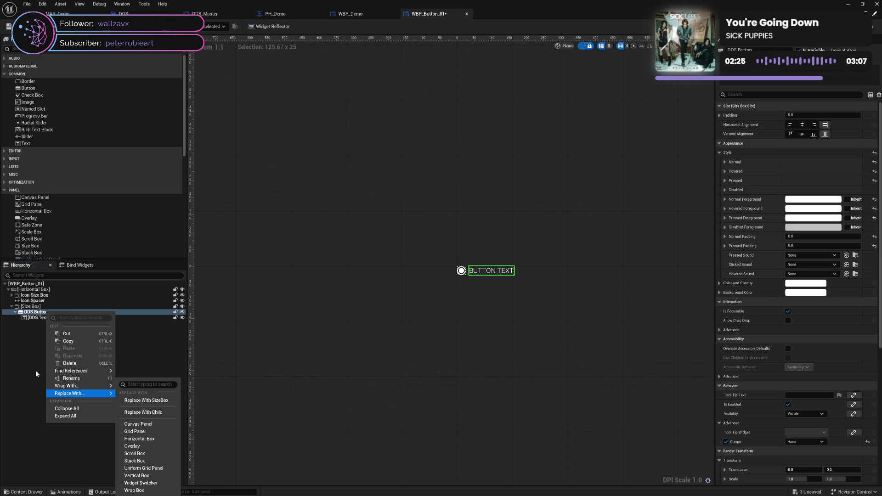
{"action": "left_click", "coordinate": [22, 366]}
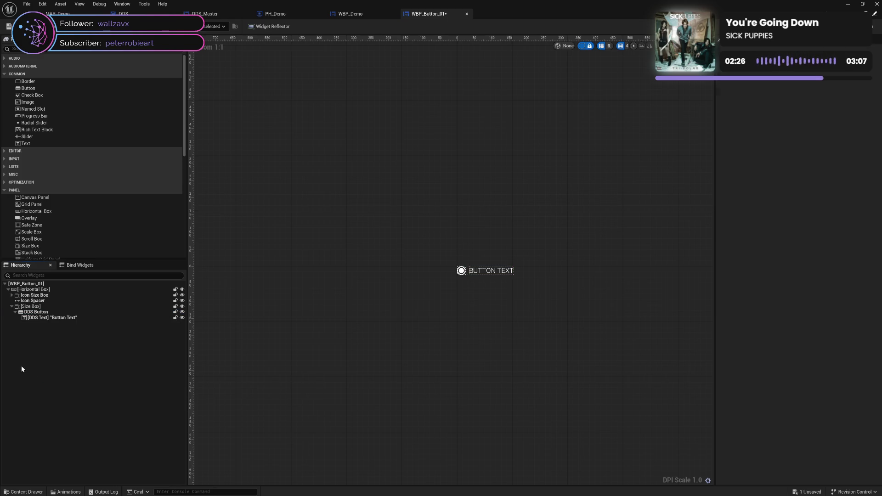
{"action": "left_click", "coordinate": [42, 301]}
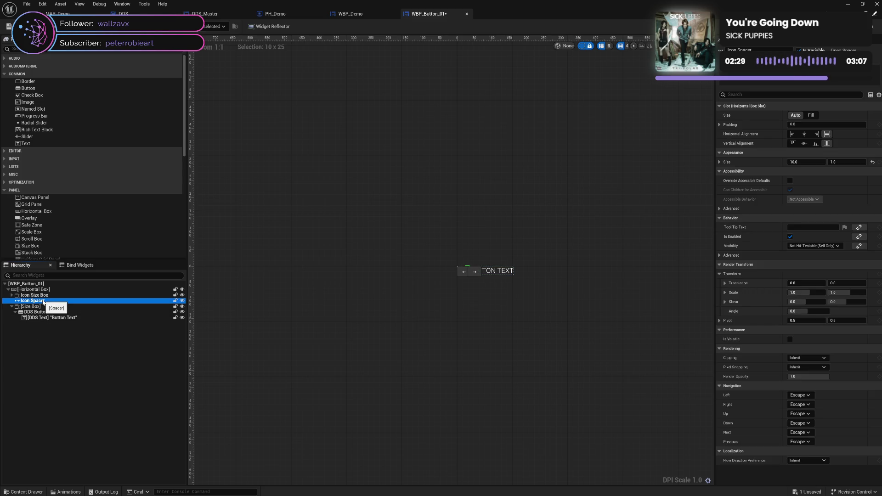
{"action": "left_click", "coordinate": [46, 312]}
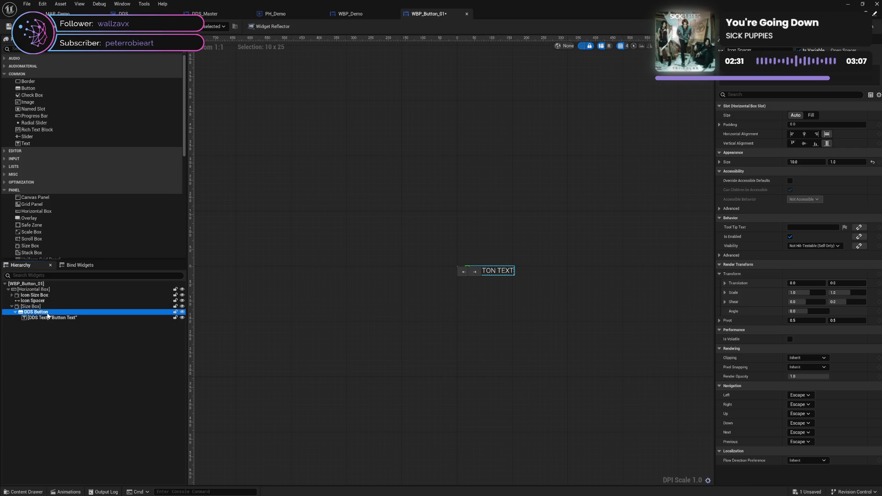
{"action": "left_click", "coordinate": [46, 307]}
{"action": "left_click", "coordinate": [35, 296]}
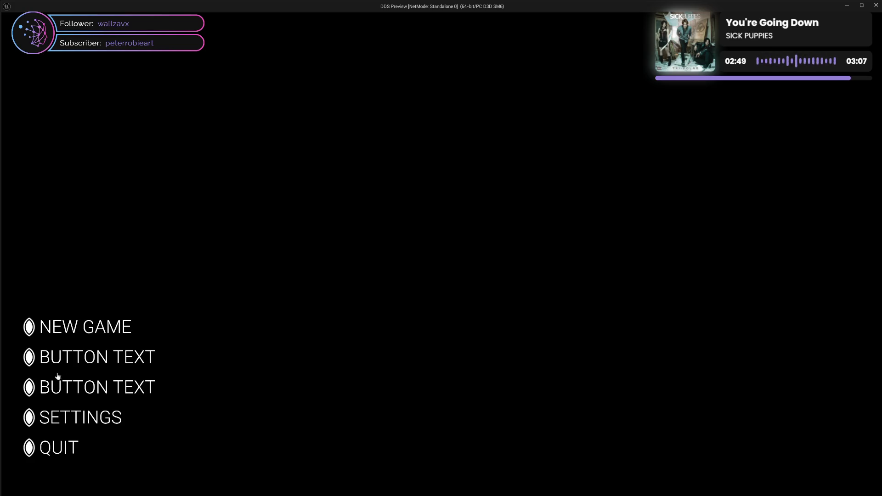
Close the running preview, save the button widget, and preview the menu once more.
{"action": "left_click", "coordinate": [876, 6]}
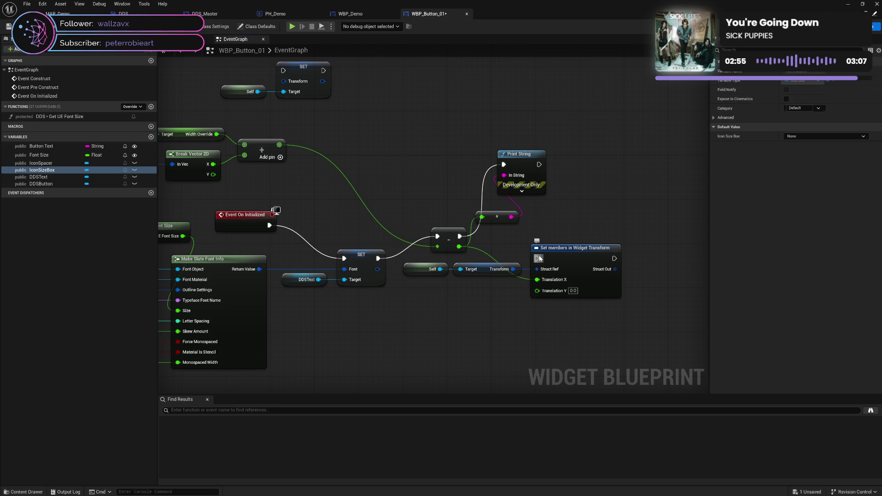
{"action": "key", "text": "ctrl+s"}
{"action": "left_click", "coordinate": [292, 28]}
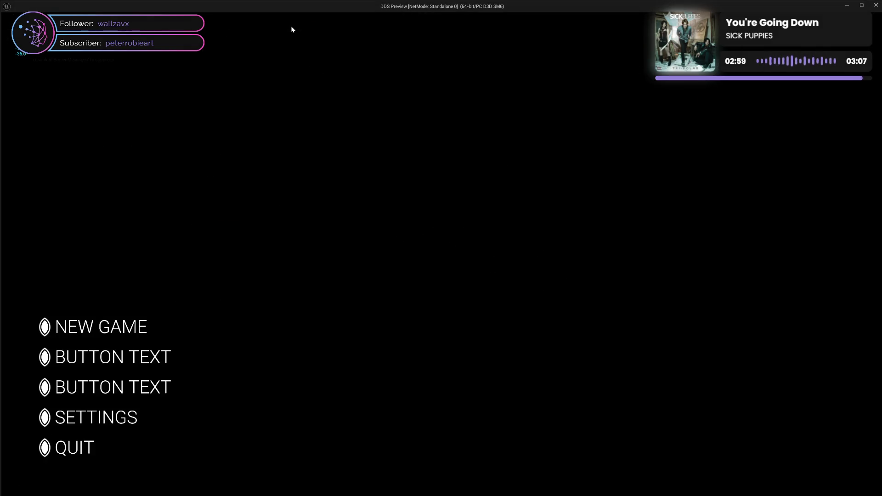
{"action": "left_click", "coordinate": [875, 5]}
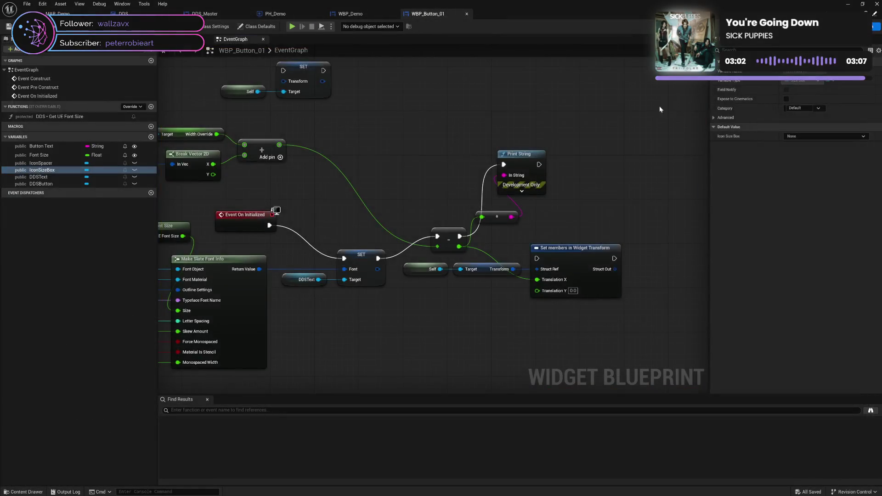
Cut the exec wire from Event On Initialized to SET and preview the menu again.
{"action": "left_click", "coordinate": [269, 226], "text": "alt"}
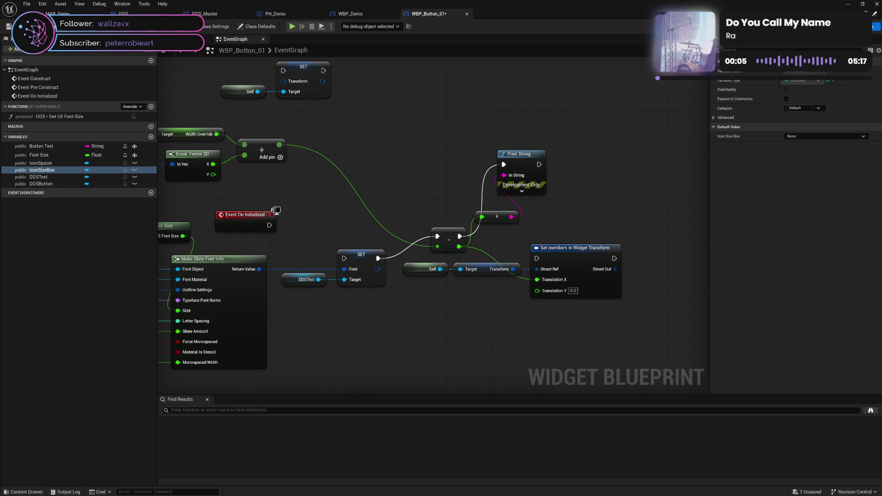
{"action": "left_click", "coordinate": [291, 26]}
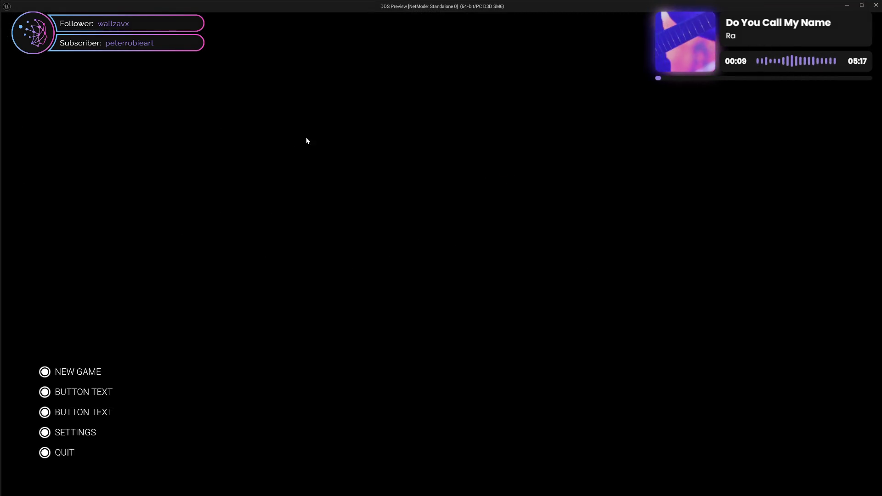
{"action": "left_click", "coordinate": [876, 5]}
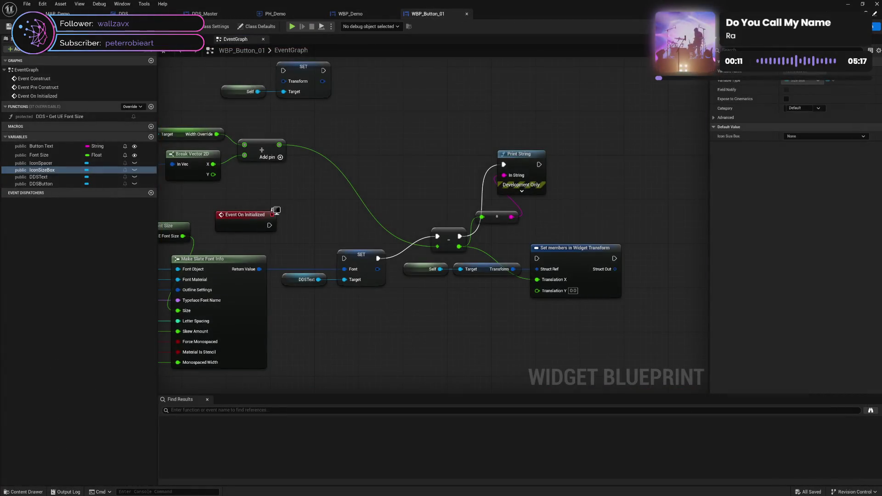
{"action": "left_click", "coordinate": [854, 26]}
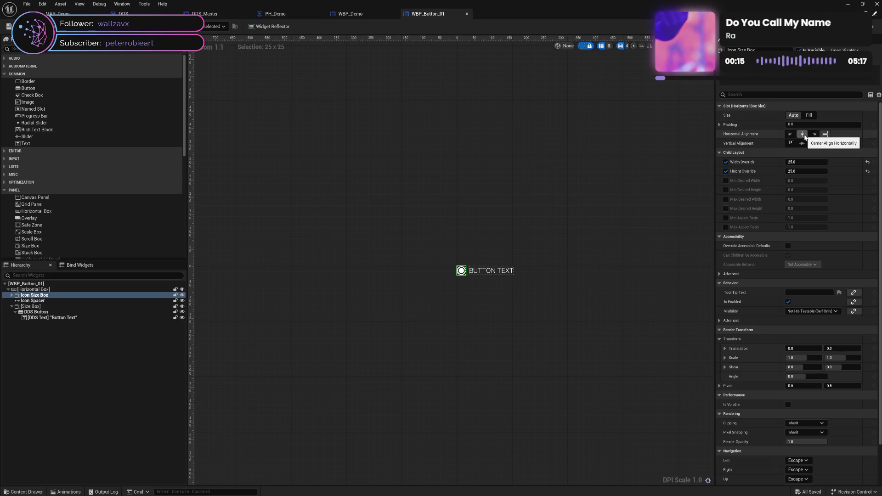
Align the Icon Size Box left horizontally and centre it vertically, then save.
{"action": "left_click", "coordinate": [790, 135]}
{"action": "left_click", "coordinate": [801, 143]}
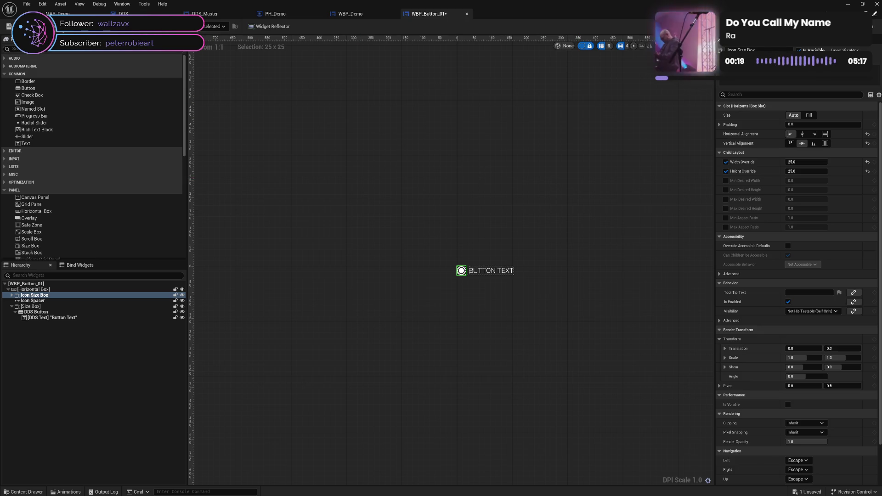
{"action": "key", "text": "ctrl+s"}
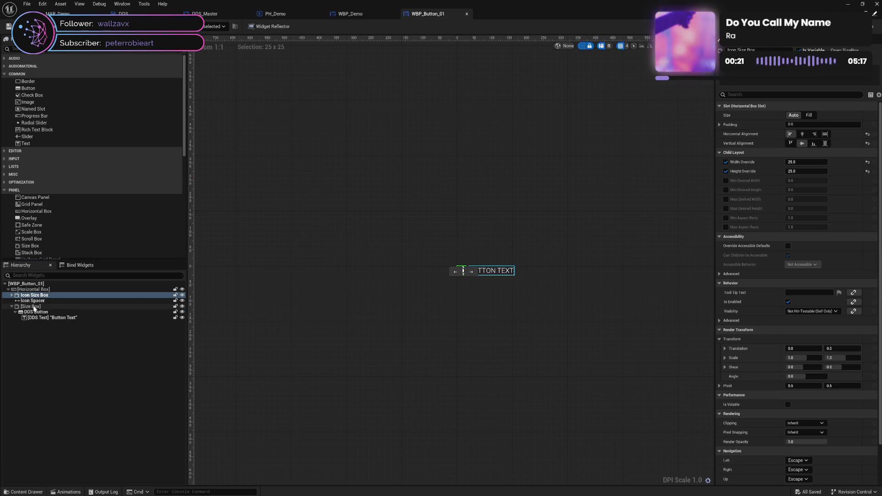
Align the button text's Size Box left and centre it vertically, then save.
{"action": "left_click", "coordinate": [32, 306]}
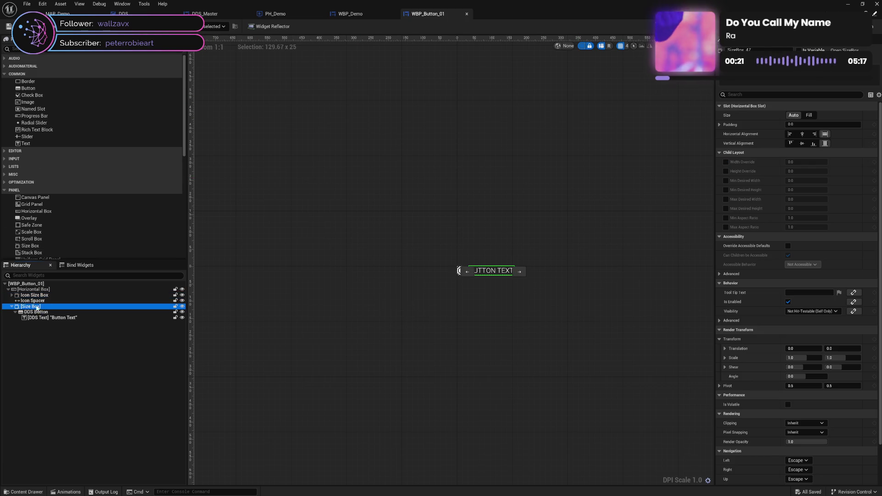
{"action": "left_click", "coordinate": [789, 134]}
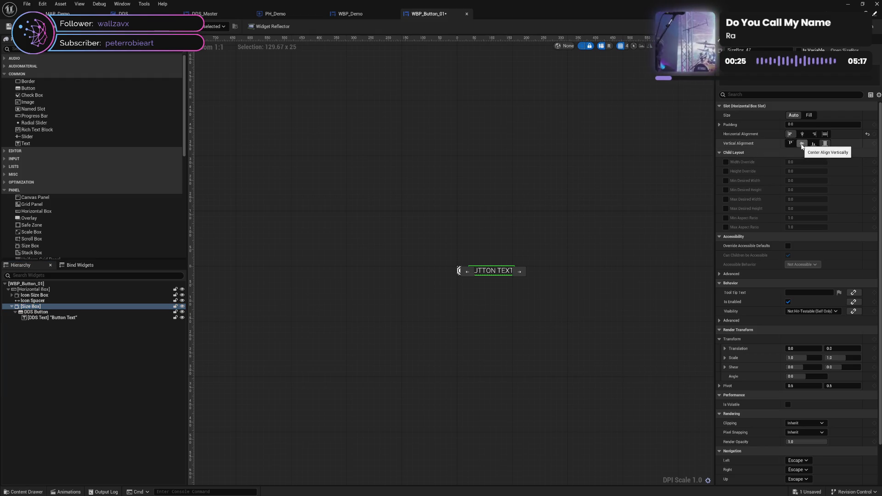
{"action": "left_click", "coordinate": [801, 144]}
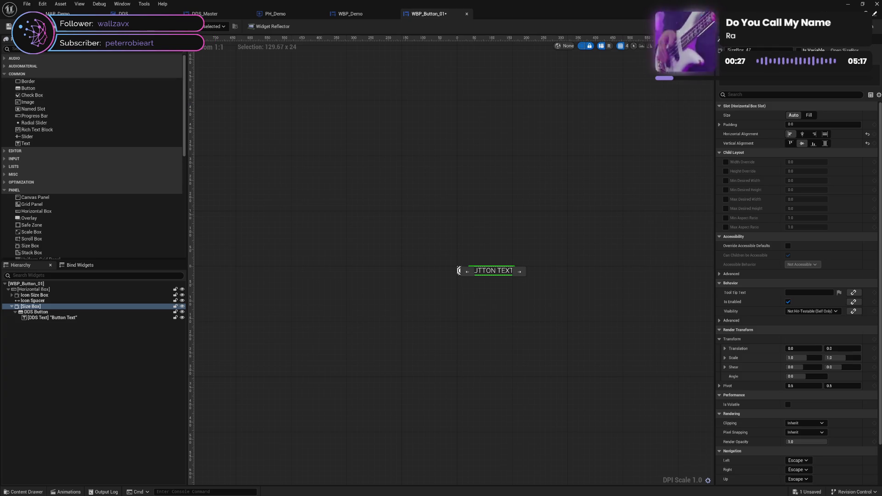
{"action": "key", "text": "ctrl+s"}
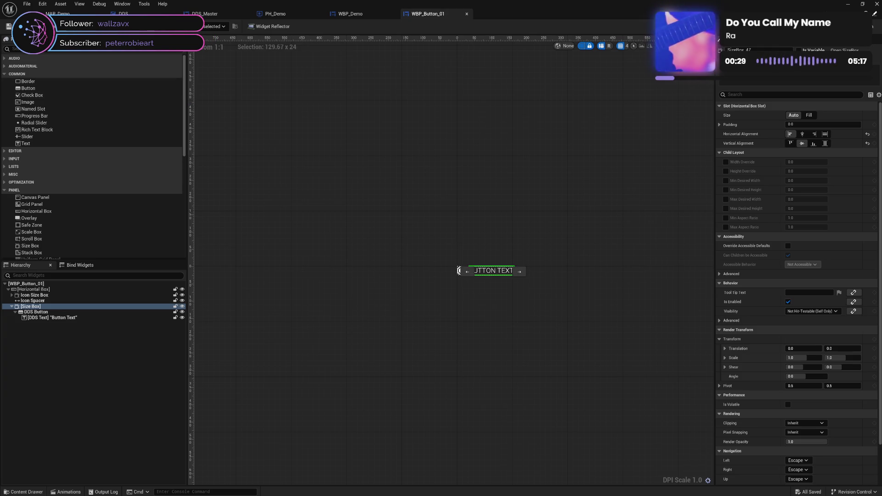
{"action": "left_click", "coordinate": [869, 26]}
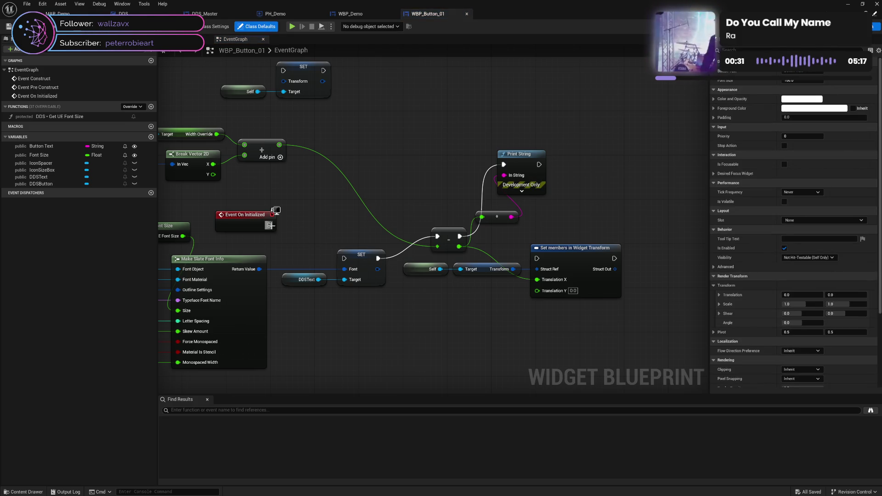
Chain Event On Initialized through SET into Set members in Widget Transform, then preview the menu.
{"action": "left_click_drag", "start_coordinate": [269, 226], "coordinate": [344, 258]}
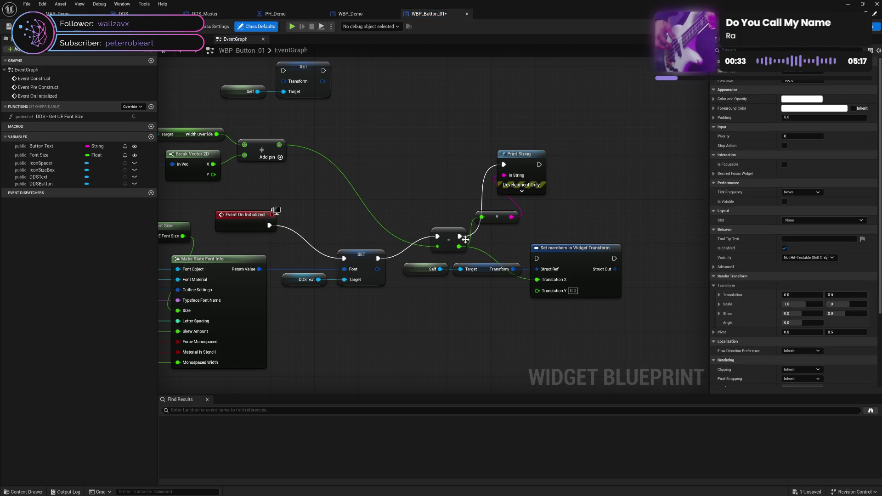
{"action": "left_click_drag", "start_coordinate": [460, 237], "coordinate": [537, 258]}
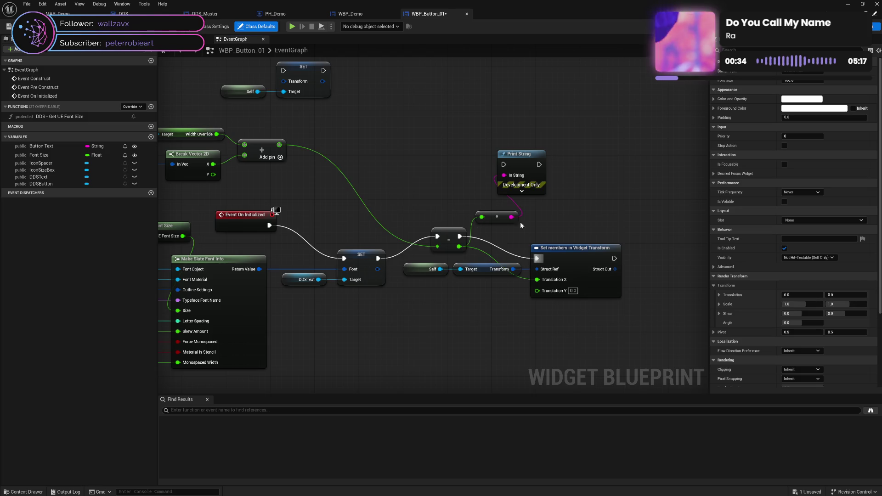
{"action": "left_click", "coordinate": [291, 26]}
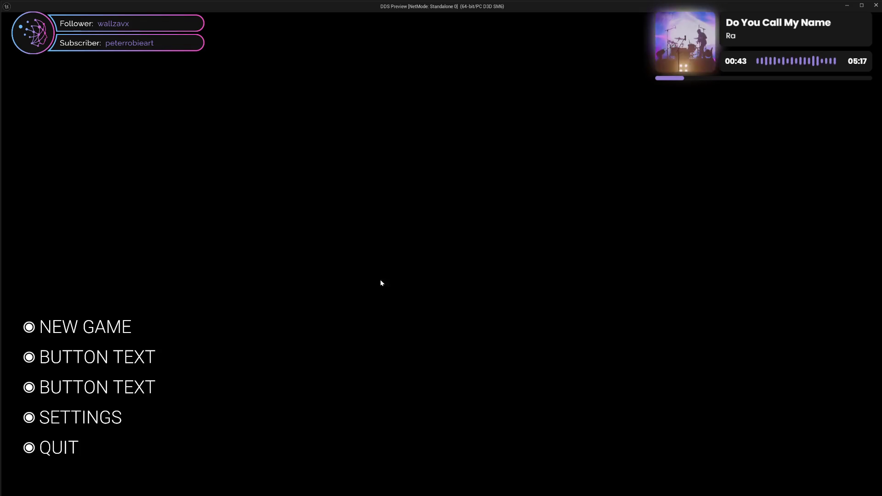
{"action": "left_click", "coordinate": [875, 5]}
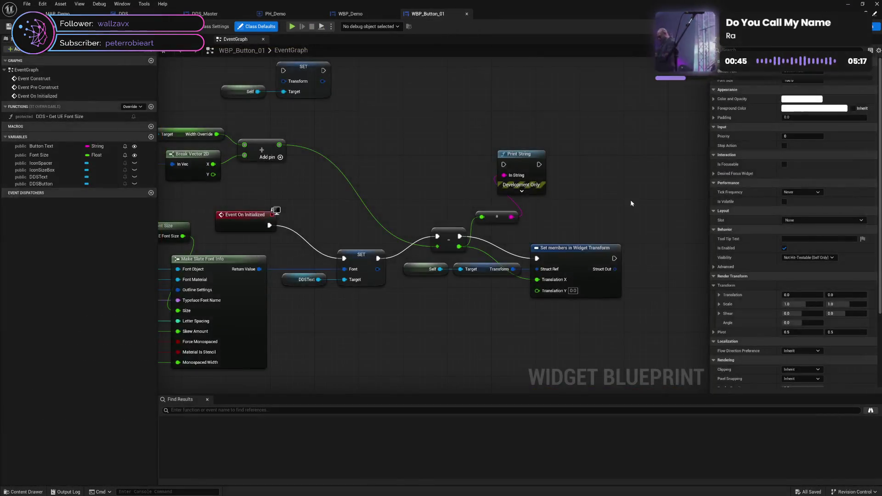
{"action": "key", "text": "shift+F12"}
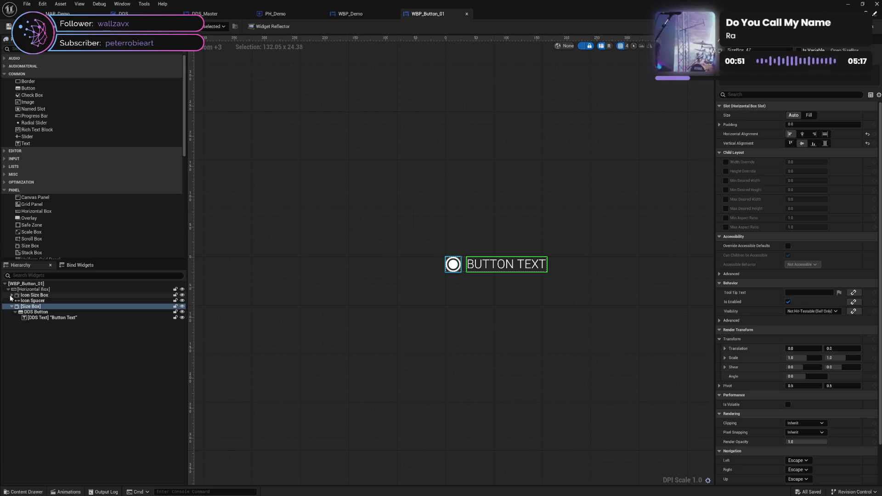
Expand Icon Size Box and compare the settings of the Overlay's two Border widgets.
{"action": "left_click", "coordinate": [31, 306]}
{"action": "left_click", "coordinate": [11, 295]}
{"action": "left_click", "coordinate": [37, 306]}
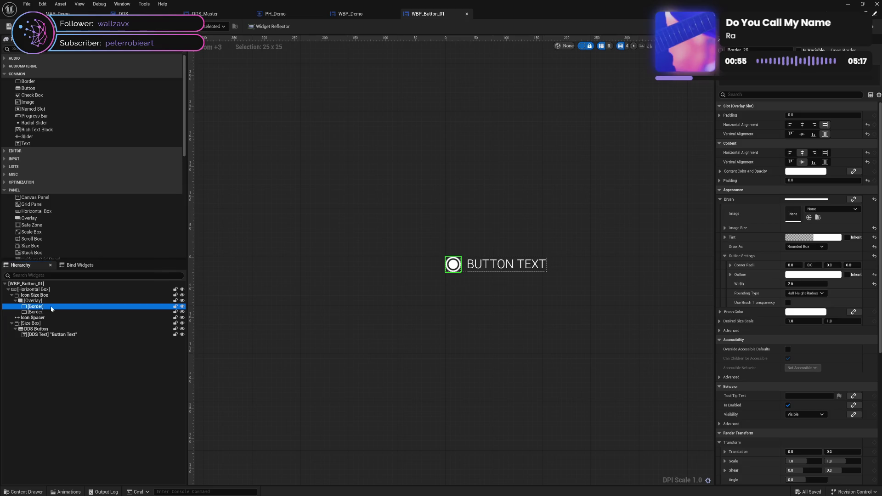
{"action": "left_click", "coordinate": [53, 311]}
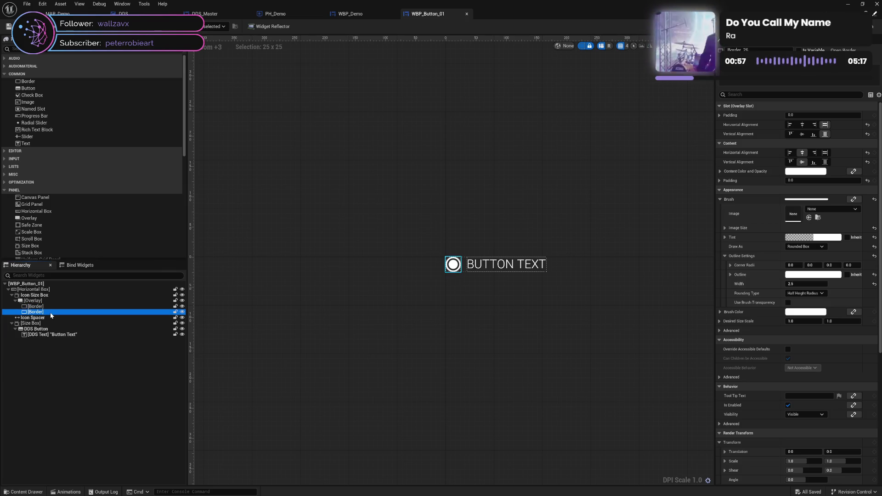
{"action": "left_click", "coordinate": [55, 307]}
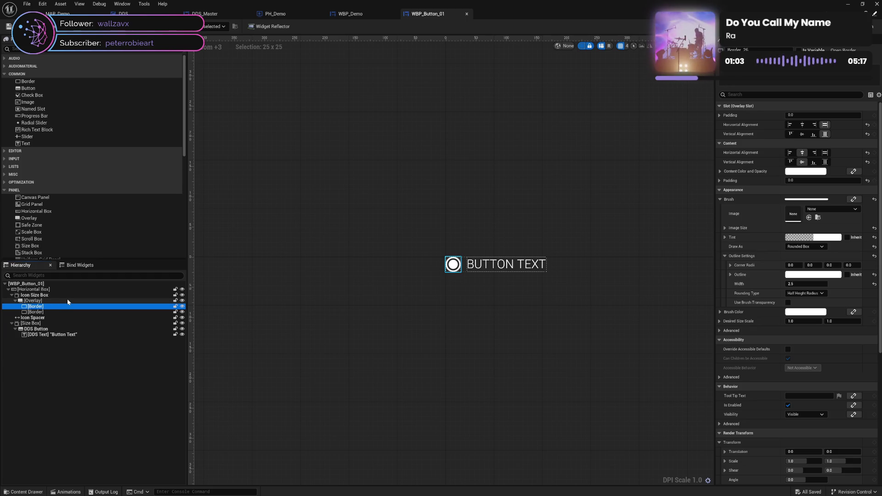
{"action": "left_click", "coordinate": [68, 301]}
{"action": "left_click", "coordinate": [62, 305]}
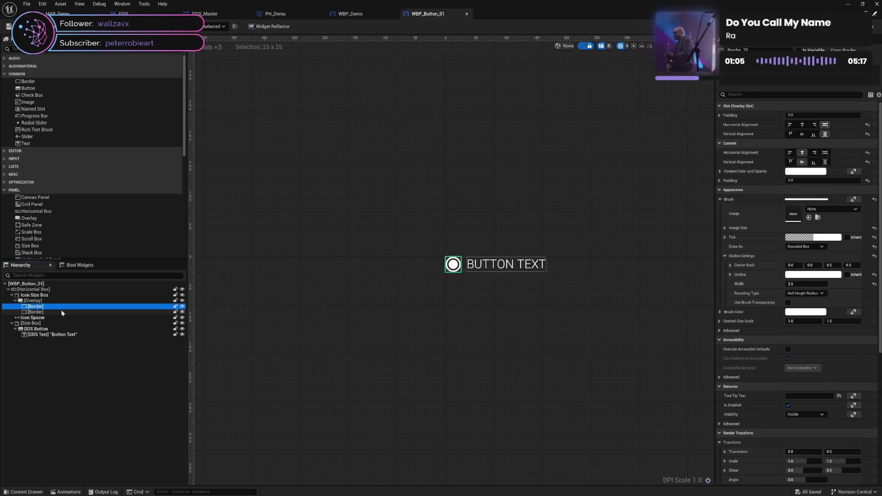
{"action": "left_click", "coordinate": [61, 311]}
{"action": "left_click", "coordinate": [61, 305]}
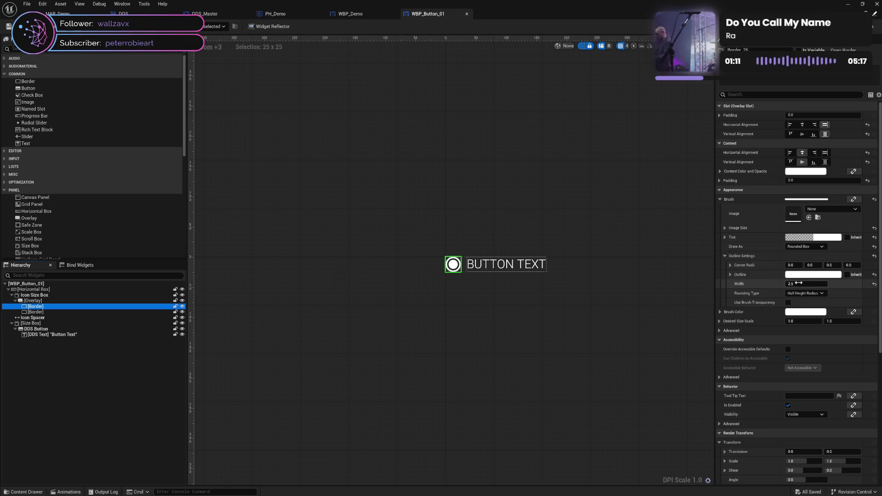
Set the first Border's outline width to 4.0.
{"action": "left_click", "coordinate": [799, 284]}
{"action": "type", "text": "5"}
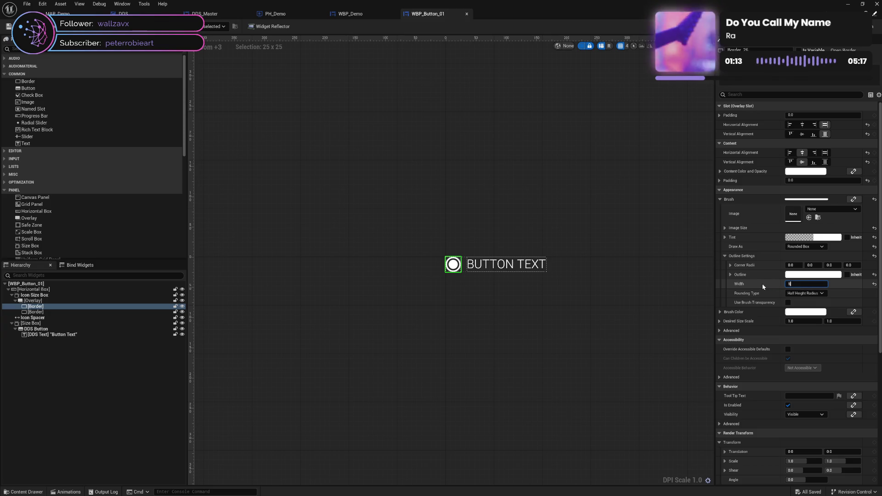
{"action": "key", "text": "Return"}
{"action": "left_click", "coordinate": [796, 284]}
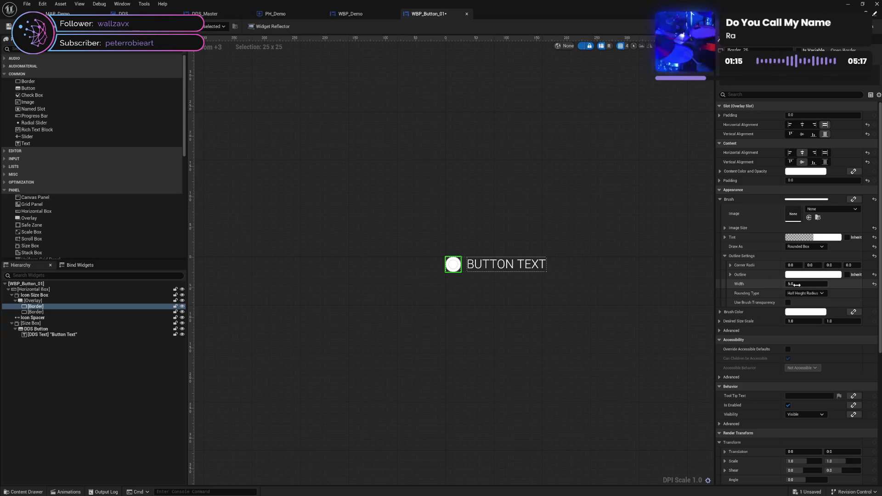
{"action": "type", "text": "4"}
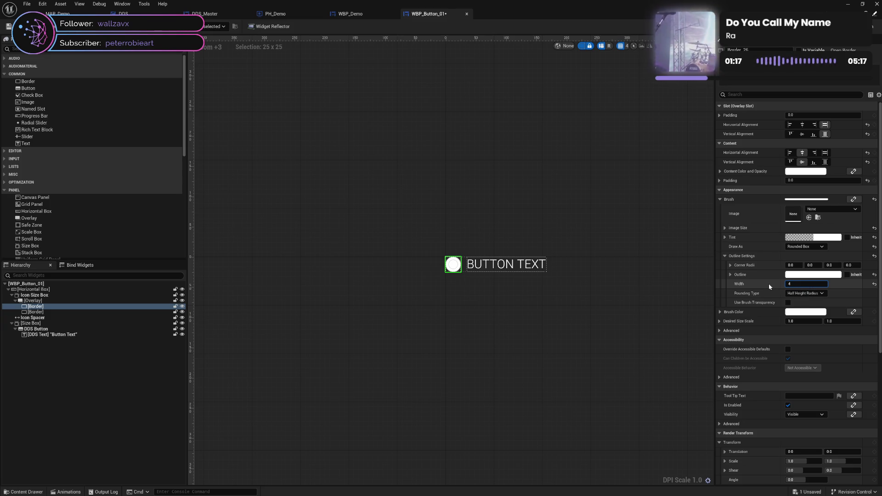
{"action": "key", "text": "Return"}
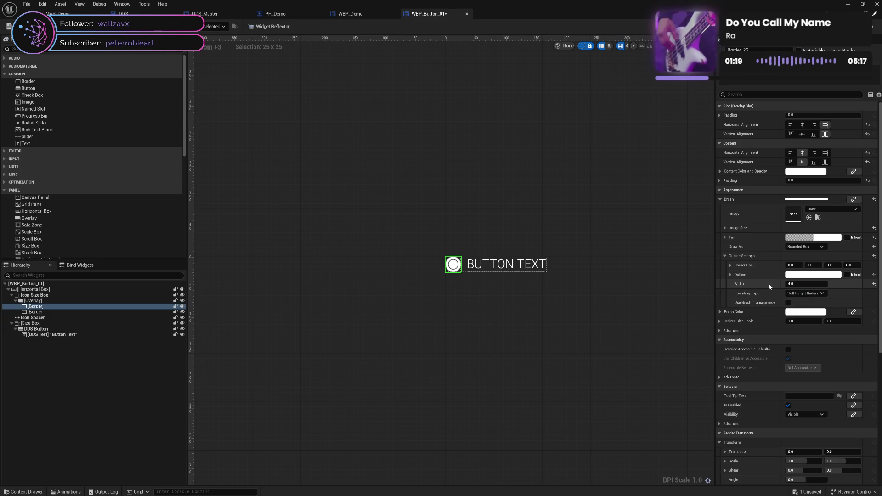
Set the second Border's outline width to 6.0.
{"action": "left_click", "coordinate": [69, 312]}
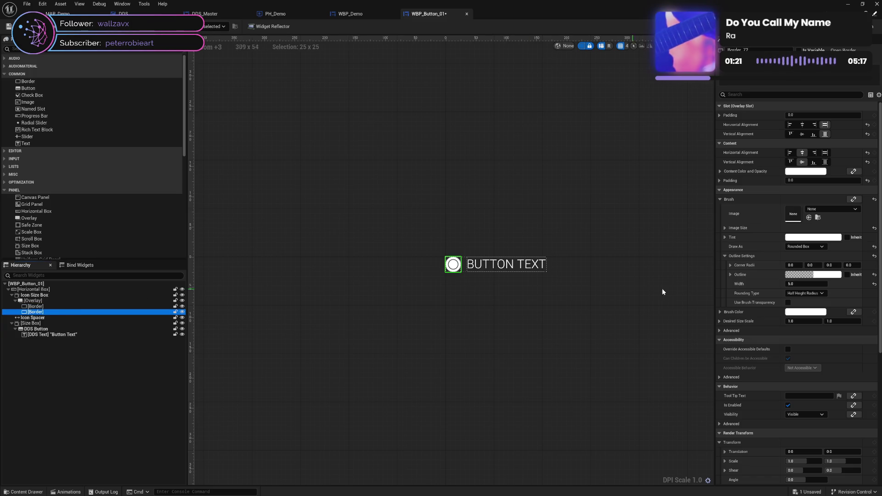
{"action": "left_click", "coordinate": [804, 284]}
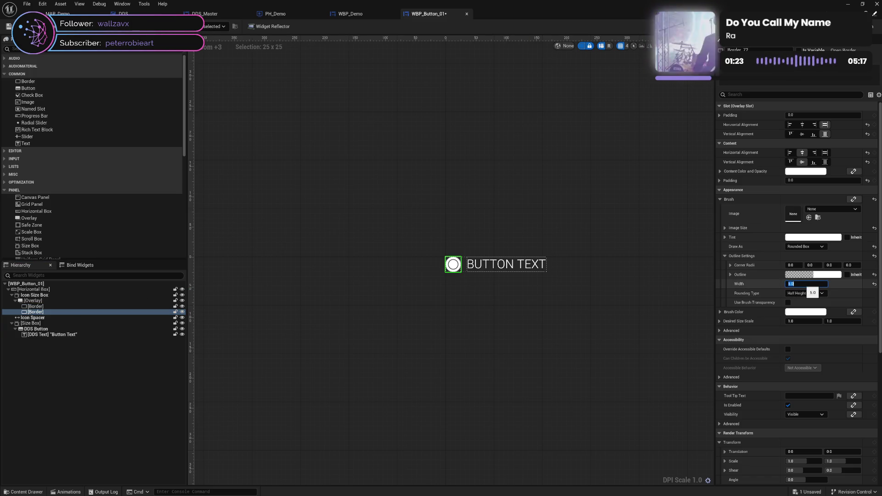
{"action": "type", "text": "6"}
{"action": "key", "text": "Return"}
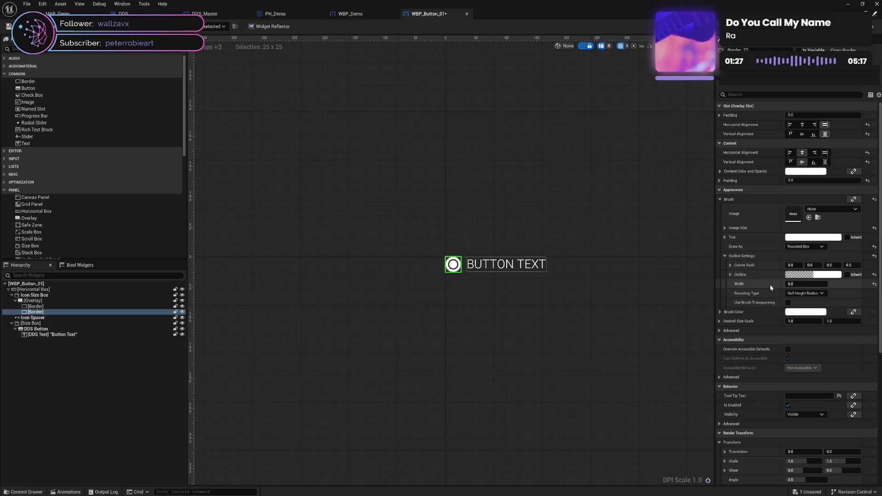
{"action": "left_click", "coordinate": [806, 284]}
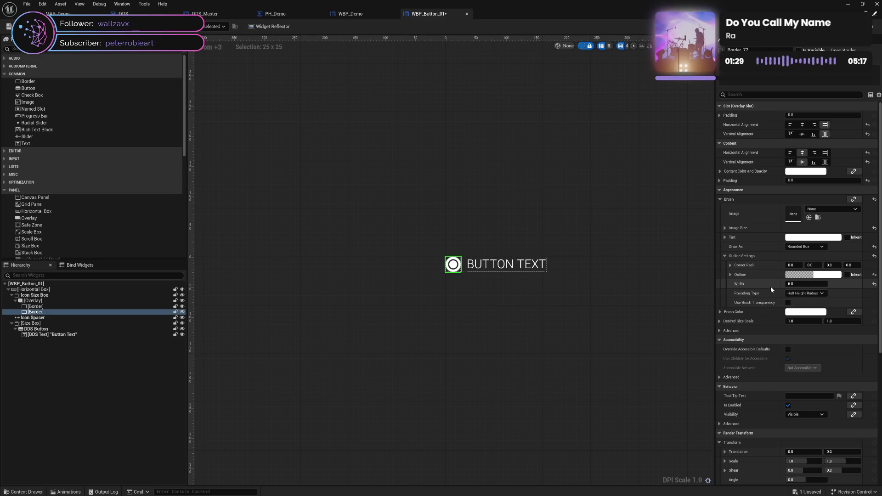
{"action": "left_click", "coordinate": [628, 266]}
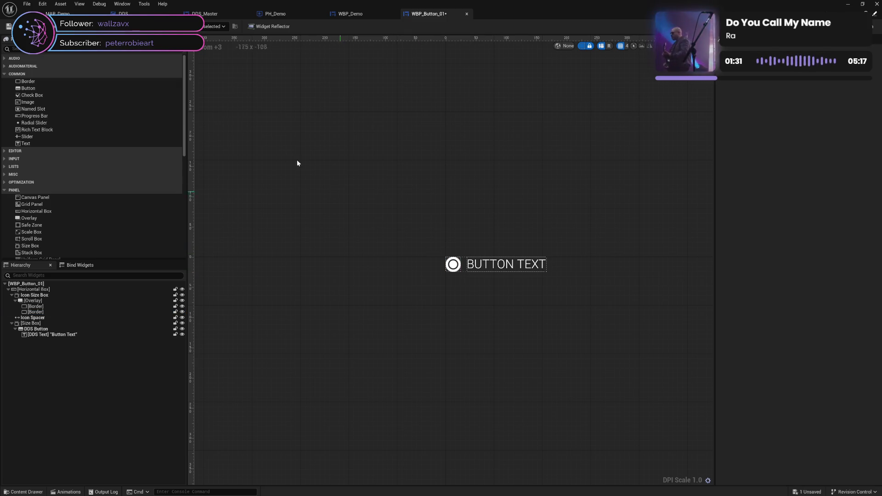
{"action": "left_click", "coordinate": [494, 269]}
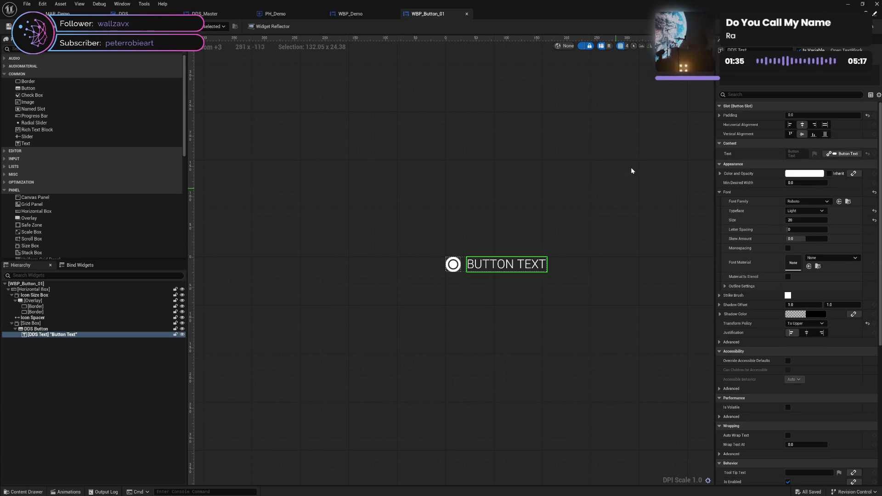
Give WBP_Demo's first (New Game) button a Font Size of 50 and save.
{"action": "left_click", "coordinate": [363, 14]}
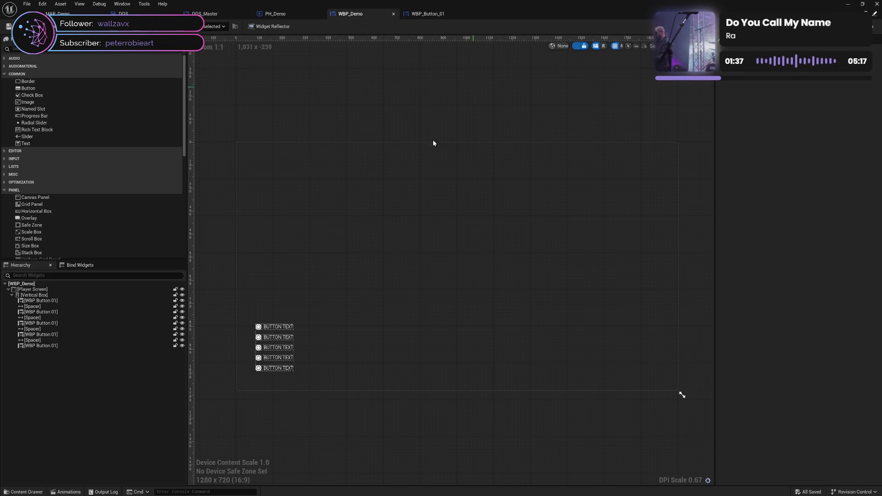
{"action": "left_click", "coordinate": [279, 329]}
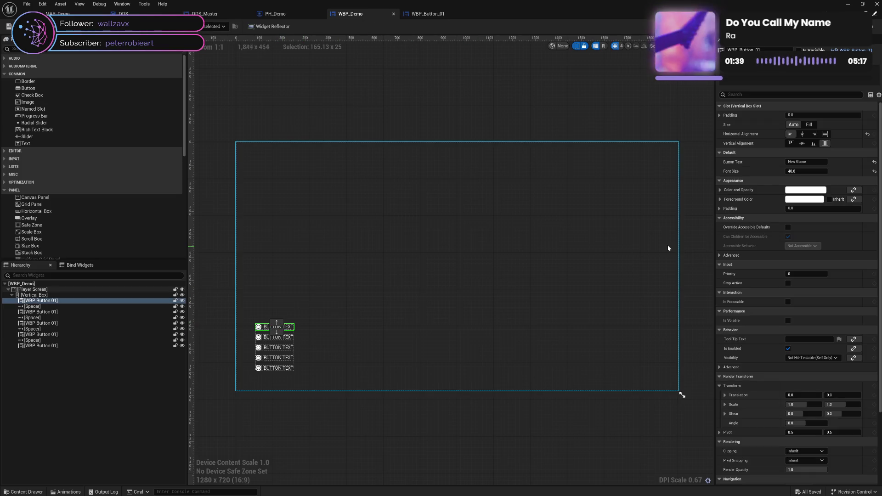
{"action": "left_click", "coordinate": [800, 172]}
{"action": "type", "text": "5"}
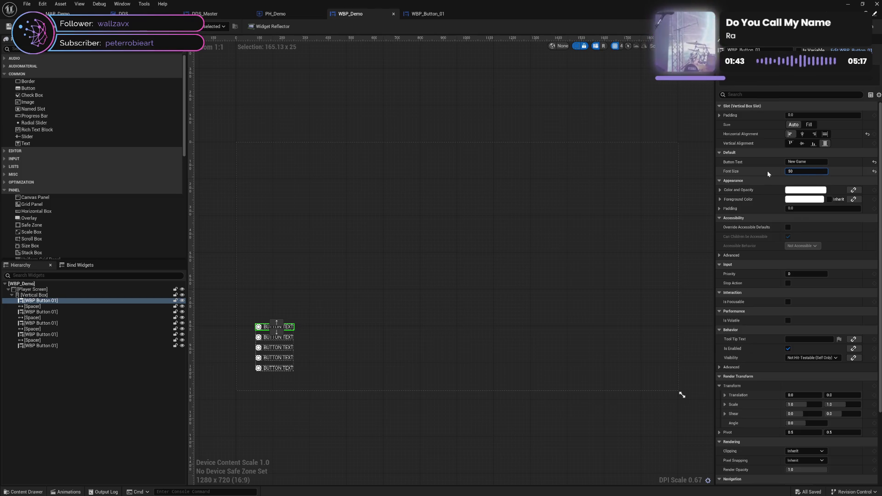
{"action": "key", "text": "Return"}
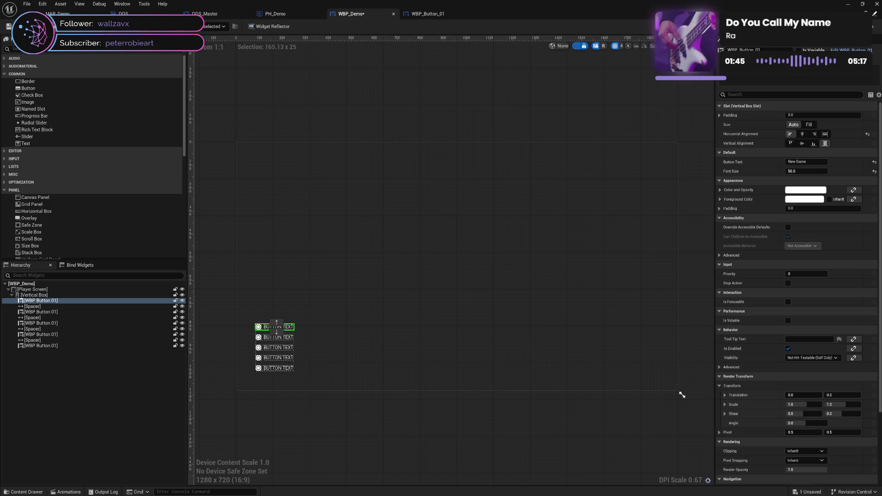
{"action": "key", "text": "ctrl+s"}
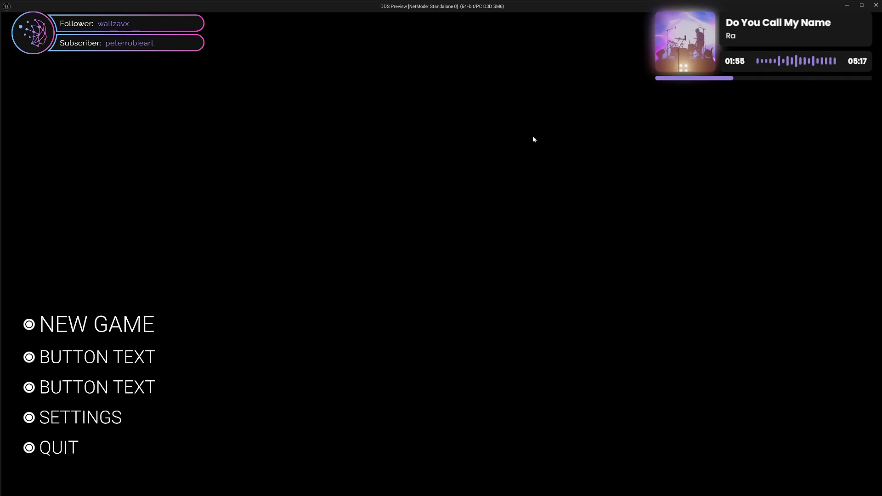
Close the game preview, view WBP_Demo's event graph, then go to WBP_Button_01.
{"action": "left_click", "coordinate": [874, 8]}
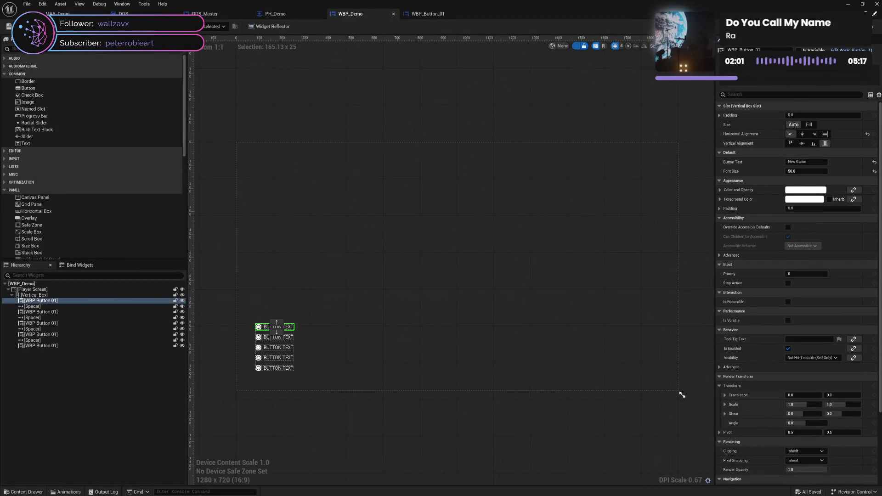
{"action": "key", "text": "shift+F4"}
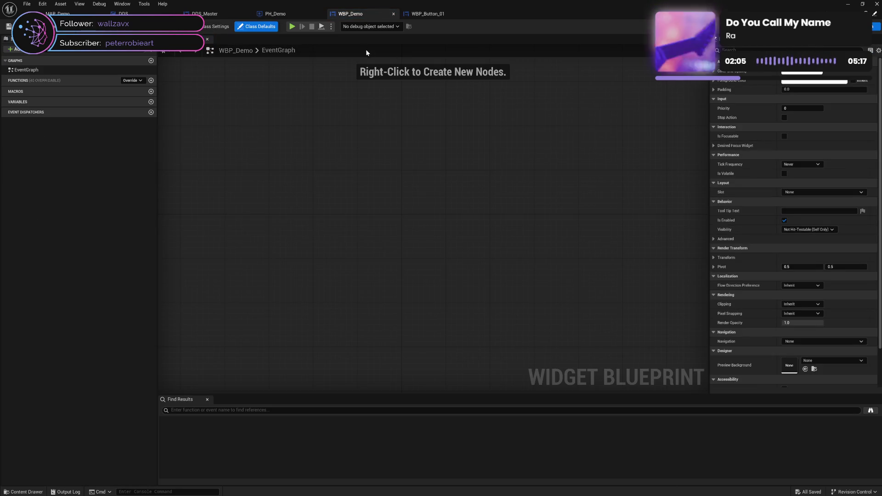
{"action": "left_click", "coordinate": [420, 15]}
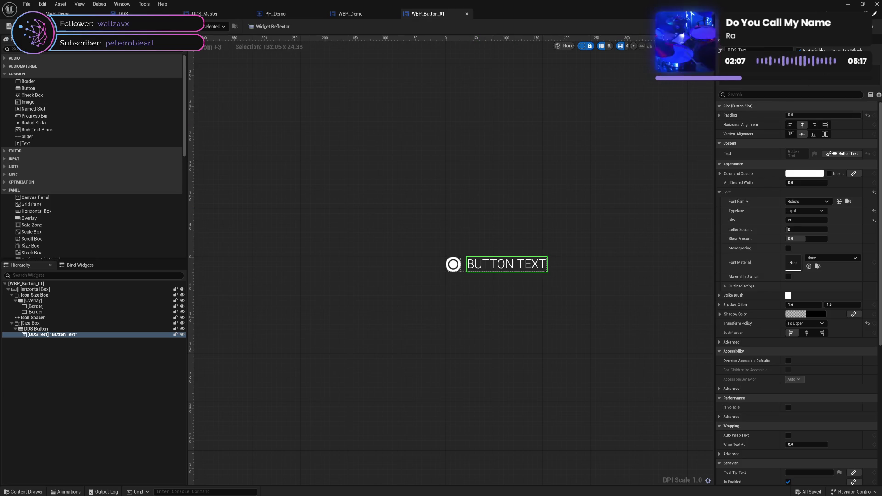
Delete the unused Event Construct and Event Pre Construct nodes from WBP_Button_01's graph and save.
{"action": "key", "text": "shift+F4"}
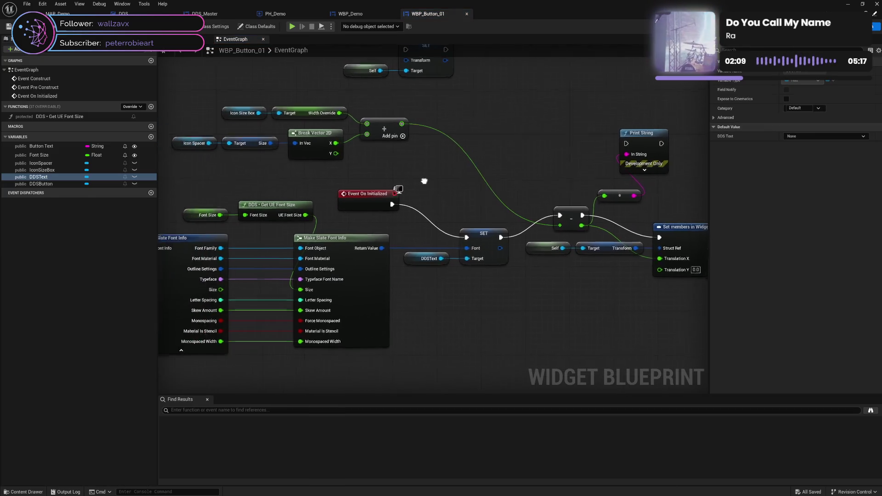
{"action": "left_click_drag", "start_coordinate": [424, 181], "coordinate": [460, 197]}
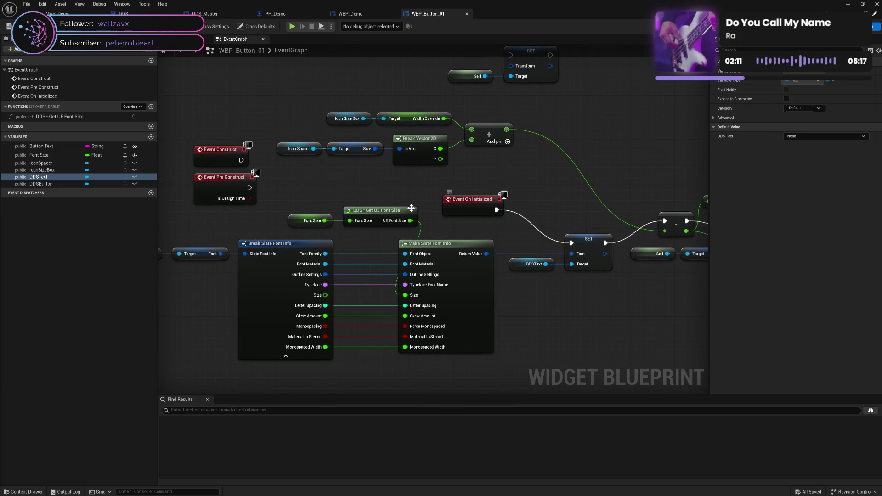
{"action": "left_click", "coordinate": [367, 224]}
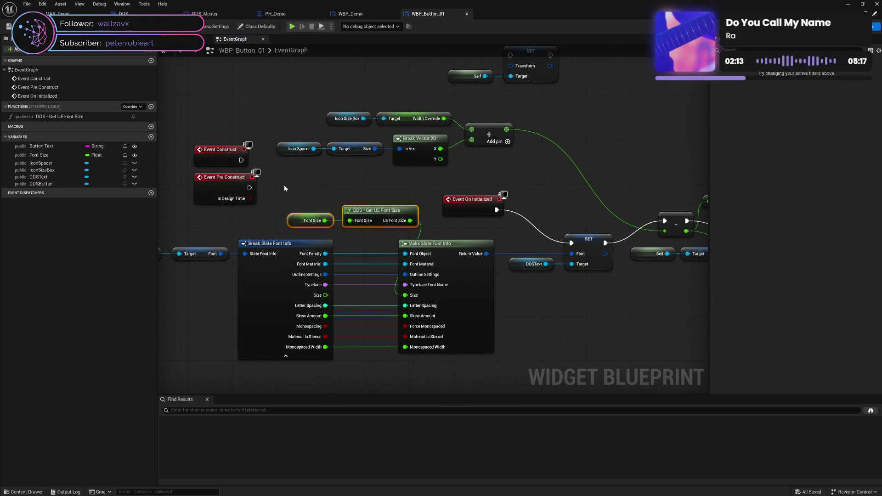
{"action": "left_click_drag", "start_coordinate": [264, 137], "coordinate": [214, 223]}
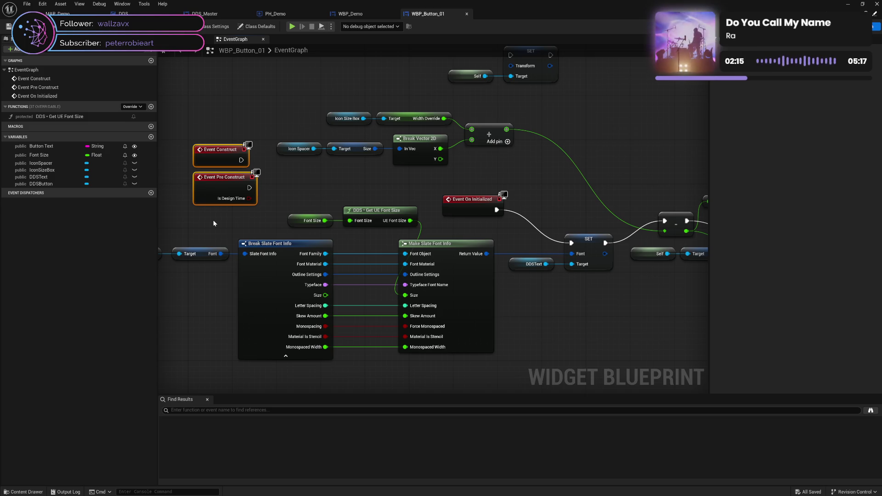
{"action": "key", "text": "Delete"}
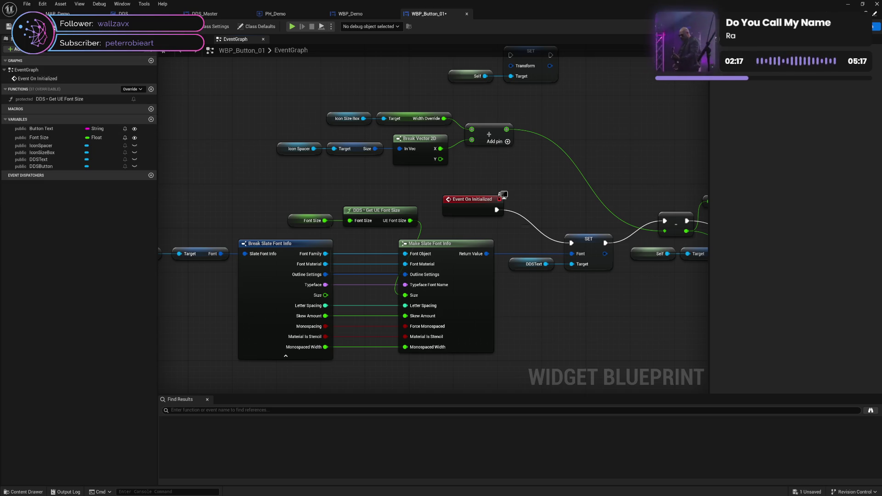
{"action": "key", "text": "ctrl+s"}
Shift the font size nodes left and review the font info chain across the graph.
{"action": "mouse_move", "coordinate": [427, 177]}
{"action": "left_mouse_down"}
{"action": "mouse_move", "coordinate": [367, 181]}
{"action": "mouse_move", "coordinate": [409, 181]}
{"action": "left_mouse_up"}
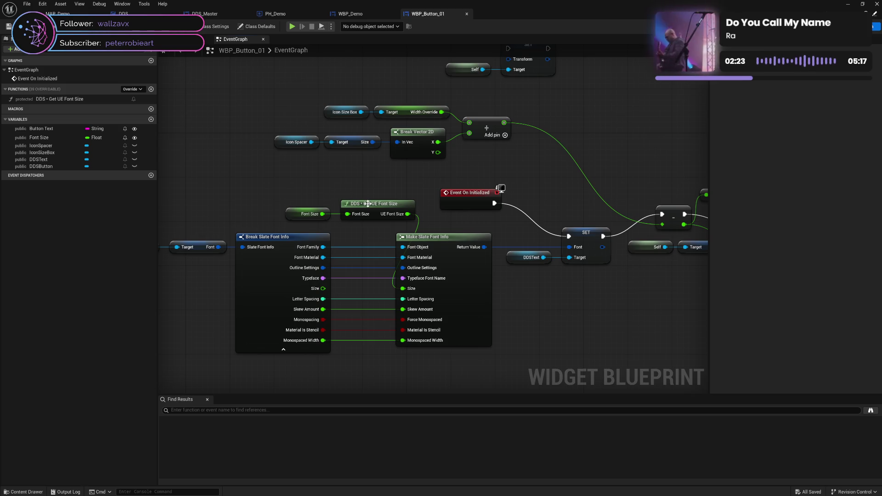
{"action": "left_click", "coordinate": [343, 199]}
{"action": "left_click", "coordinate": [303, 196]}
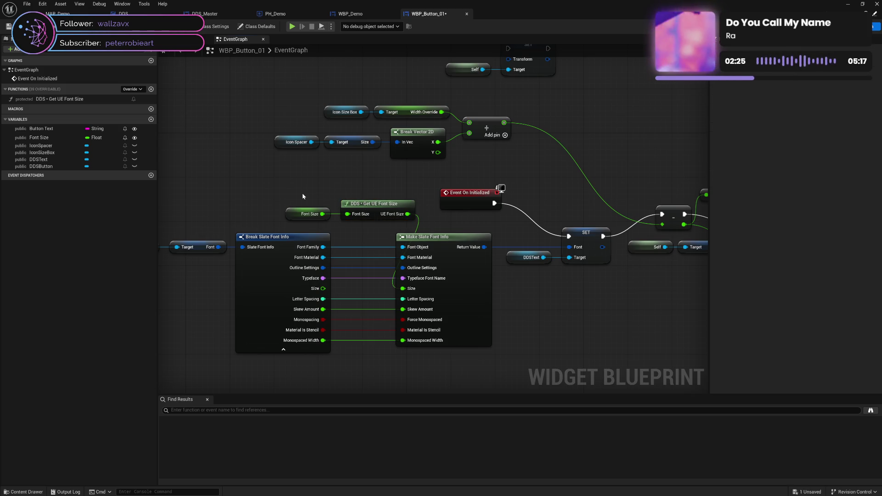
{"action": "mouse_move", "coordinate": [303, 196]}
{"action": "left_mouse_down"}
{"action": "mouse_move", "coordinate": [367, 219]}
{"action": "mouse_move", "coordinate": [376, 201]}
{"action": "mouse_move", "coordinate": [304, 211]}
{"action": "left_mouse_up"}
{"action": "left_click", "coordinate": [310, 195]}
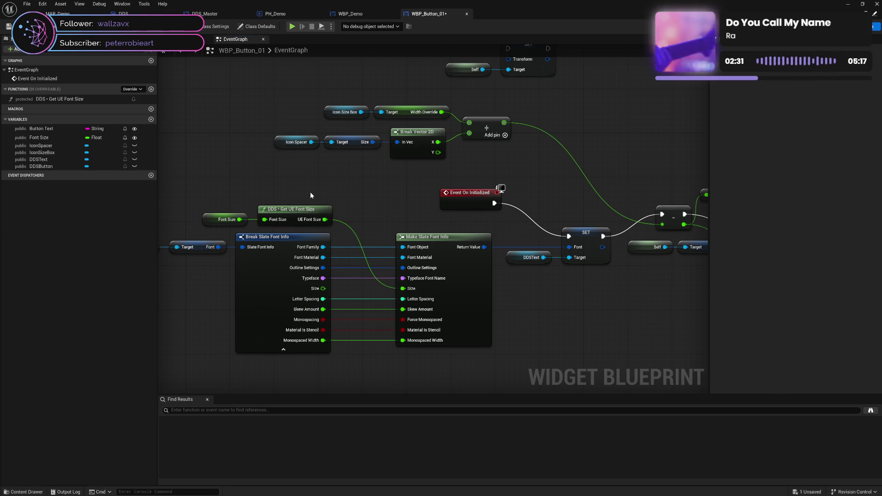
{"action": "mouse_move", "coordinate": [233, 201]}
{"action": "left_mouse_down"}
{"action": "mouse_move", "coordinate": [284, 218]}
{"action": "mouse_move", "coordinate": [289, 207]}
{"action": "left_mouse_up"}
{"action": "left_click", "coordinate": [296, 191]}
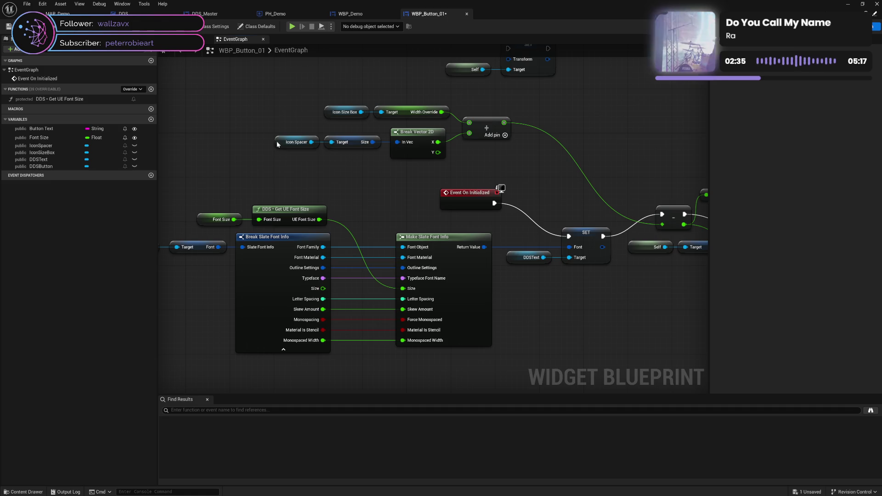
{"action": "mouse_move", "coordinate": [539, 190]}
{"action": "left_mouse_down"}
{"action": "mouse_move", "coordinate": [384, 177]}
{"action": "mouse_move", "coordinate": [449, 168]}
{"action": "left_mouse_up"}
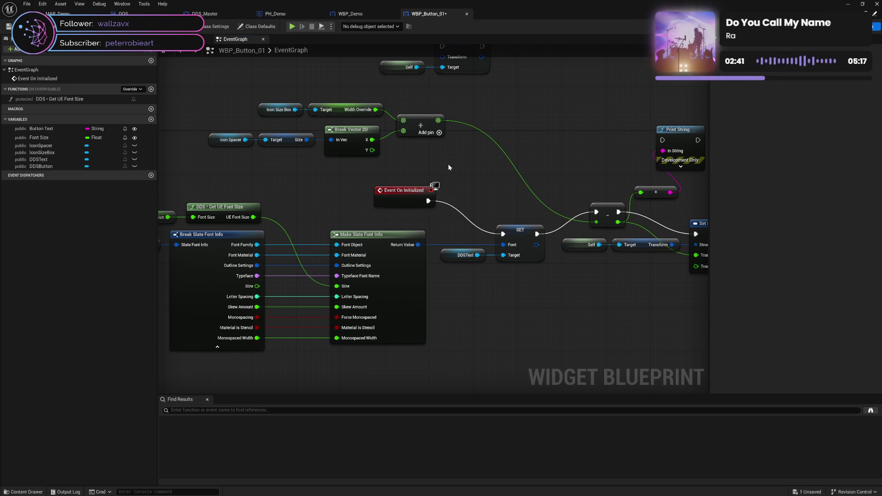
{"action": "left_click_drag", "start_coordinate": [448, 163], "coordinate": [382, 169]}
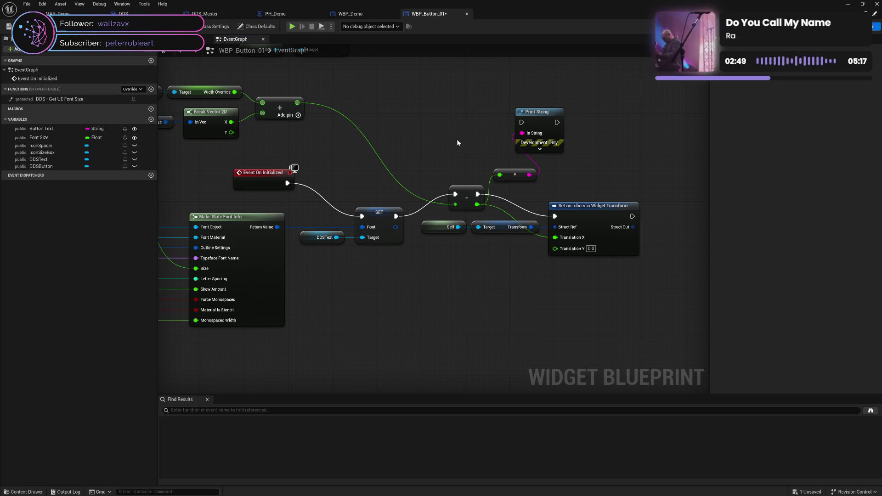
{"action": "left_click_drag", "start_coordinate": [350, 181], "coordinate": [466, 143]}
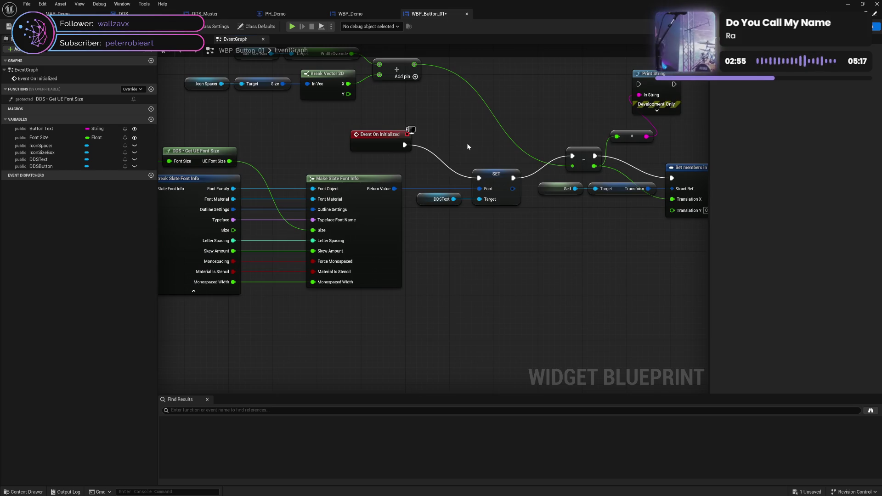
{"action": "left_click_drag", "start_coordinate": [254, 158], "coordinate": [362, 144]}
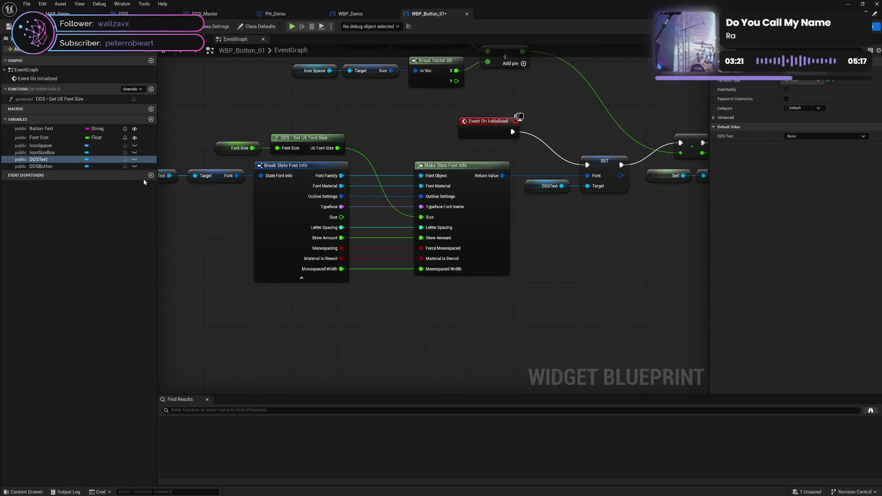
Add a variable, abandon its type search, and delete the unwanted NewVar.
{"action": "left_click", "coordinate": [151, 121]}
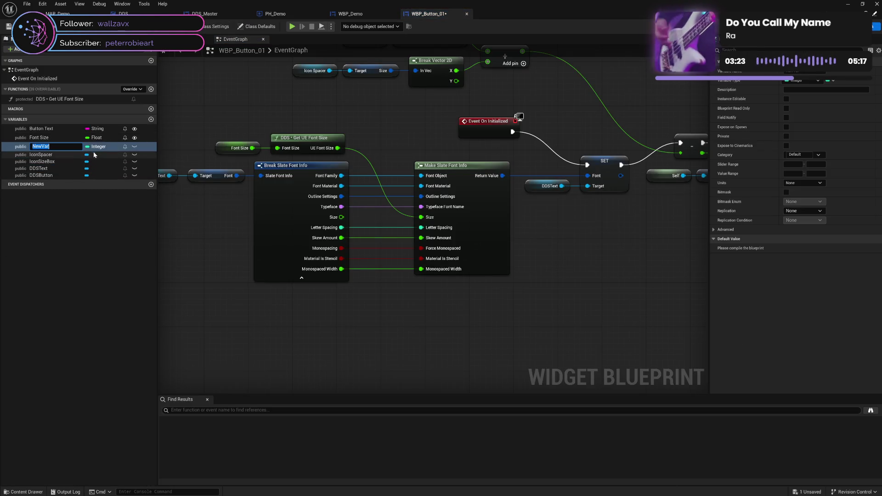
{"action": "left_click", "coordinate": [99, 146]}
{"action": "left_click", "coordinate": [99, 189]}
{"action": "left_click", "coordinate": [100, 147]}
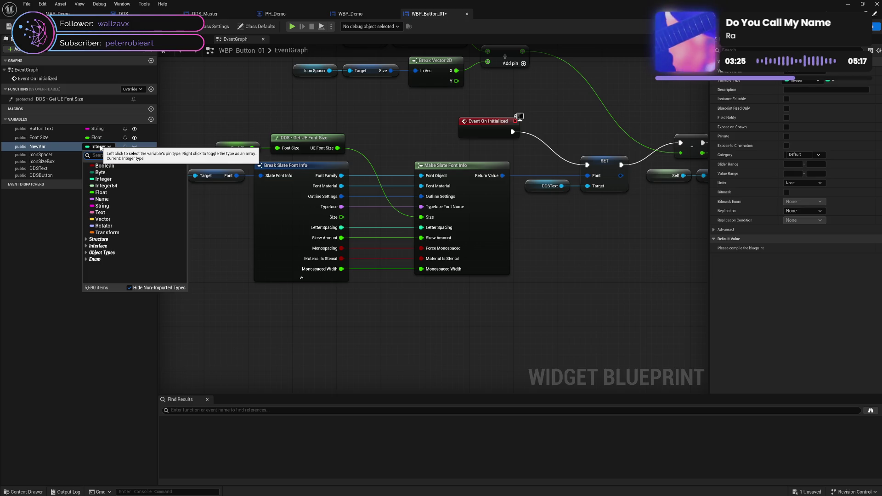
{"action": "type", "text": "typef"}
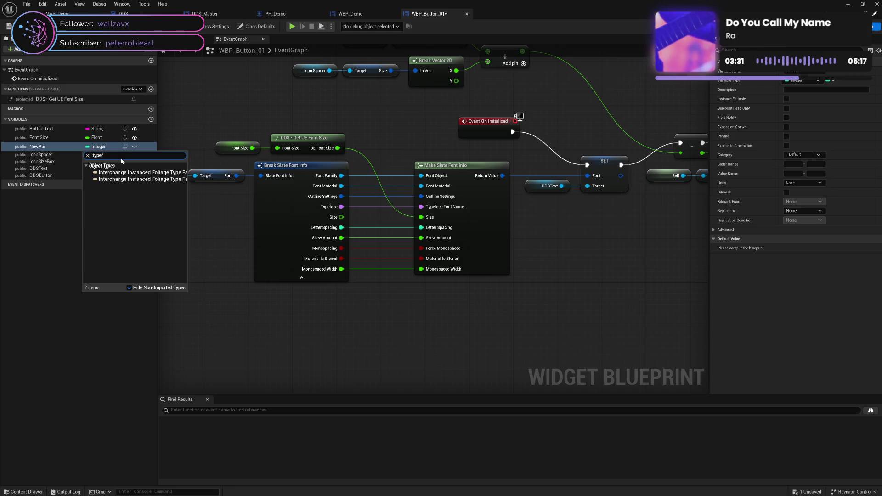
{"action": "left_click", "coordinate": [49, 229]}
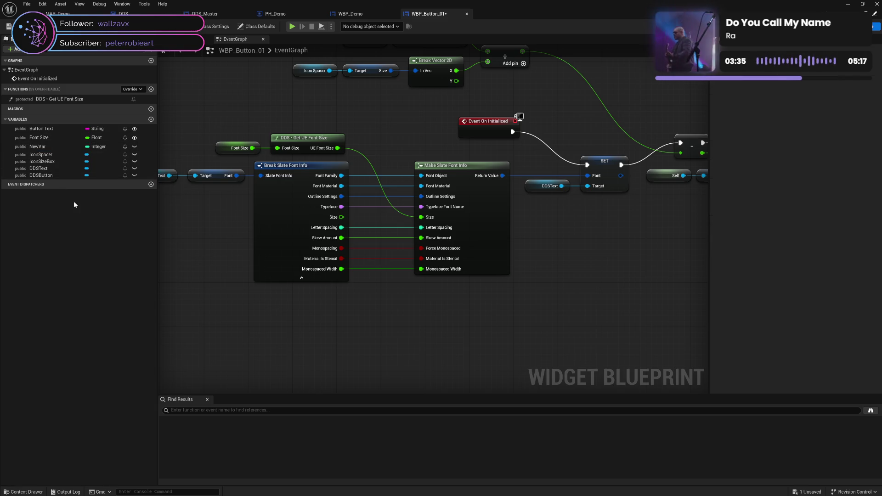
{"action": "left_click", "coordinate": [65, 146]}
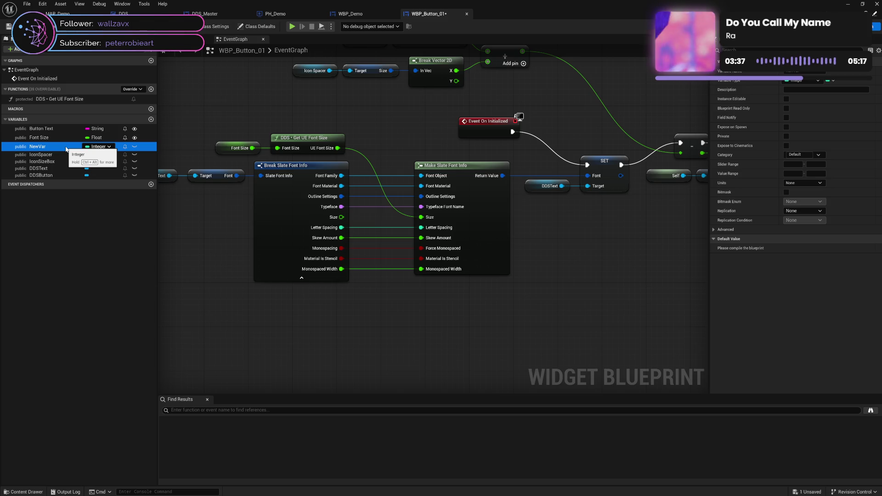
{"action": "key", "text": "Delete"}
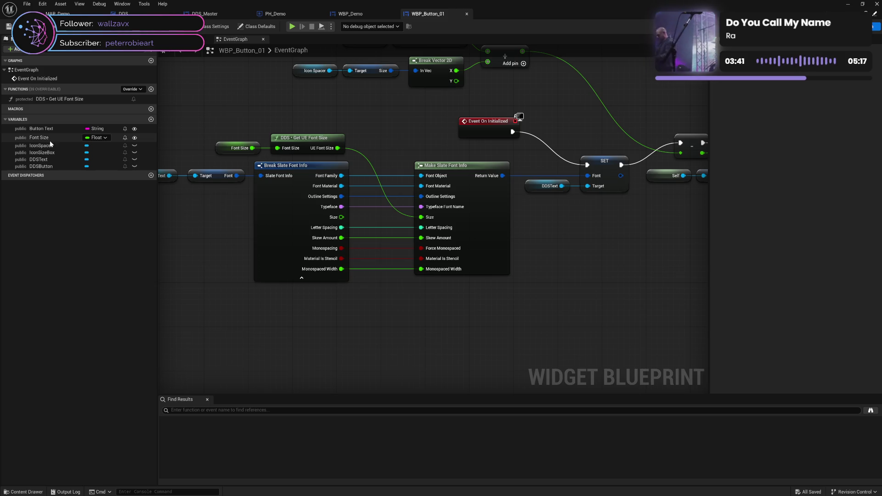
Add a new NewVar, make it a Font object reference, and compile and save.
{"action": "left_click", "coordinate": [151, 120]}
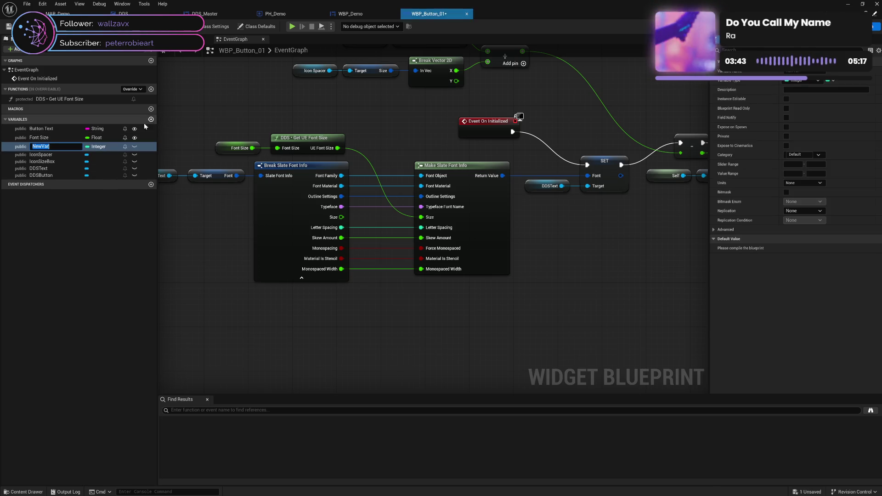
{"action": "left_click", "coordinate": [97, 147]}
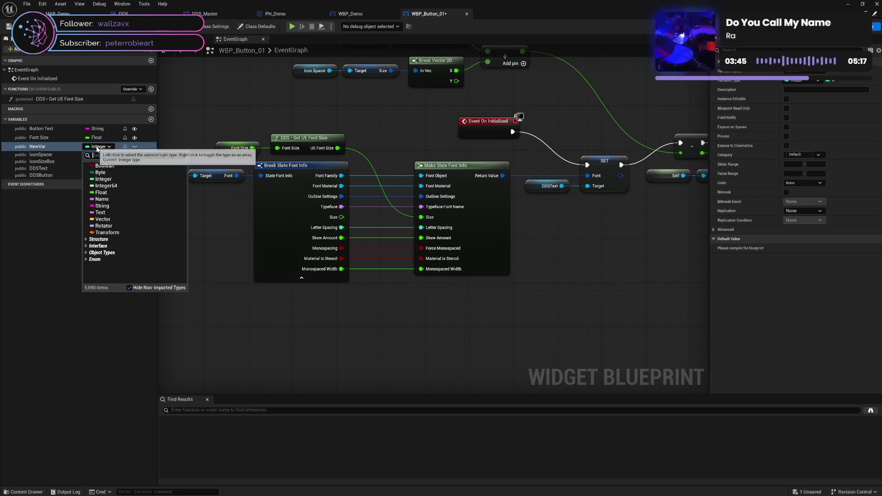
{"action": "type", "text": "fon"}
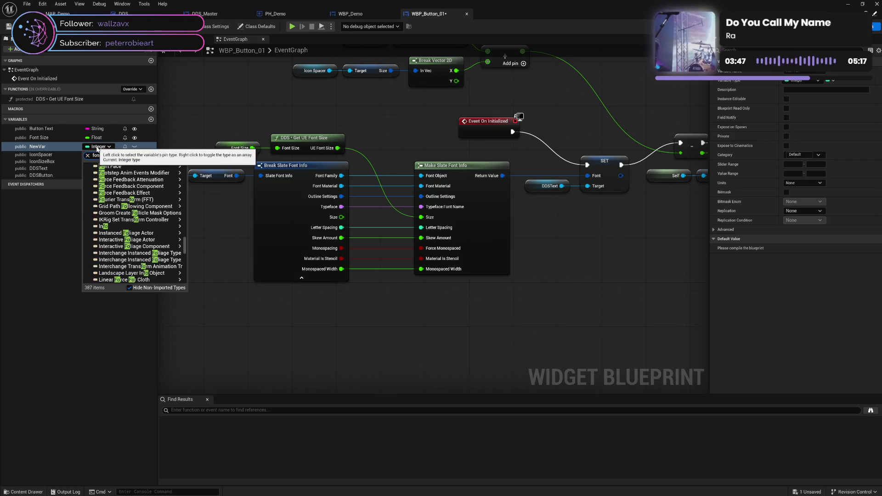
{"action": "type", "text": "t"}
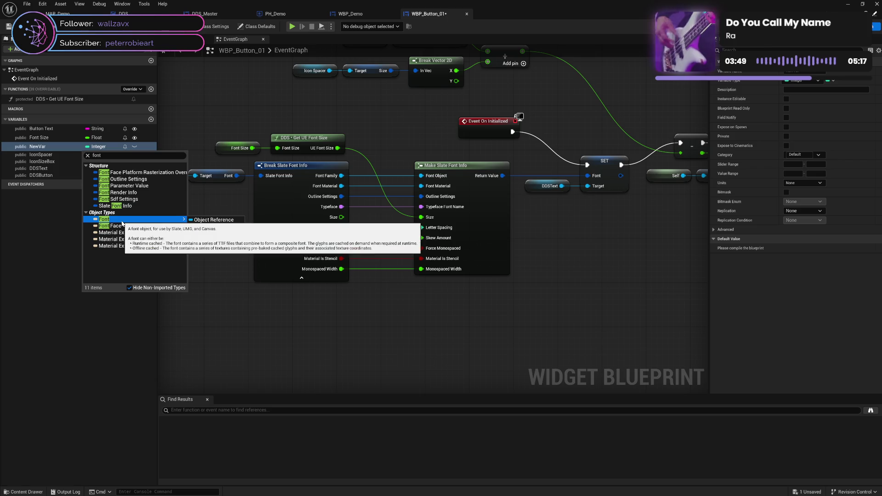
{"action": "mouse_move", "coordinate": [151, 229]}
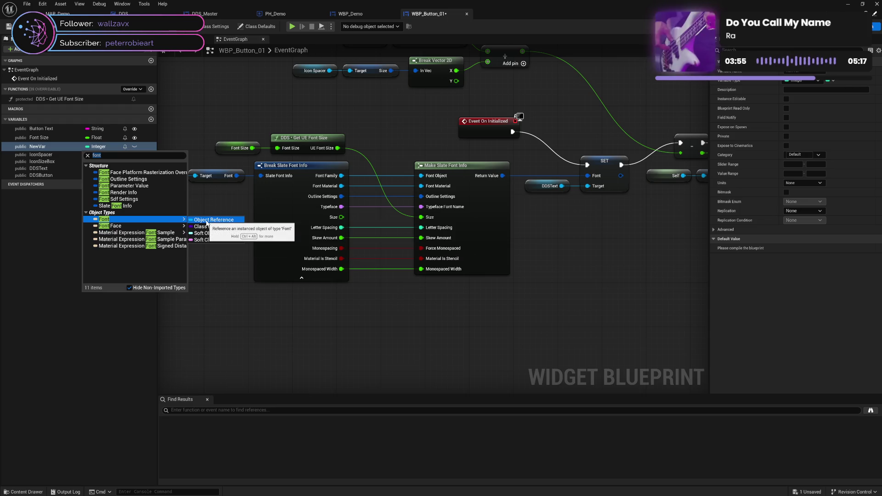
{"action": "left_click", "coordinate": [206, 221]}
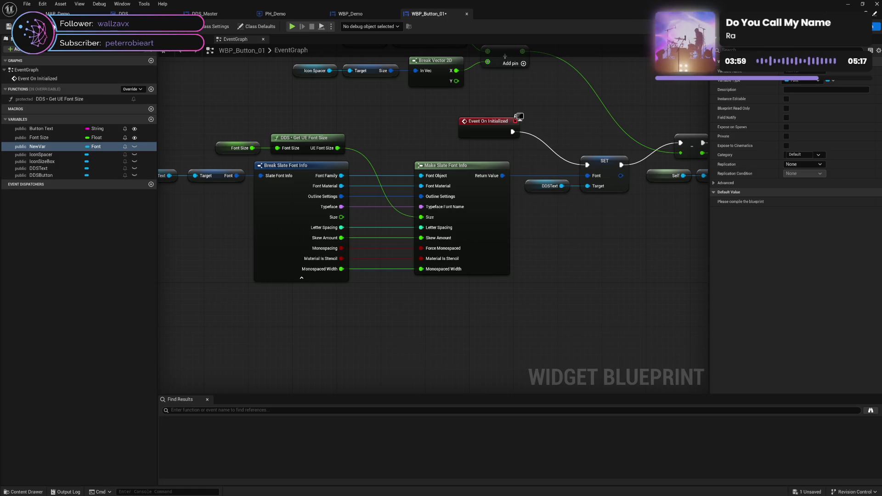
{"action": "key", "text": "ctrl+s"}
Make NewVar instance-editable, save WBP_Button_01, and switch to WBP_Demo.
{"action": "left_click", "coordinate": [819, 207]}
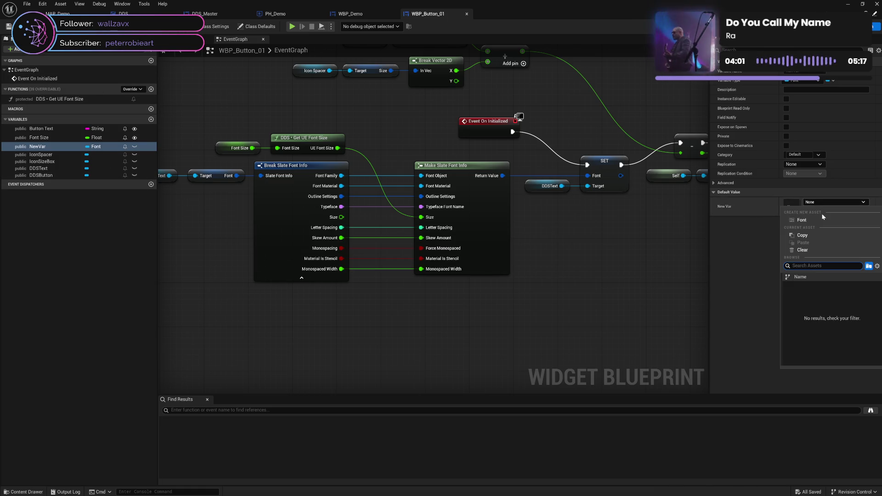
{"action": "left_click", "coordinate": [740, 236]}
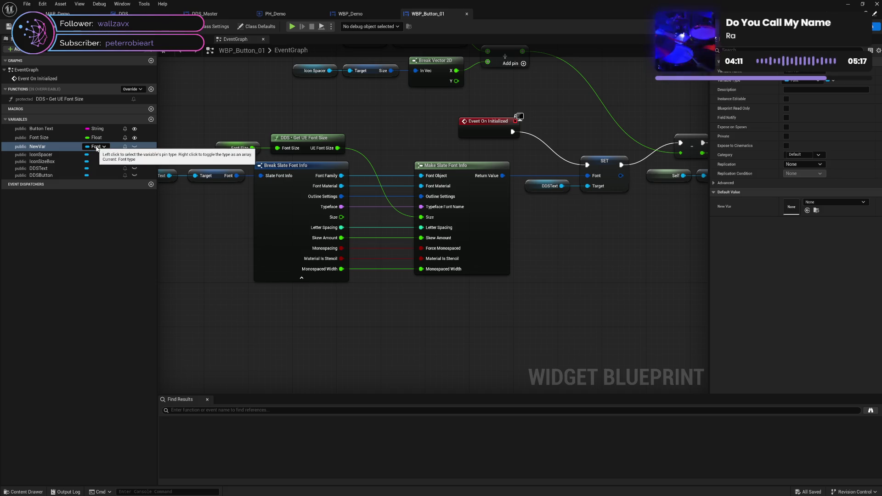
{"action": "left_click", "coordinate": [134, 146]}
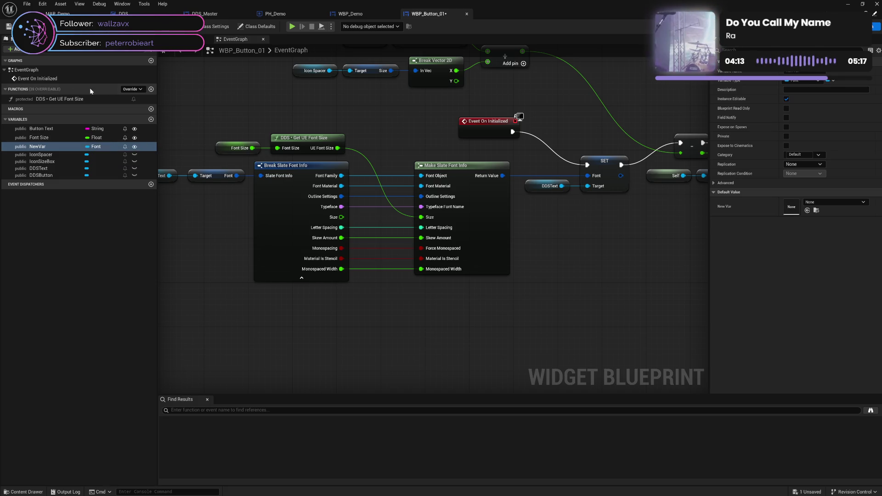
{"action": "key", "text": "ctrl+s"}
{"action": "left_click", "coordinate": [353, 16]}
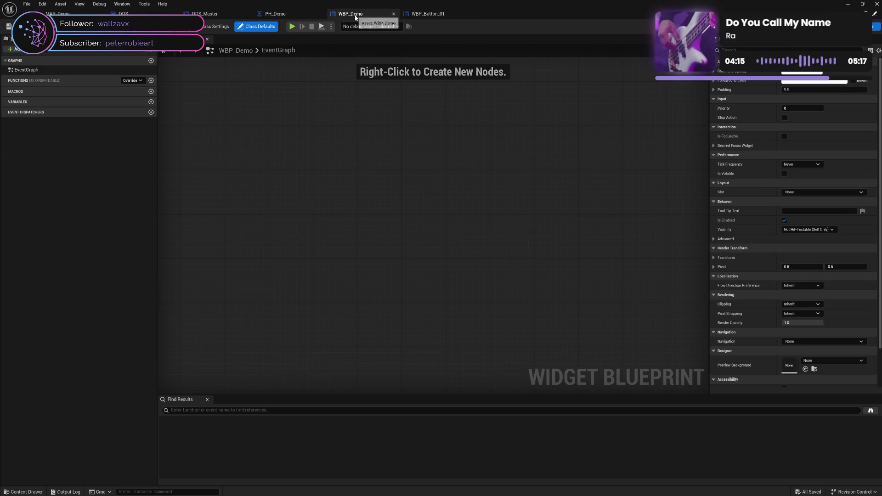
In WBP_Demo's Designer, enable Engine Content in the Content Drawer view settings.
{"action": "left_click", "coordinate": [849, 26]}
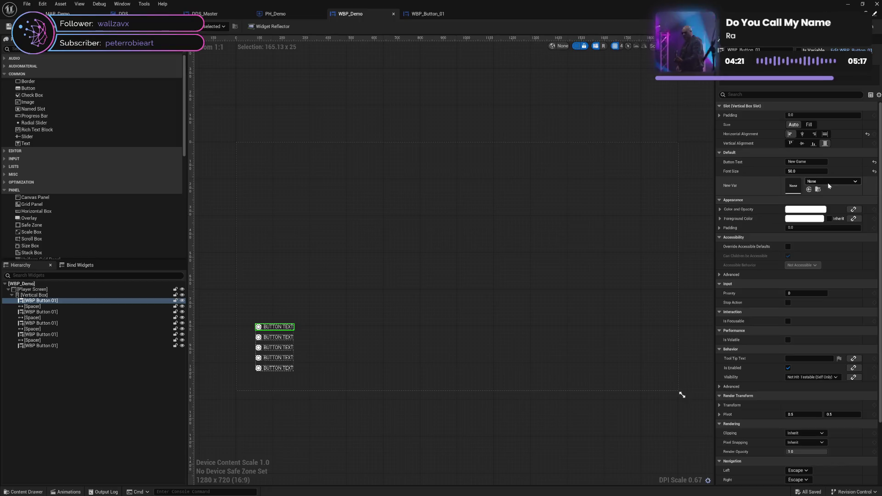
{"action": "left_click", "coordinate": [28, 492]}
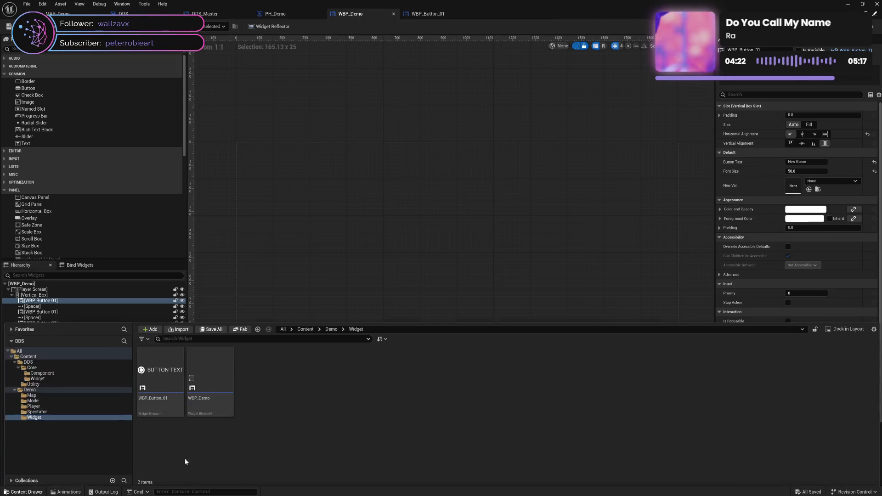
{"action": "left_click", "coordinate": [873, 327]}
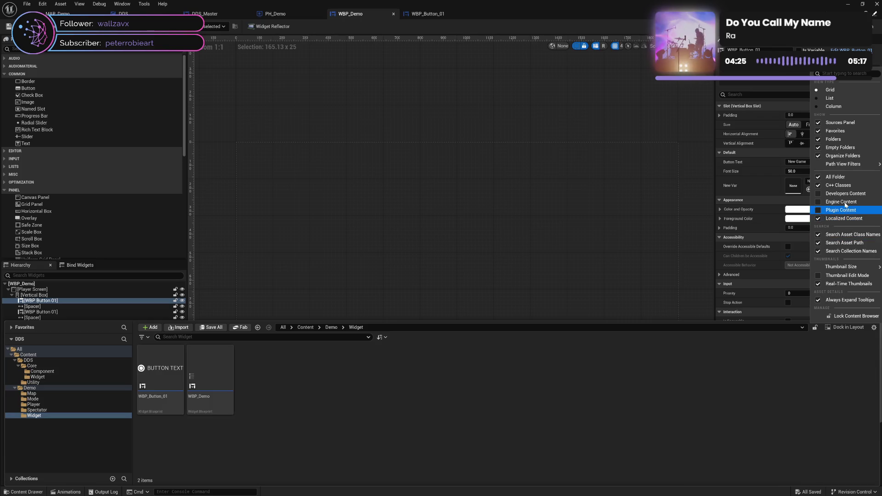
{"action": "left_click", "coordinate": [841, 201]}
Set the first button's New Var font to Roboto and save WBP_Demo.
{"action": "left_click", "coordinate": [823, 182]}
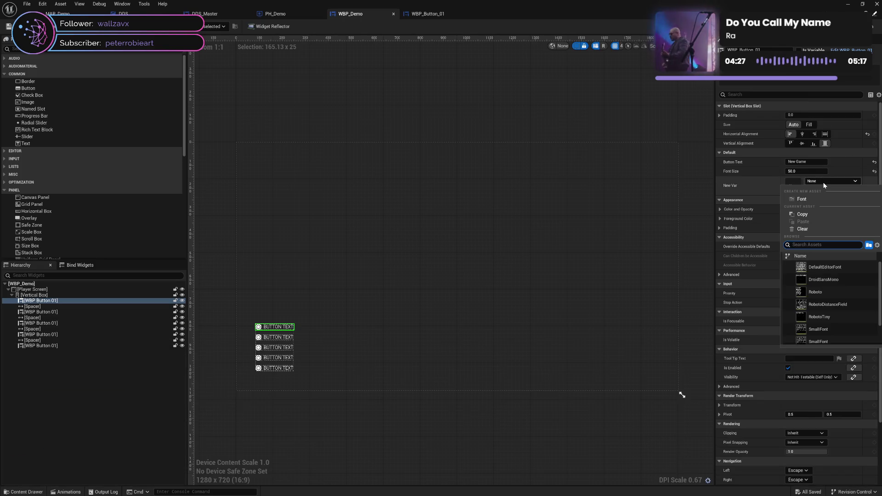
{"action": "scroll", "coordinate": [837, 285], "scroll_direction": "down", "scroll_amount": 2}
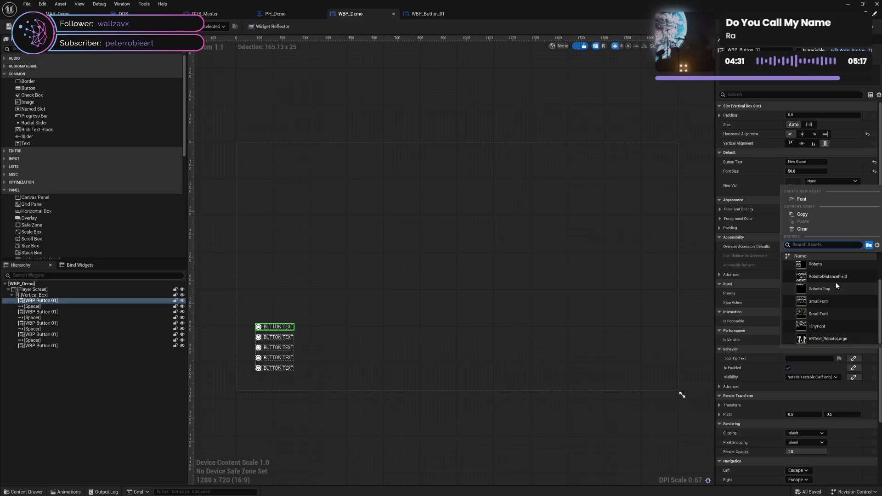
{"action": "scroll", "coordinate": [836, 285], "scroll_direction": "up", "scroll_amount": 2}
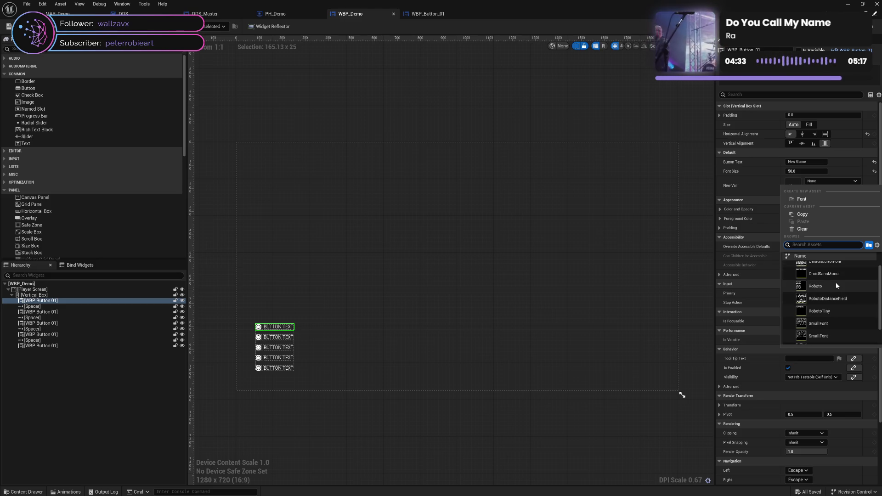
{"action": "left_click", "coordinate": [836, 286]}
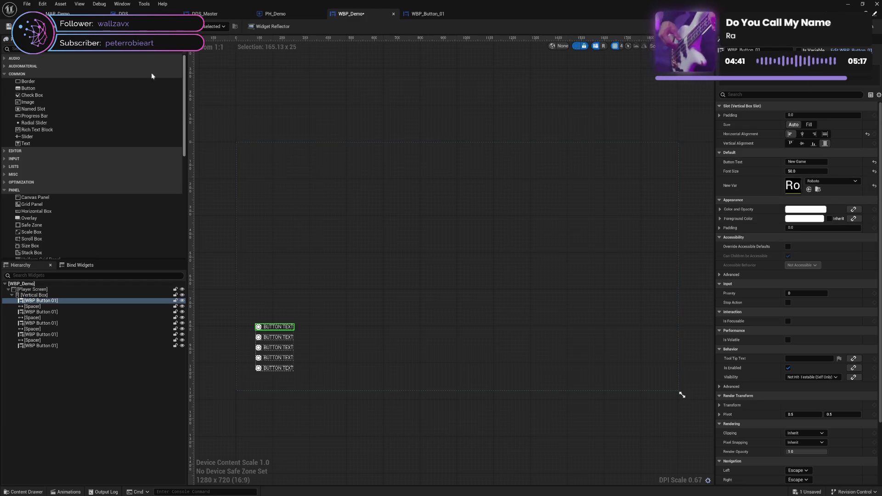
{"action": "key", "text": "ctrl+s"}
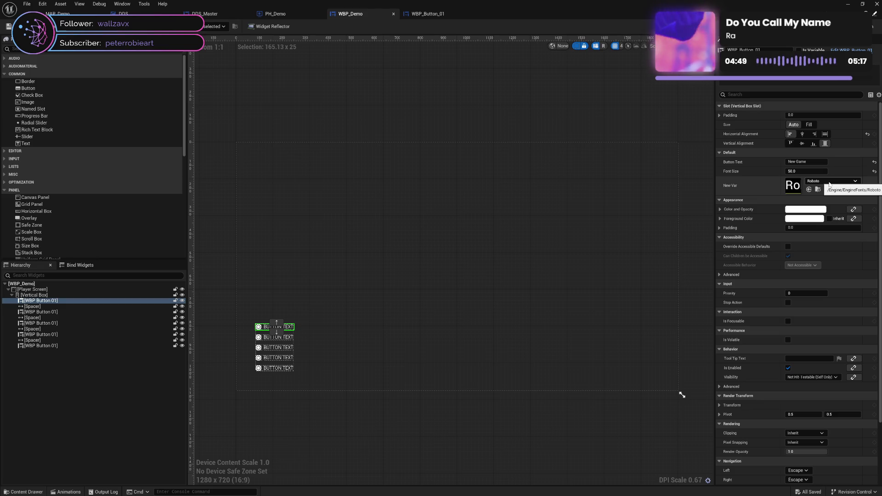
{"action": "left_click", "coordinate": [873, 26]}
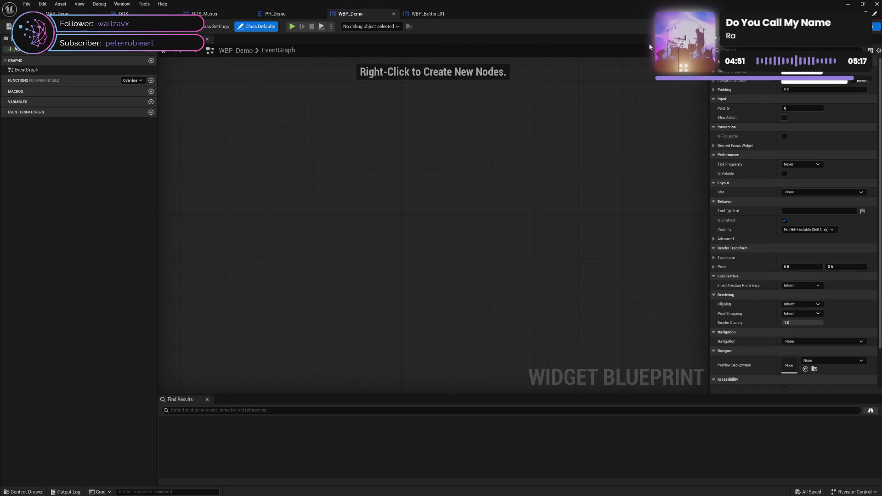
Back in WBP_Button_01's graph, add a second variable NewVar_0 and open its type list.
{"action": "left_click", "coordinate": [422, 13]}
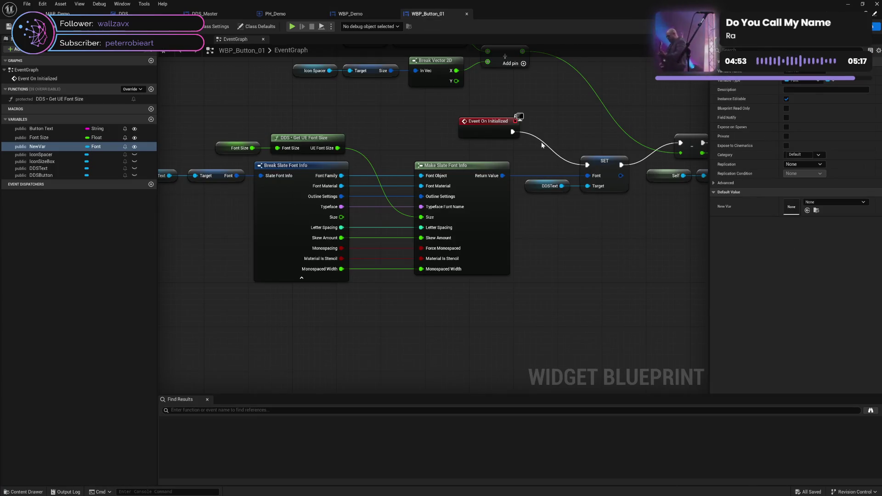
{"action": "left_click_drag", "start_coordinate": [541, 142], "coordinate": [419, 198]}
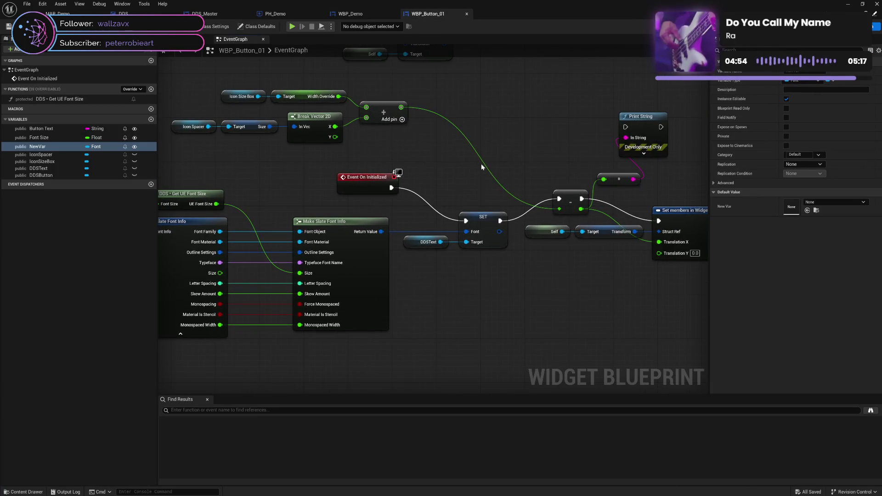
{"action": "left_click", "coordinate": [151, 120]}
{"action": "left_click", "coordinate": [101, 156]}
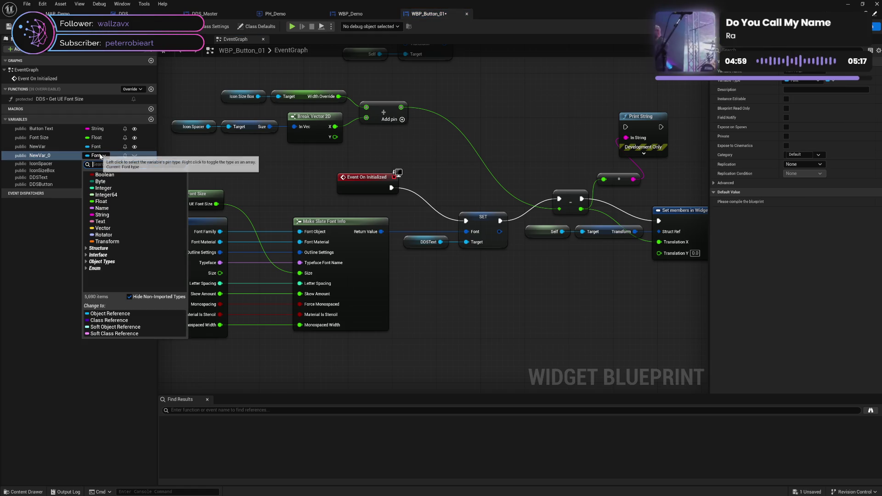
Make NewVar_0 an instance-editable Font Face object reference and save WBP_Button_01.
{"action": "type", "text": "font"}
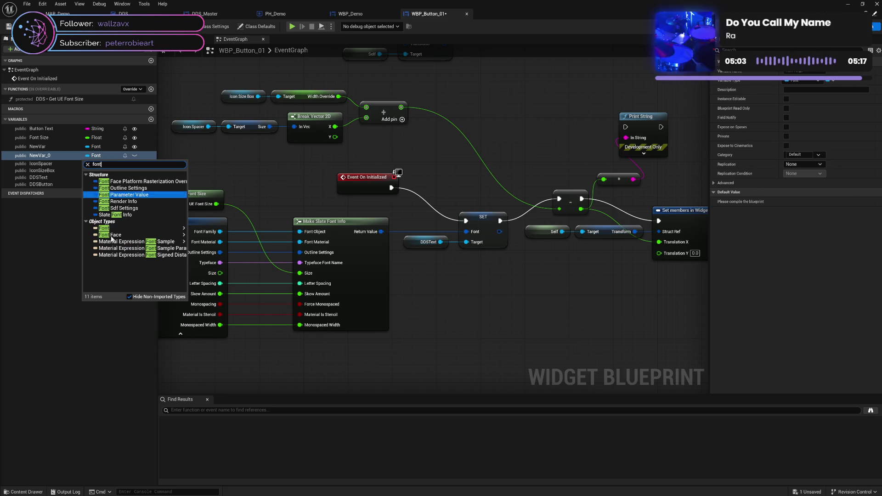
{"action": "mouse_move", "coordinate": [110, 234]}
{"action": "left_click", "coordinate": [138, 237]}
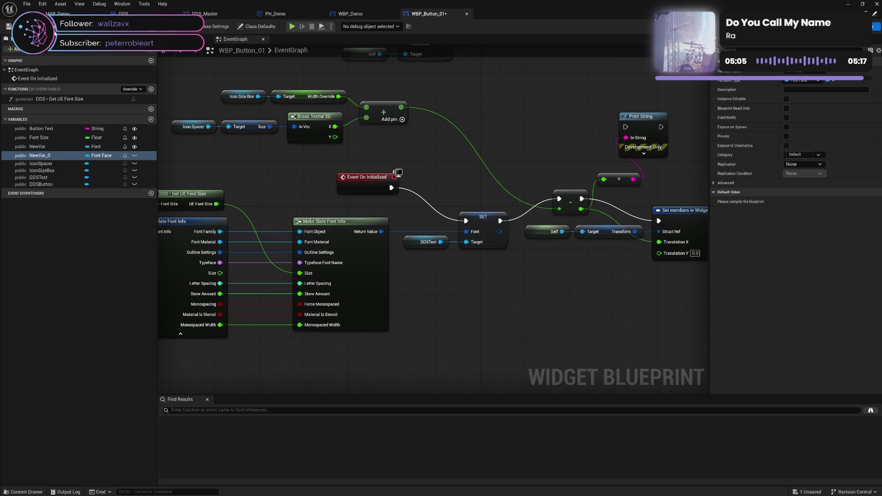
{"action": "key", "text": "ctrl+s"}
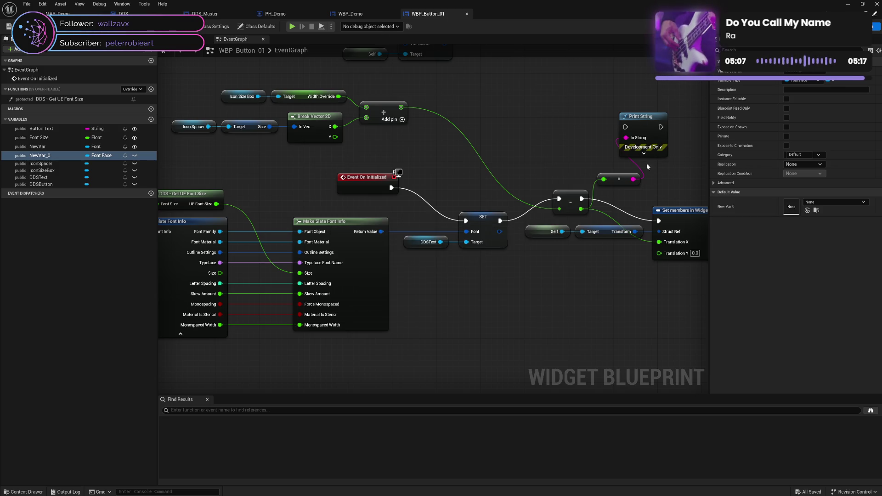
{"action": "left_click", "coordinate": [134, 156]}
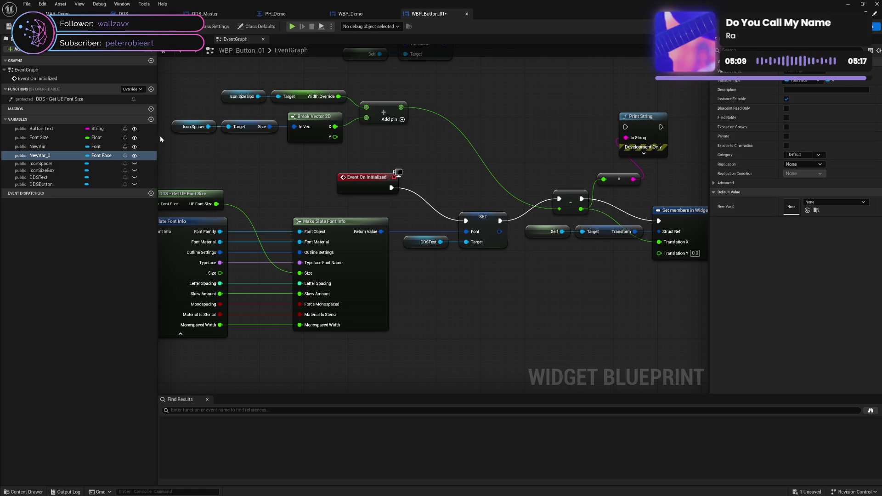
{"action": "key", "text": "ctrl+s"}
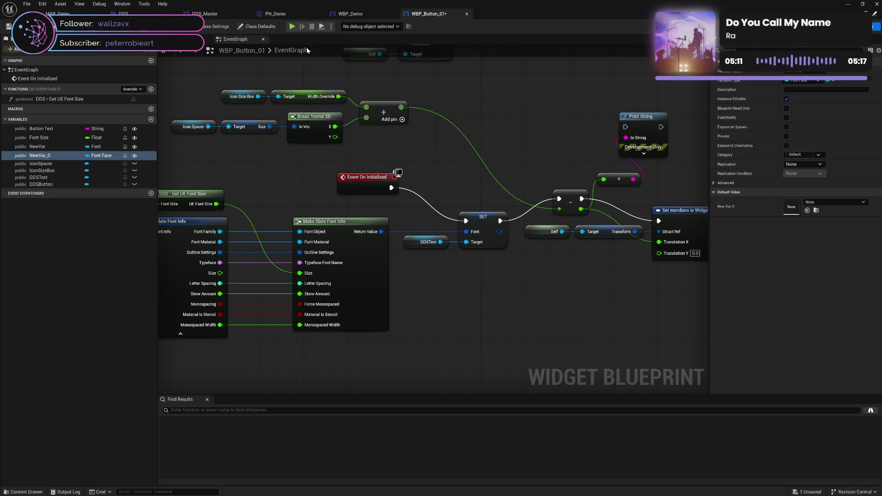
{"action": "left_click", "coordinate": [358, 18]}
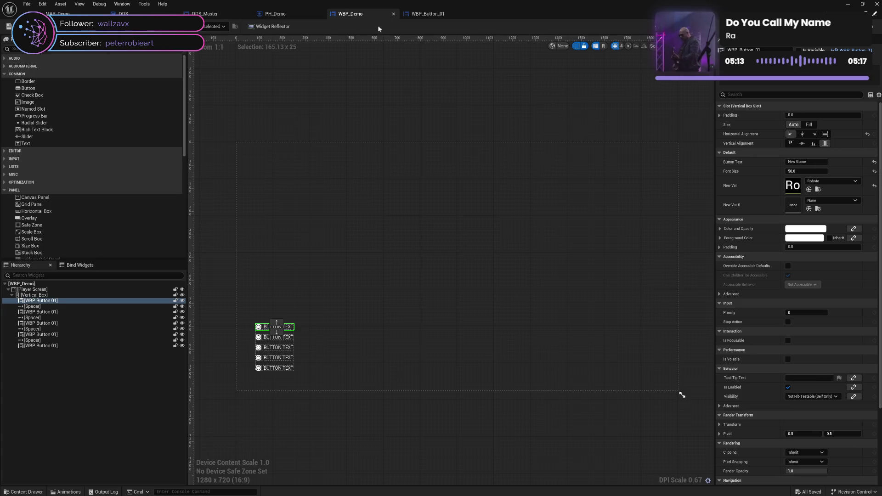
Choose RobotoRegular as the first button's New Var 0 font face in WBP_Demo.
{"action": "left_click", "coordinate": [822, 200]}
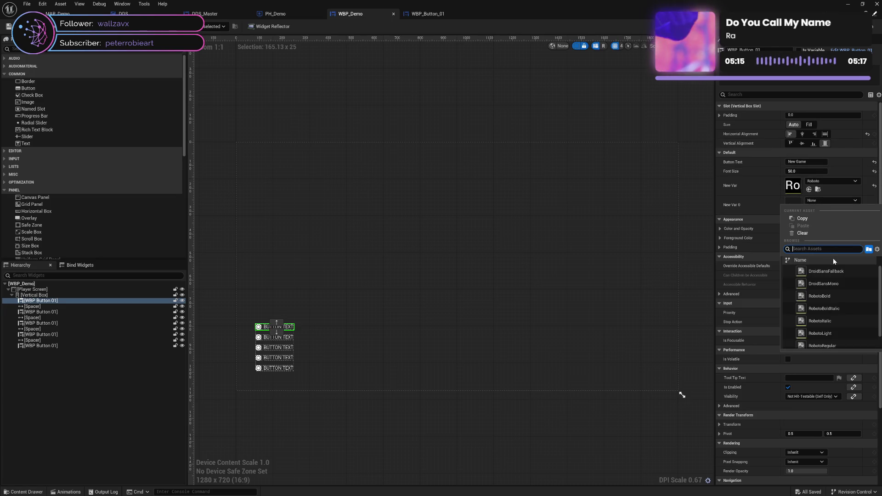
{"action": "scroll", "coordinate": [853, 298], "scroll_direction": "down", "scroll_amount": 1}
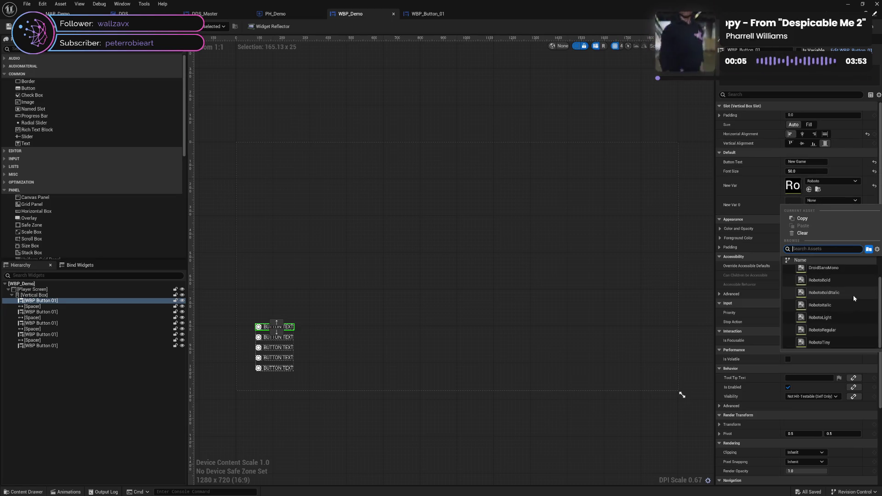
{"action": "scroll", "coordinate": [854, 298], "scroll_direction": "up", "scroll_amount": 1}
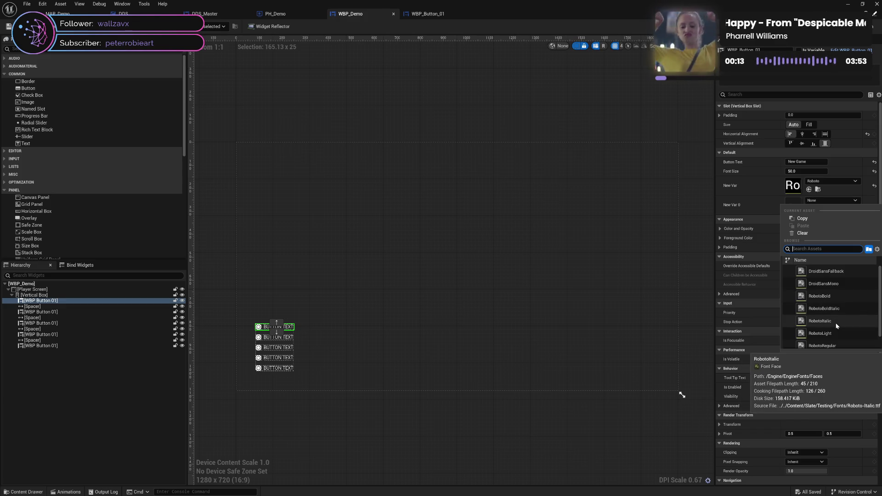
{"action": "scroll", "coordinate": [836, 318], "scroll_direction": "down", "scroll_amount": 1}
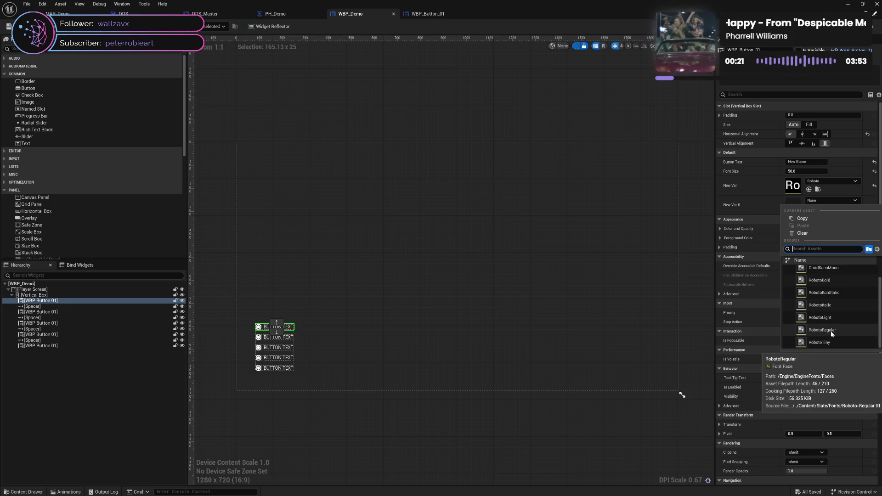
{"action": "left_click", "coordinate": [832, 333]}
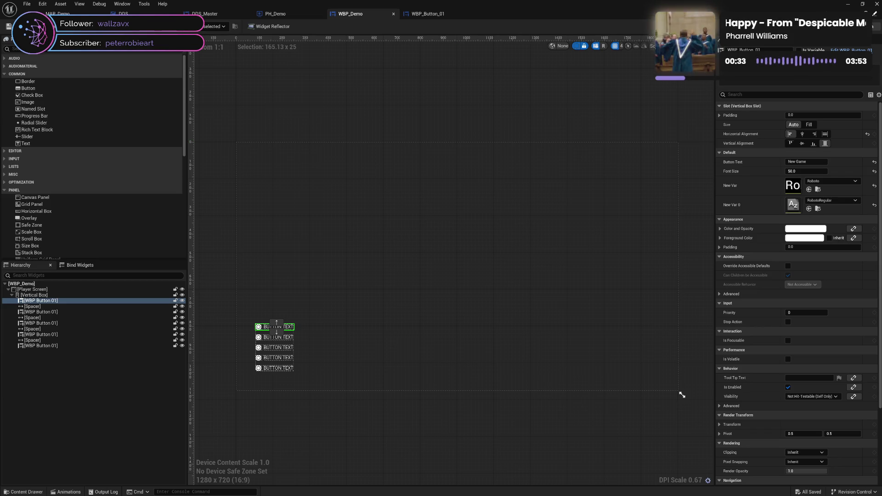
{"action": "key", "text": "ctrl+shift+g"}
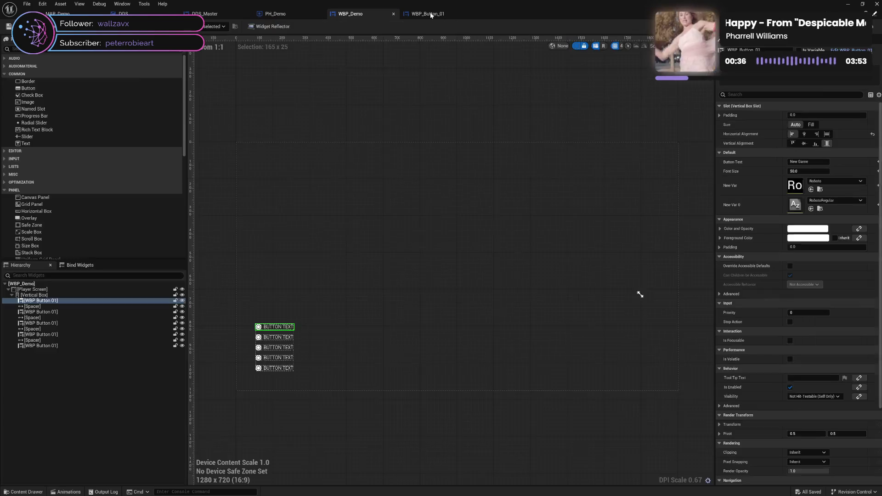
In WBP_Button_01's event graph, place getter nodes for New Var and DDSText.
{"action": "left_click", "coordinate": [428, 14]}
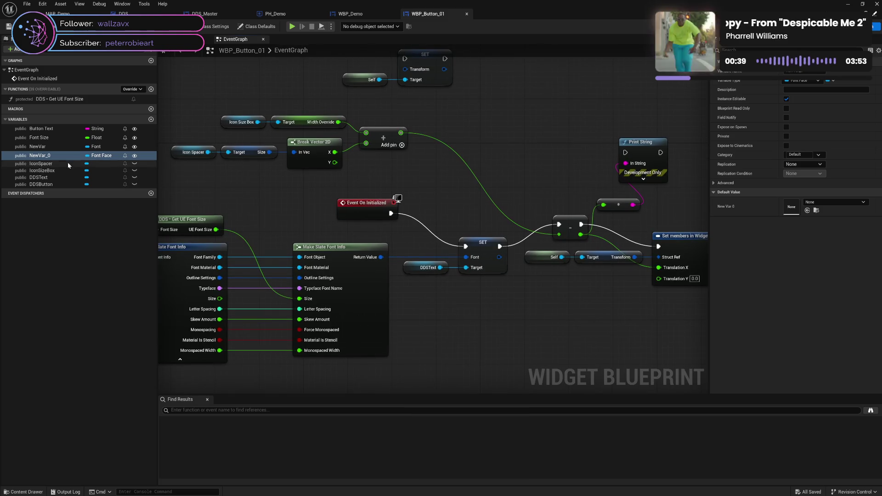
{"action": "mouse_move", "coordinate": [52, 150]}
{"action": "left_mouse_down"}
{"action": "mouse_move", "coordinate": [491, 145]}
{"action": "mouse_move", "coordinate": [494, 133]}
{"action": "left_mouse_up"}
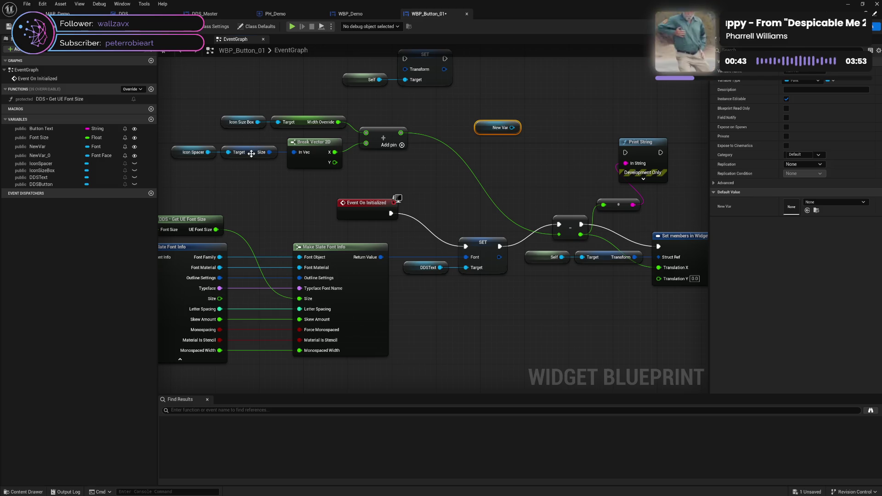
{"action": "mouse_move", "coordinate": [39, 177]}
{"action": "left_mouse_down"}
{"action": "mouse_move", "coordinate": [499, 157]}
{"action": "mouse_move", "coordinate": [558, 145]}
{"action": "left_mouse_up"}
{"action": "left_click", "coordinate": [519, 164]}
{"action": "type", "text": "set f"}
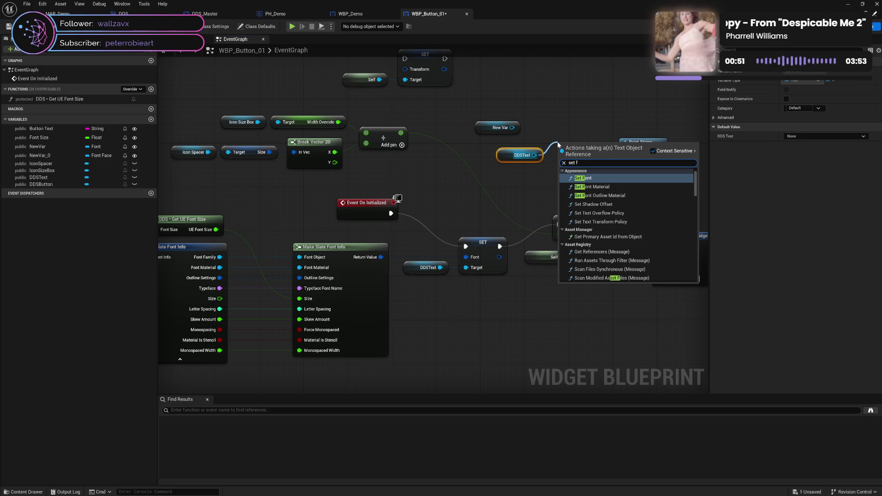
{"action": "left_click", "coordinate": [476, 169]}
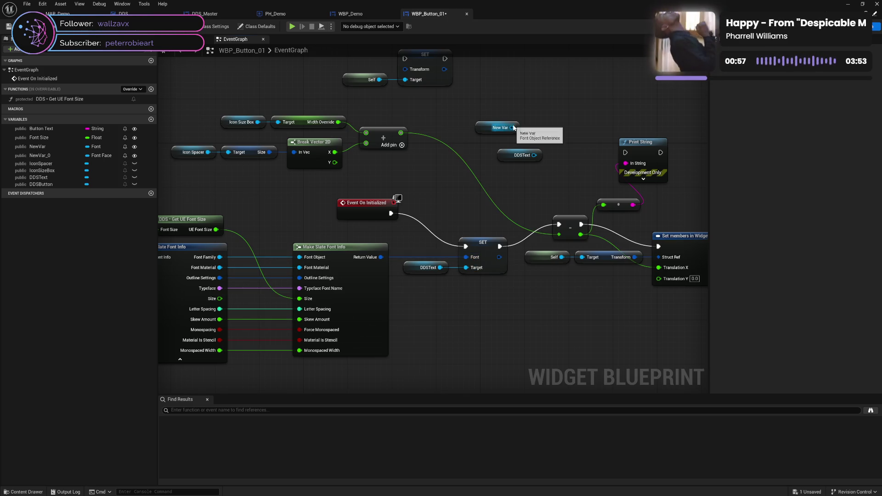
Try a Make Slate Font Info node from New Var, delete it, and save.
{"action": "left_click_drag", "start_coordinate": [512, 127], "coordinate": [548, 143]}
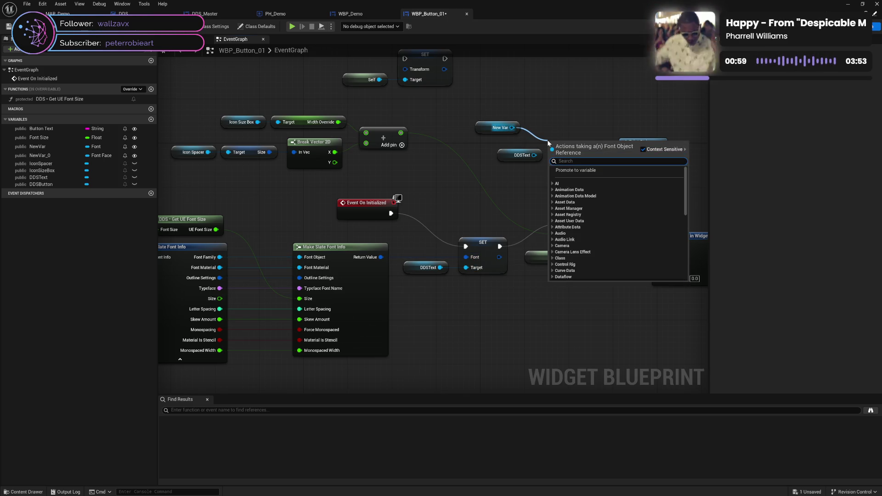
{"action": "type", "text": "font"}
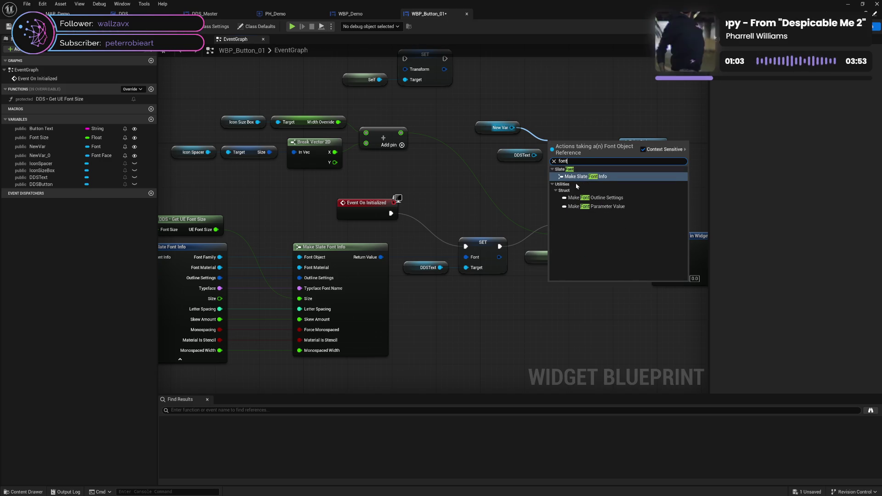
{"action": "left_click", "coordinate": [585, 177]}
{"action": "left_click_drag", "start_coordinate": [579, 142], "coordinate": [577, 65]}
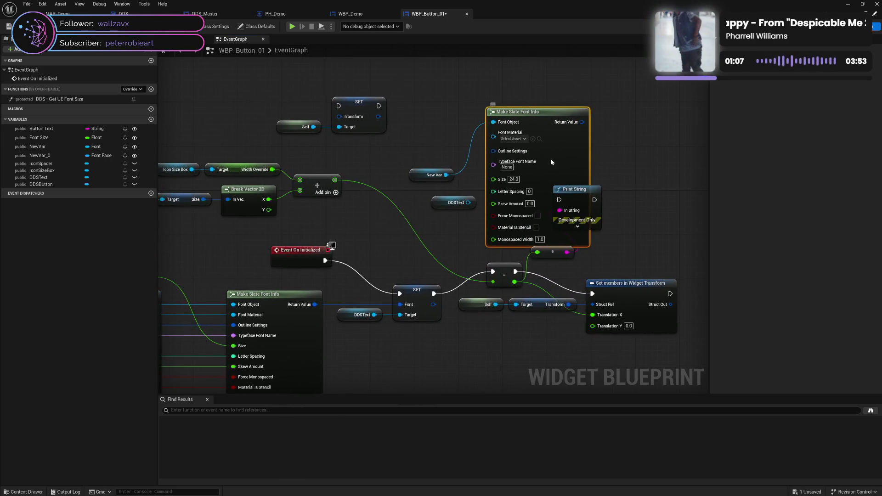
{"action": "left_click_drag", "start_coordinate": [552, 158], "coordinate": [536, 131]}
{"action": "key", "text": "Delete"}
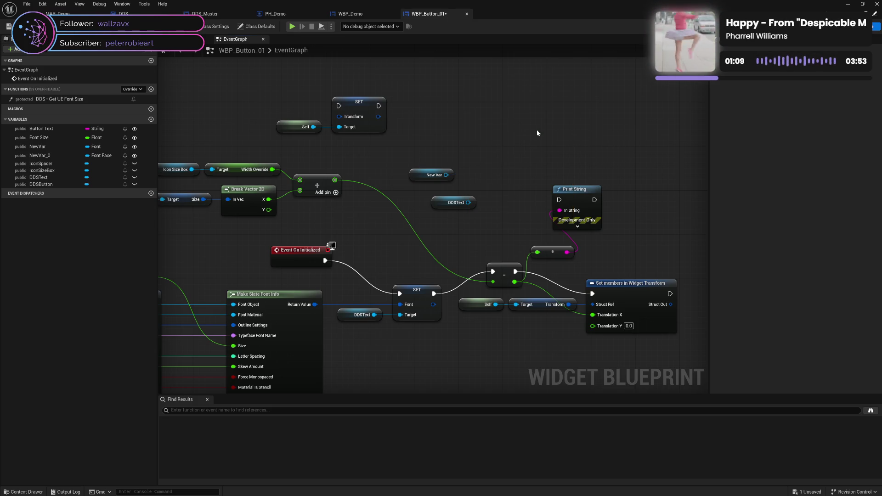
{"action": "key", "text": "ctrl+s"}
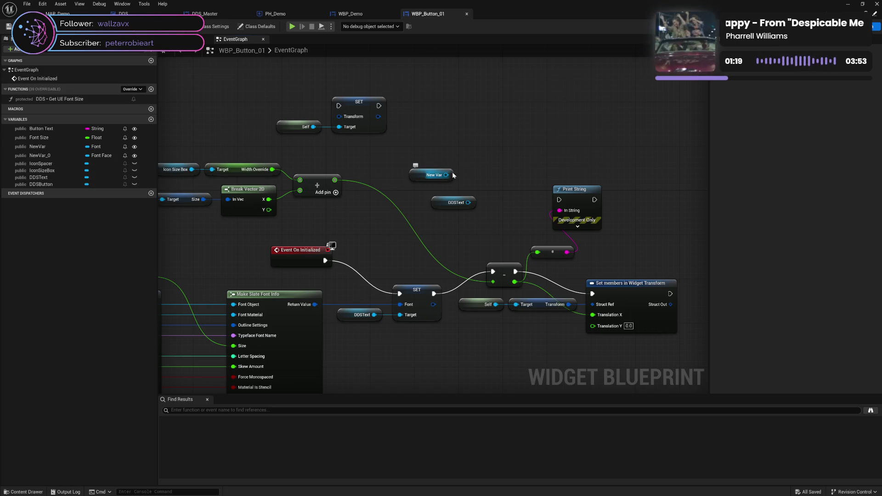
Add a Make Slate Font Info node from New Var and move both to the graph's top.
{"action": "left_click_drag", "start_coordinate": [445, 175], "coordinate": [483, 160]}
{"action": "type", "text": "f"}
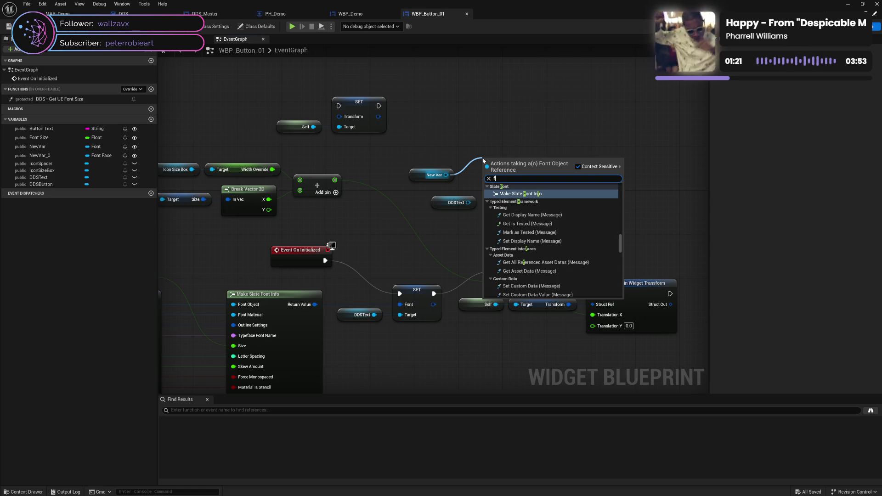
{"action": "type", "text": "ont"}
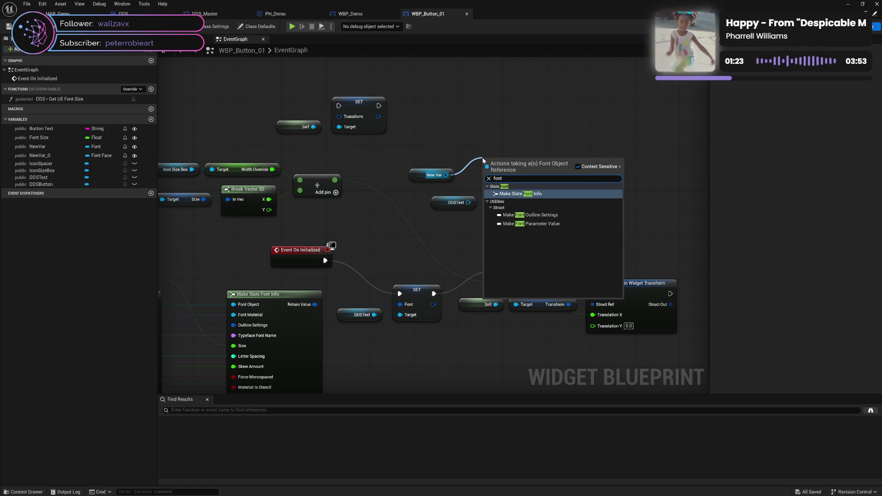
{"action": "left_click", "coordinate": [522, 198]}
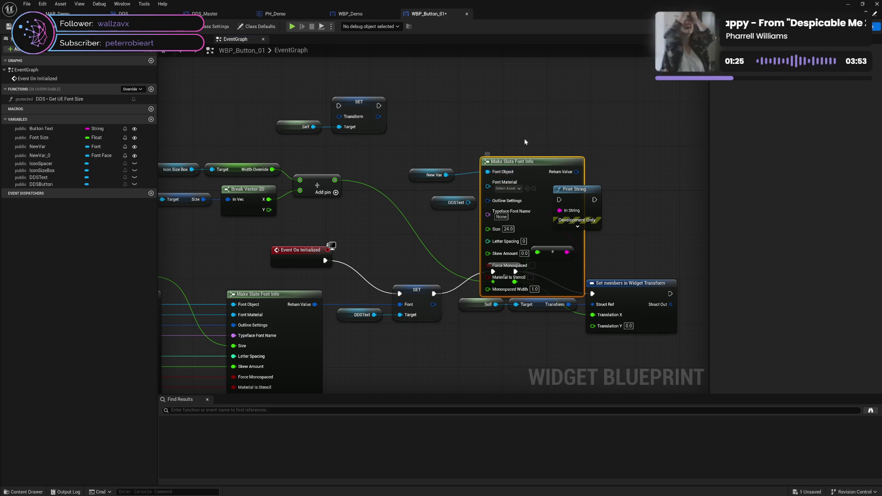
{"action": "left_click_drag", "start_coordinate": [521, 161], "coordinate": [524, 67]}
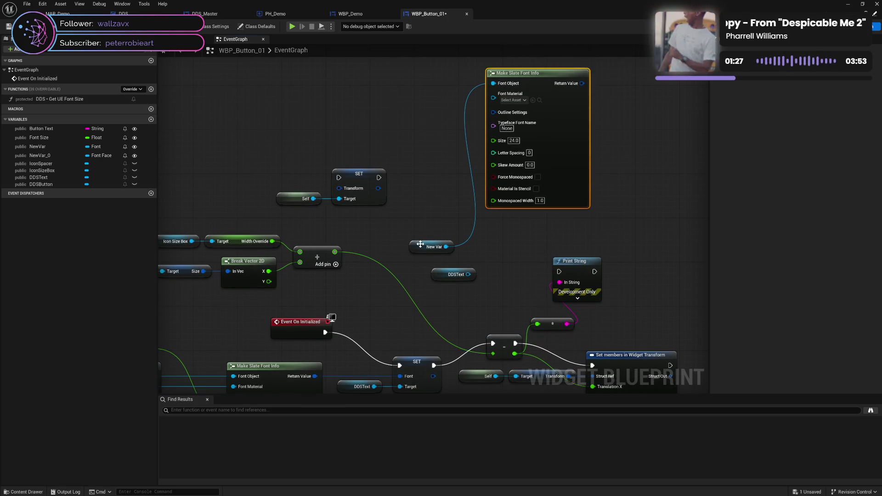
{"action": "left_click_drag", "start_coordinate": [420, 244], "coordinate": [443, 79]}
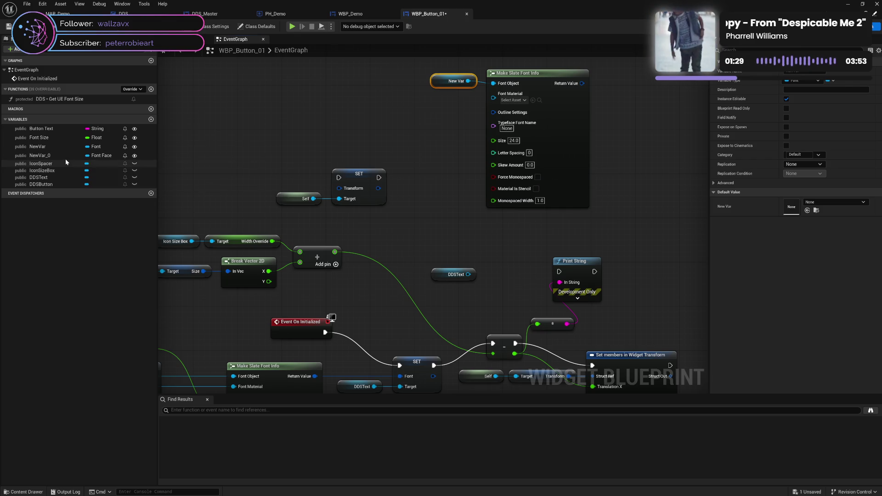
Drop NewVar_0 onto the Make Slate Font Info node's Font Material input.
{"action": "mouse_move", "coordinate": [66, 160]}
{"action": "left_mouse_down"}
{"action": "mouse_move", "coordinate": [433, 109]}
{"action": "mouse_move", "coordinate": [441, 95]}
{"action": "left_mouse_up"}
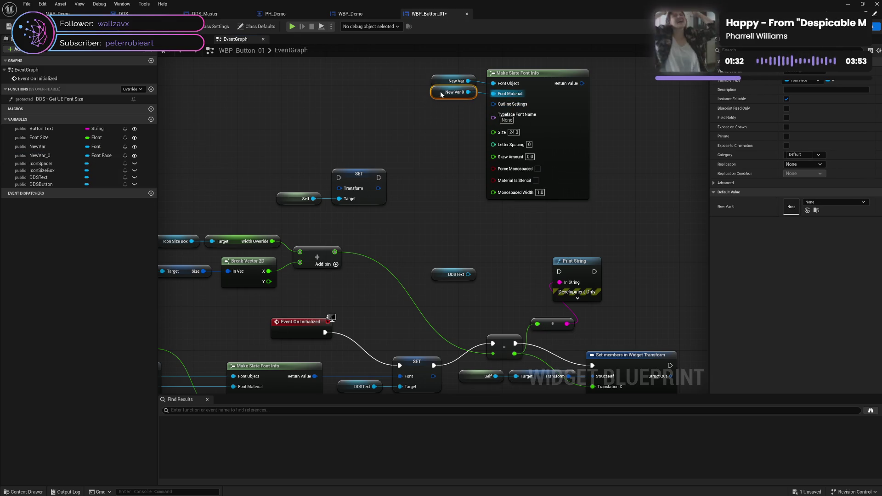
{"action": "left_click", "coordinate": [446, 131]}
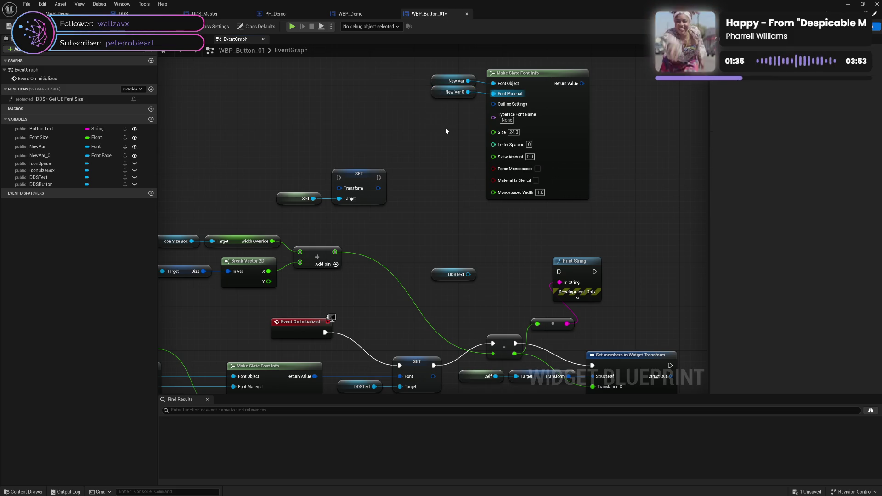
{"action": "left_click_drag", "start_coordinate": [449, 73], "coordinate": [526, 122]}
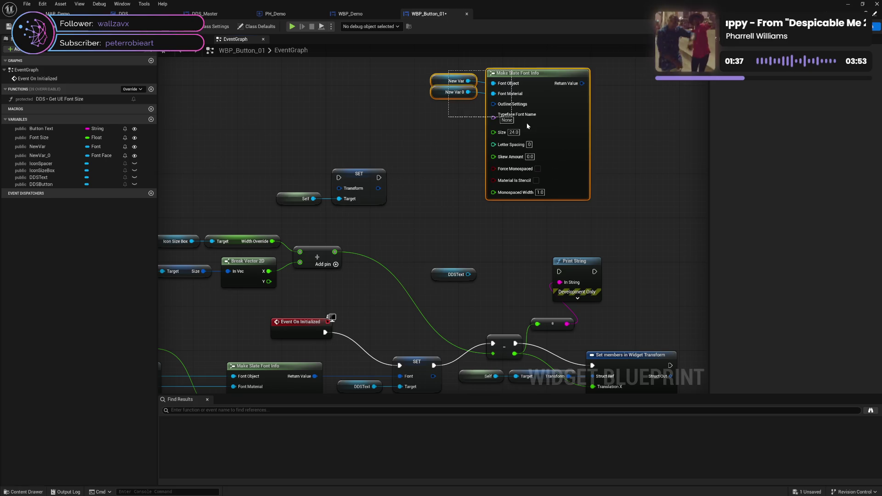
{"action": "left_click", "coordinate": [433, 140]}
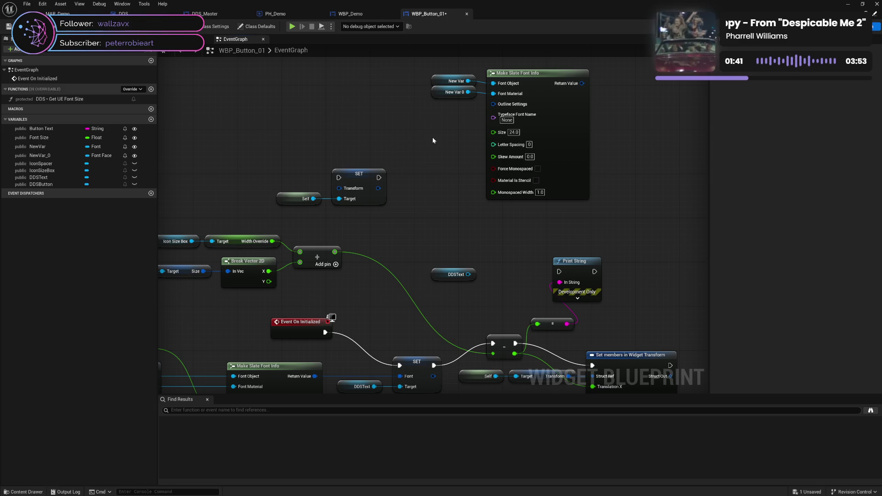
{"action": "left_click_drag", "start_coordinate": [442, 169], "coordinate": [485, 157]}
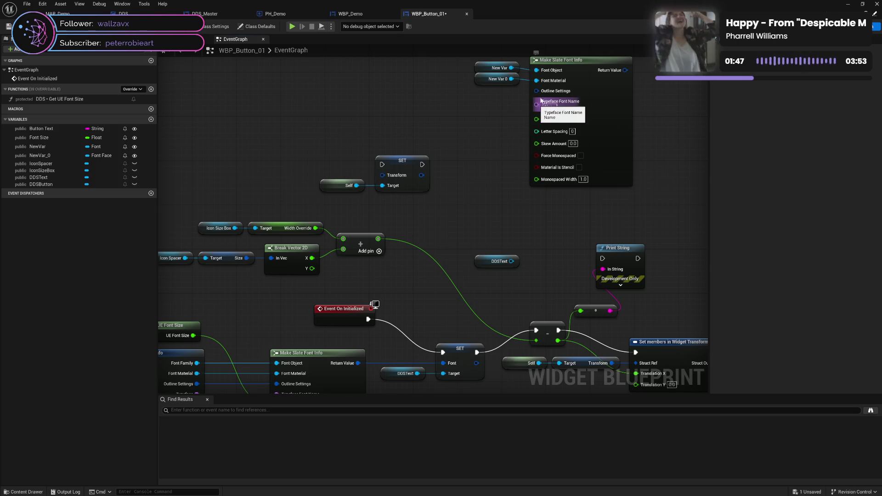
Break New Var 0's Font Material link and search its 'get typfafon' font face actions.
{"action": "left_click_drag", "start_coordinate": [507, 83], "coordinate": [485, 111]}
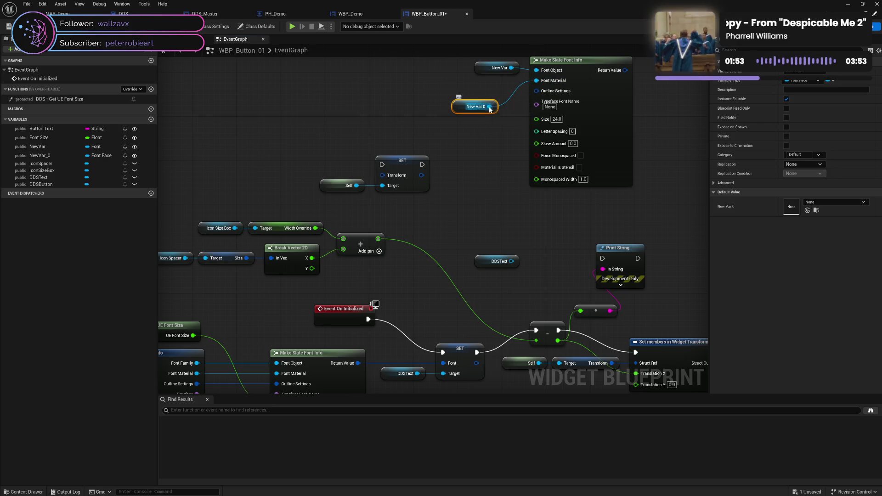
{"action": "mouse_move", "coordinate": [490, 110]}
{"action": "left_mouse_down"}
{"action": "mouse_move", "coordinate": [535, 106]}
{"action": "mouse_move", "coordinate": [511, 102]}
{"action": "mouse_move", "coordinate": [536, 81]}
{"action": "left_mouse_up"}
{"action": "left_click", "coordinate": [503, 137]}
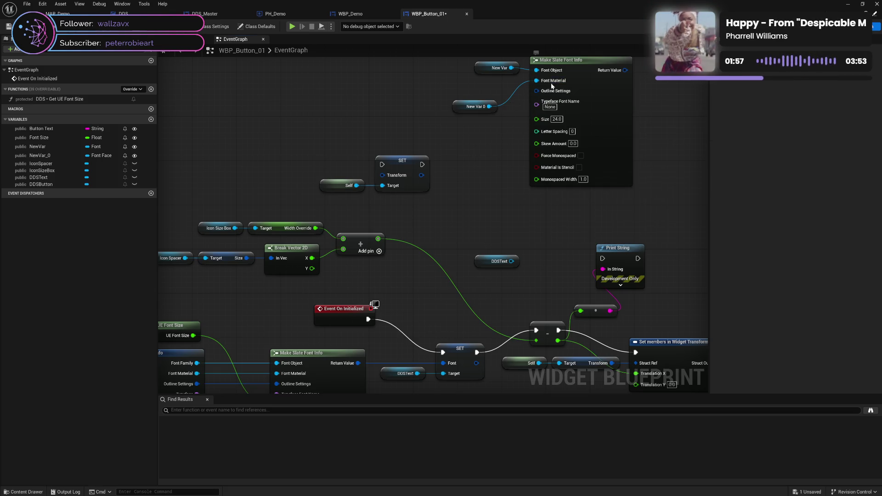
{"action": "left_click", "coordinate": [547, 82], "text": "alt"}
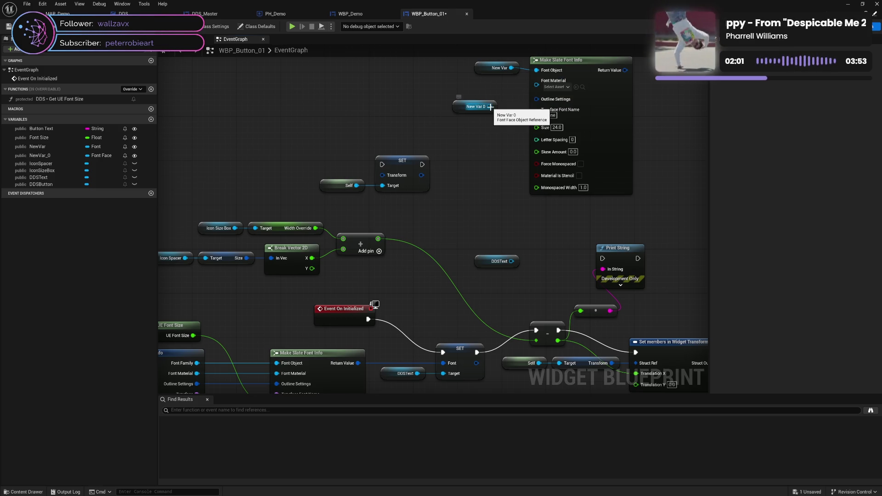
{"action": "left_click_drag", "start_coordinate": [489, 107], "coordinate": [495, 134]}
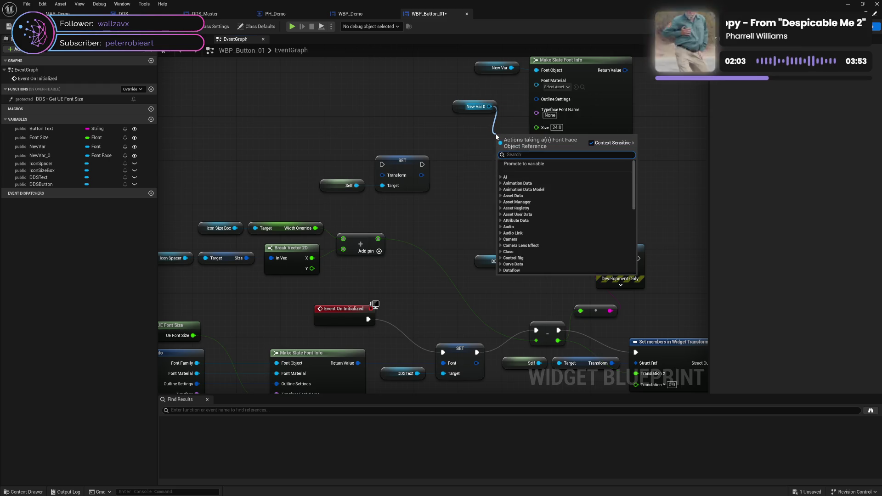
{"action": "type", "text": "get"}
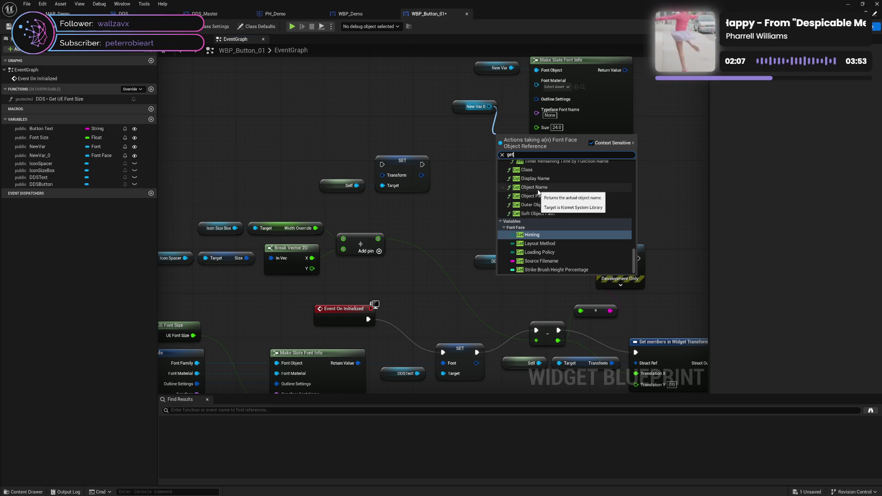
{"action": "type", "text": " ty"}
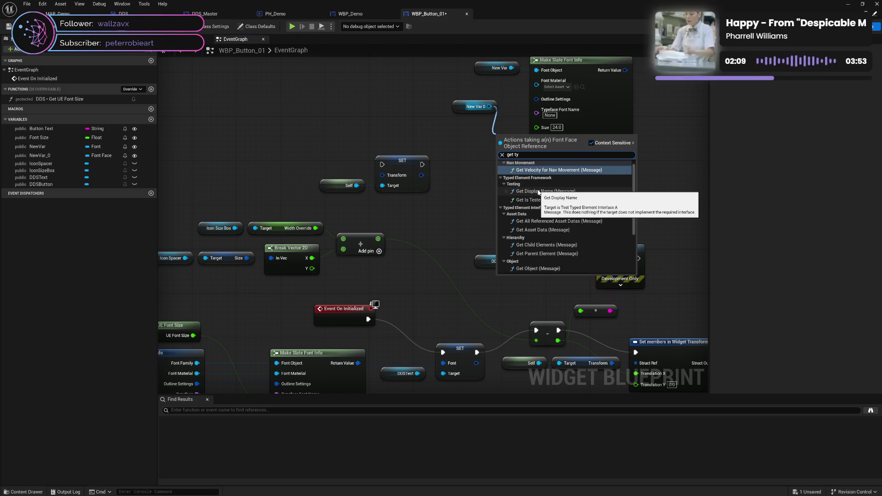
{"action": "type", "text": "pefa"}
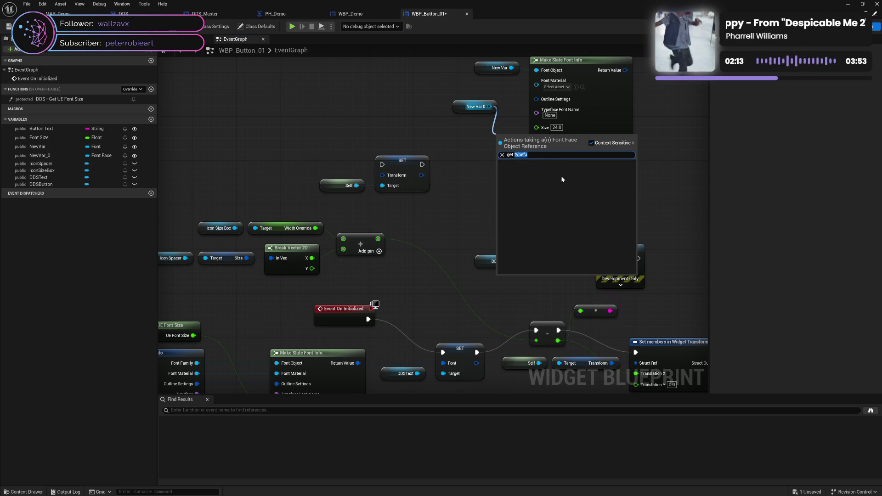
{"action": "type", "text": "fon"}
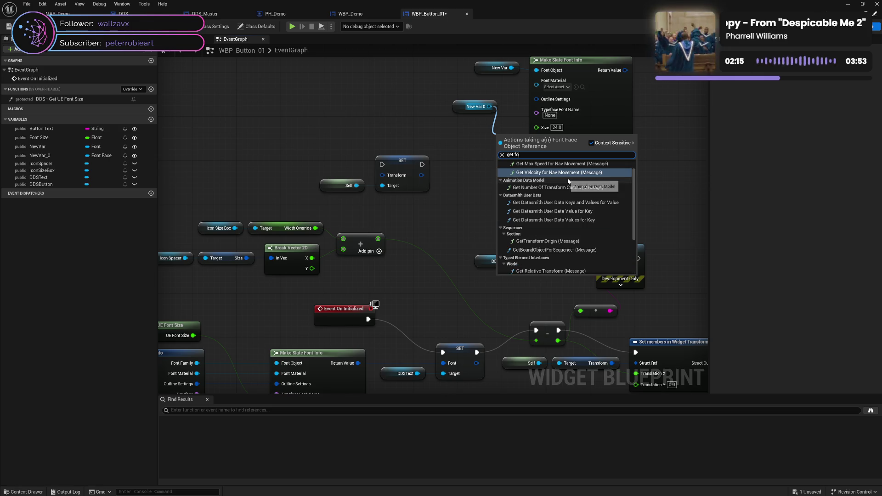
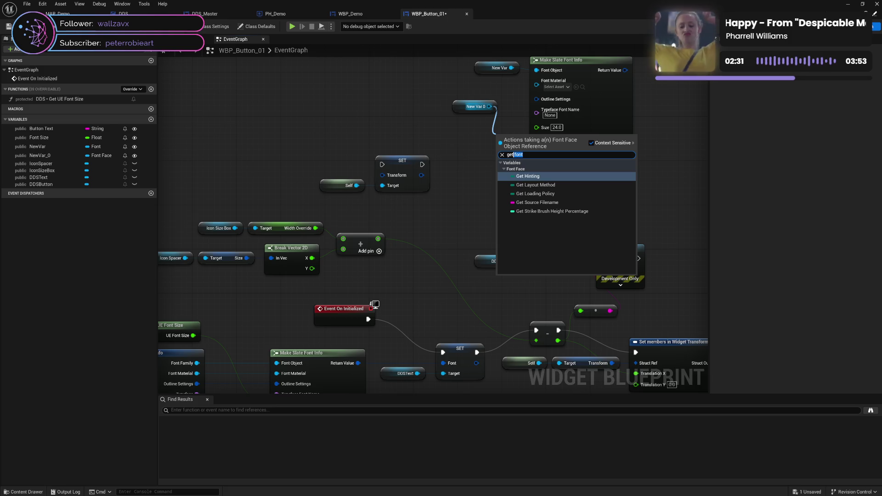
Browse the Font Face variable actions and add a Get Hinting node for New Var 0.
{"action": "key", "text": "BackSpace"}
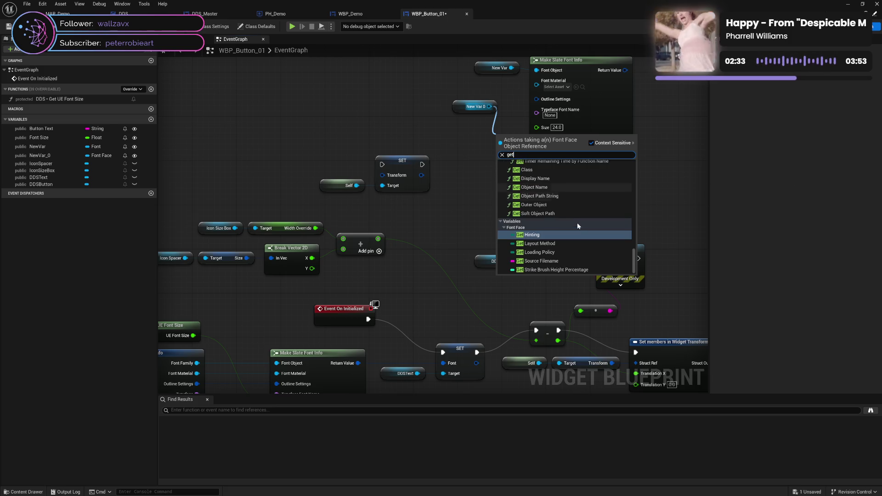
{"action": "scroll", "coordinate": [580, 229], "scroll_direction": "up", "scroll_amount": 3}
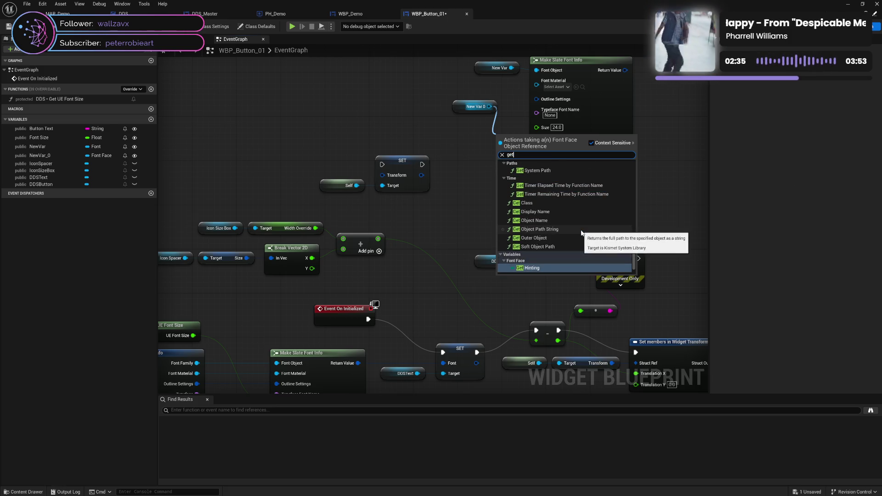
{"action": "scroll", "coordinate": [581, 230], "scroll_direction": "down", "scroll_amount": 2}
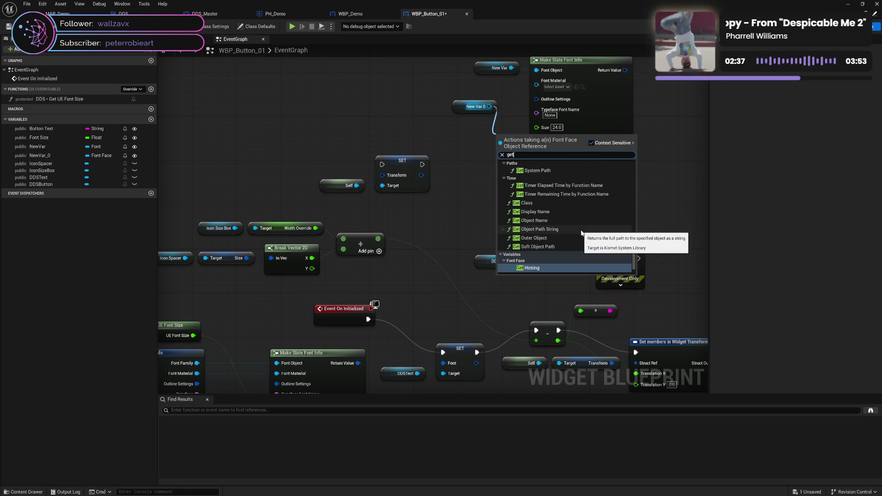
{"action": "key", "text": "BackSpace"}
{"action": "key", "text": "BackSpace"}
{"action": "key", "text": "BackSpace"}
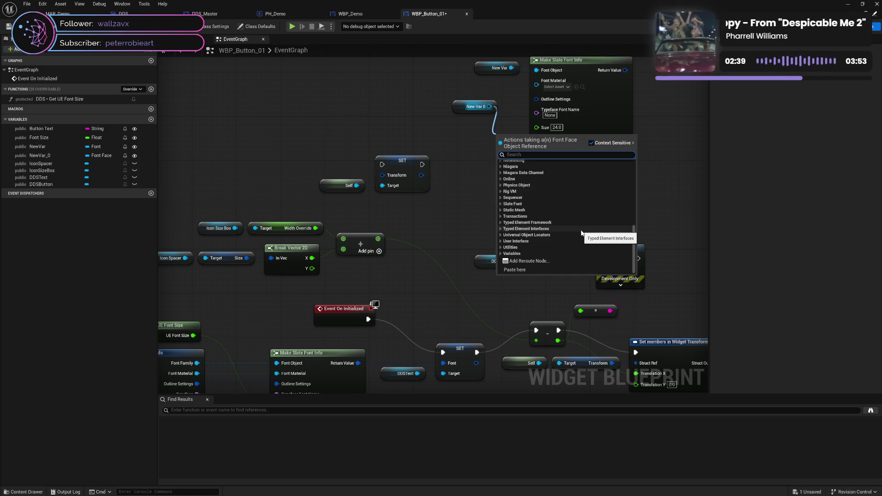
{"action": "double_click", "coordinate": [575, 254]}
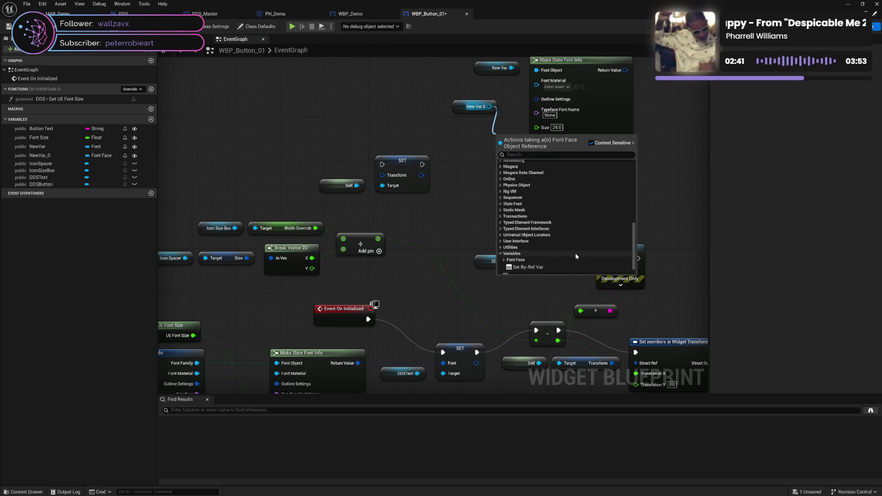
{"action": "scroll", "coordinate": [576, 256], "scroll_direction": "down", "scroll_amount": 1}
{"action": "left_click", "coordinate": [503, 249]}
{"action": "scroll", "coordinate": [551, 239], "scroll_direction": "down", "scroll_amount": 3}
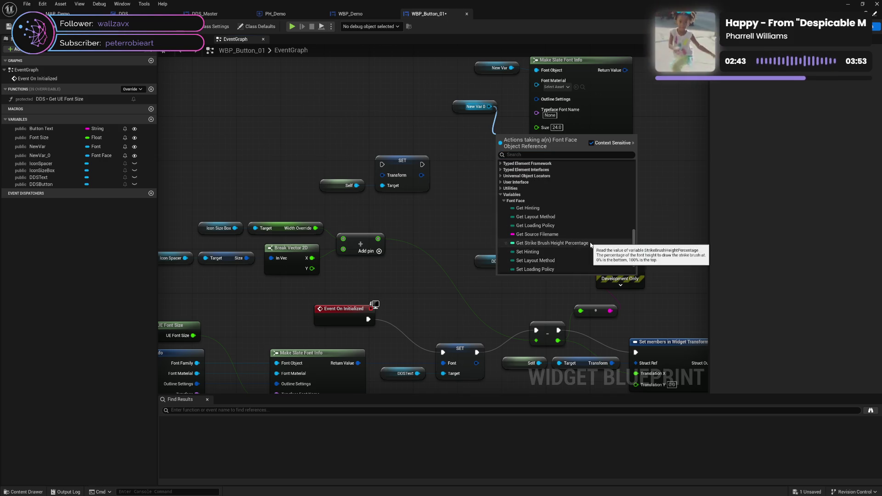
{"action": "scroll", "coordinate": [591, 246], "scroll_direction": "down", "scroll_amount": 2}
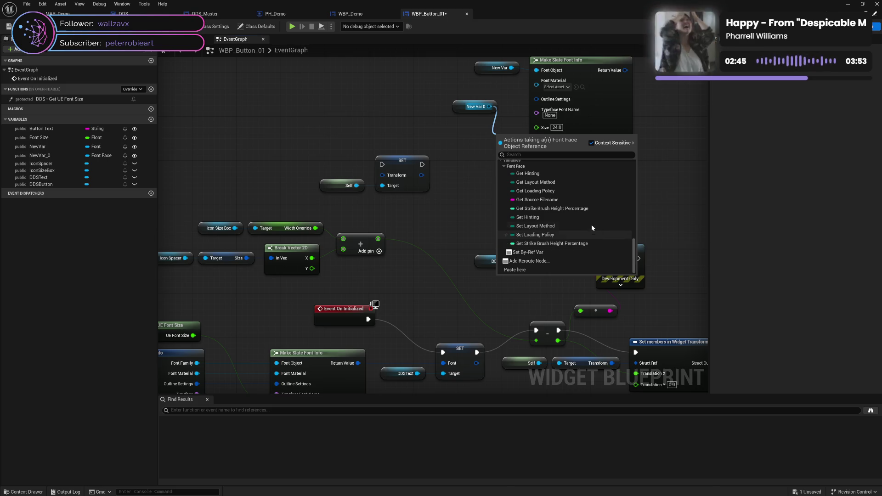
{"action": "left_click", "coordinate": [538, 175]}
Try another action search, then delete the unwanted Get Hinting node.
{"action": "mouse_move", "coordinate": [498, 140]}
{"action": "left_mouse_down"}
{"action": "mouse_move", "coordinate": [409, 138]}
{"action": "mouse_move", "coordinate": [463, 146]}
{"action": "left_mouse_up"}
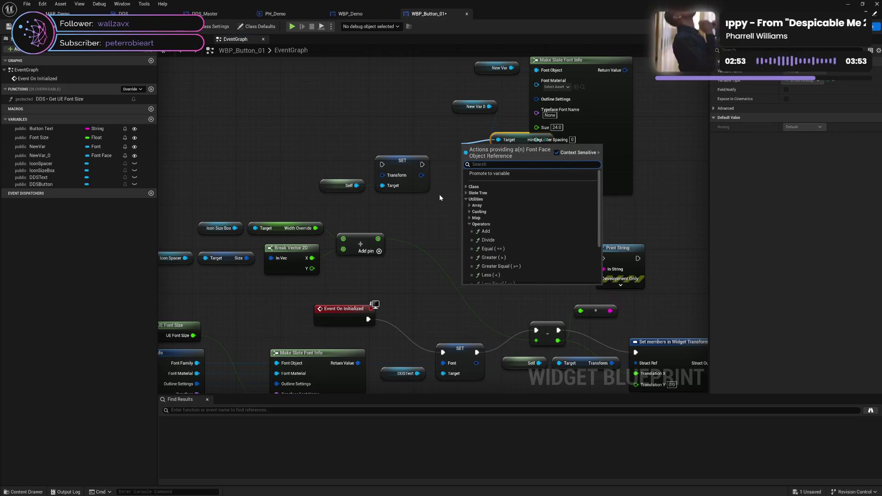
{"action": "mouse_move", "coordinate": [540, 144]}
{"action": "left_mouse_down"}
{"action": "mouse_move", "coordinate": [396, 138]}
{"action": "mouse_move", "coordinate": [476, 180]}
{"action": "left_mouse_up"}
{"action": "type", "text": "sw"}
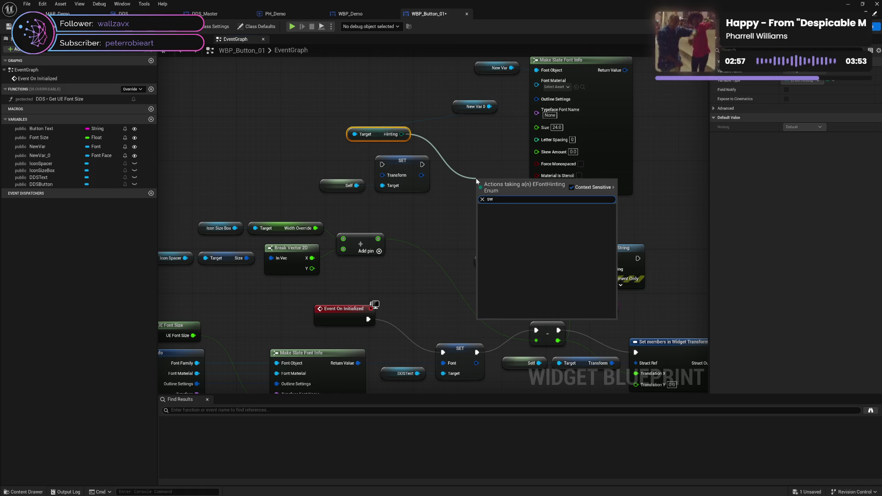
{"action": "left_click", "coordinate": [469, 161]}
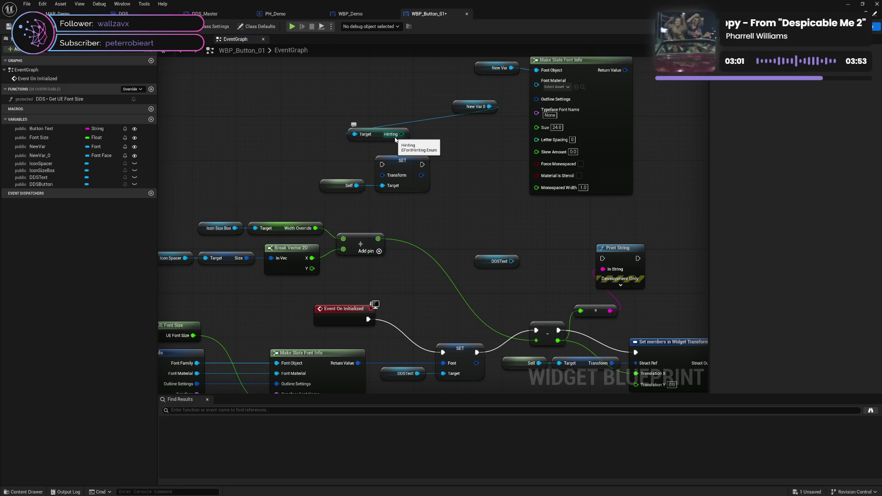
{"action": "left_click", "coordinate": [376, 135]}
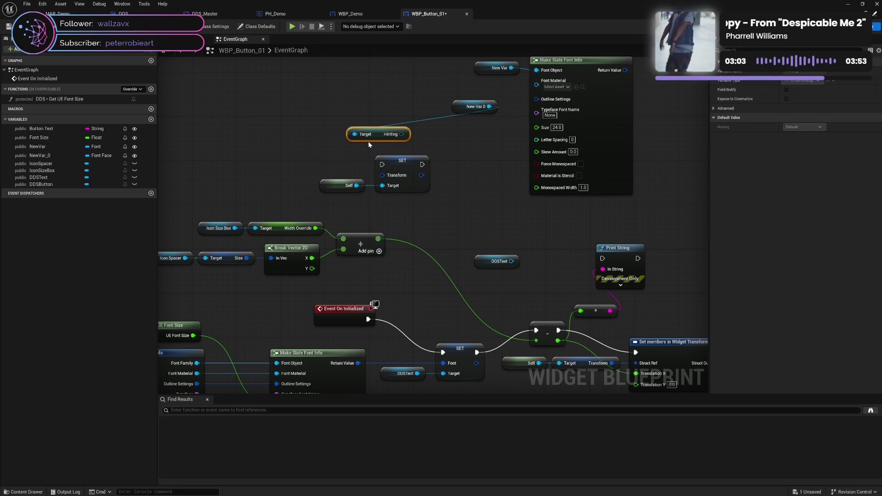
{"action": "key", "text": "Delete"}
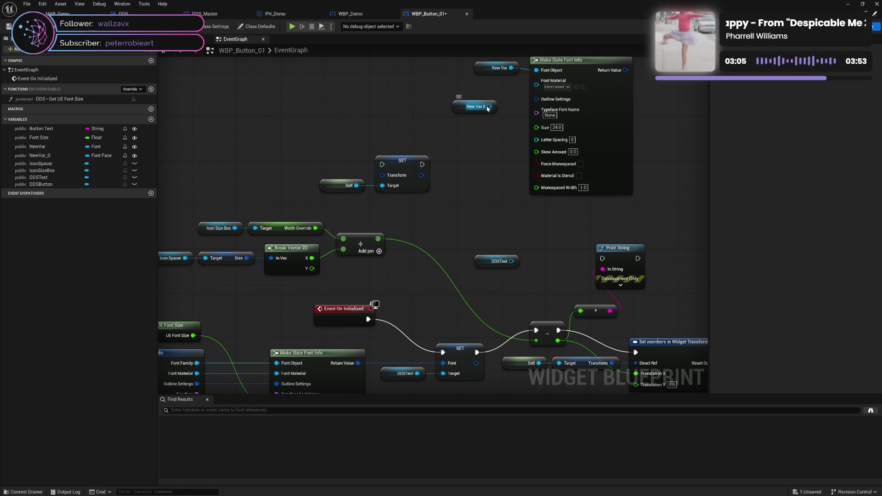
Add a Get Object Name node from New Var 0 and place it near the font nodes.
{"action": "mouse_move", "coordinate": [489, 106]}
{"action": "left_mouse_down"}
{"action": "mouse_move", "coordinate": [535, 100]}
{"action": "mouse_move", "coordinate": [538, 110]}
{"action": "mouse_move", "coordinate": [541, 87]}
{"action": "mouse_move", "coordinate": [545, 197]}
{"action": "mouse_move", "coordinate": [546, 120]}
{"action": "mouse_move", "coordinate": [501, 146]}
{"action": "left_mouse_up"}
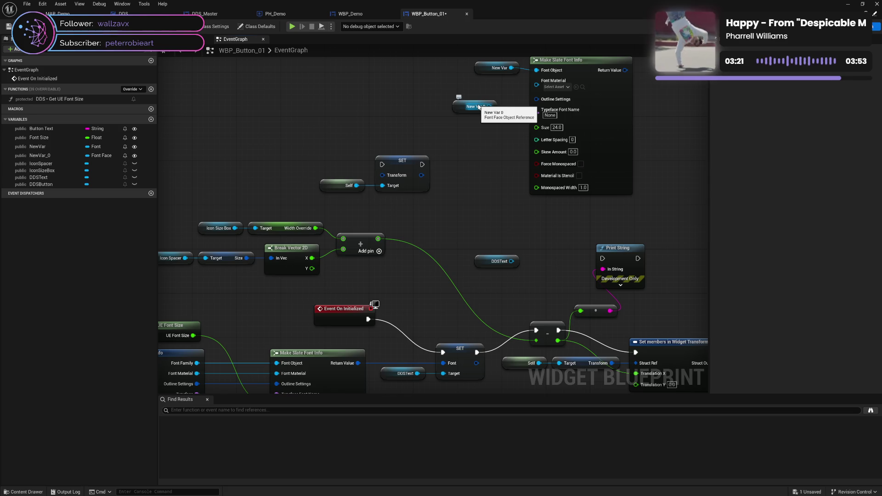
{"action": "left_click_drag", "start_coordinate": [489, 106], "coordinate": [481, 132]}
{"action": "type", "text": "get"}
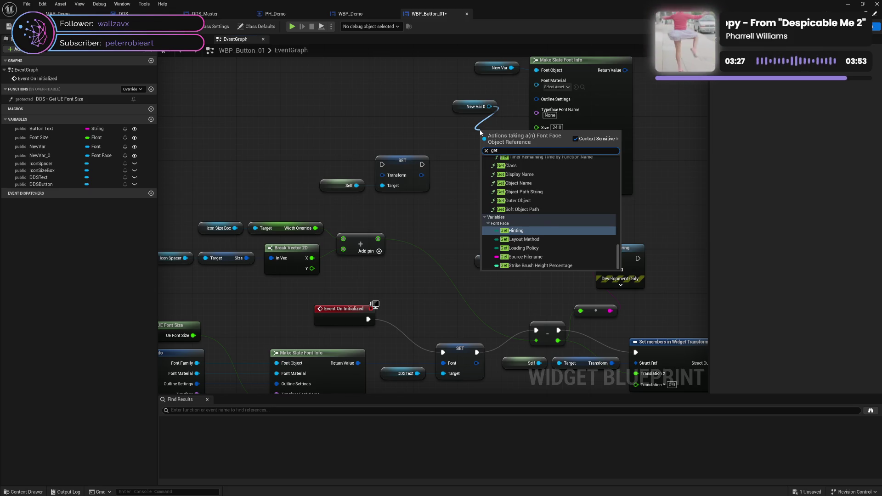
{"action": "type", "text": " nam"}
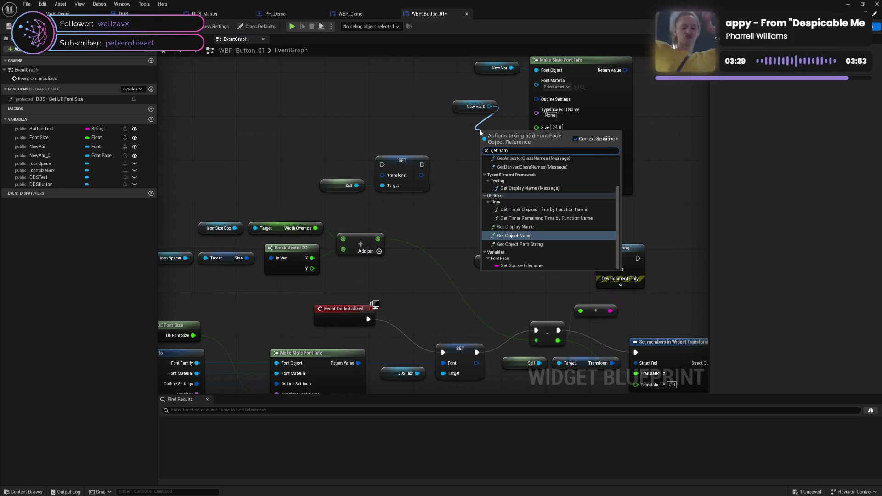
{"action": "left_click", "coordinate": [552, 238]}
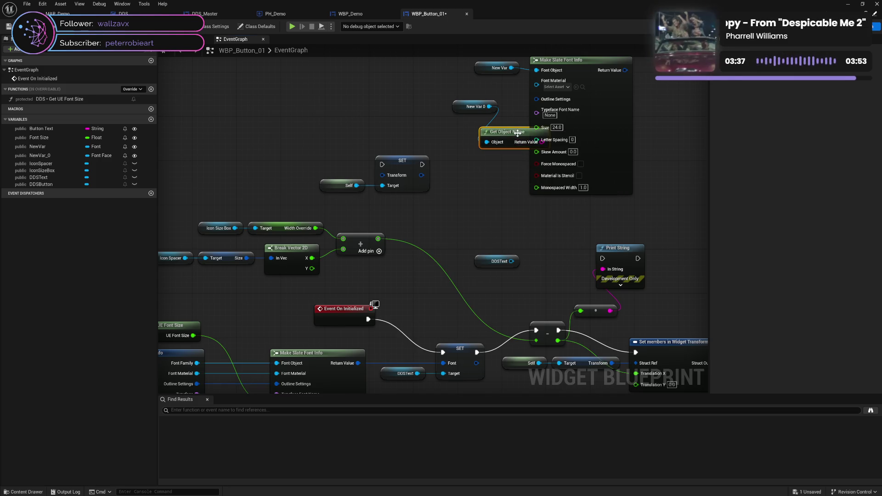
{"action": "mouse_move", "coordinate": [518, 138]}
{"action": "left_mouse_down"}
{"action": "mouse_move", "coordinate": [468, 128]}
{"action": "mouse_move", "coordinate": [536, 111]}
{"action": "mouse_move", "coordinate": [480, 89]}
{"action": "left_mouse_up"}
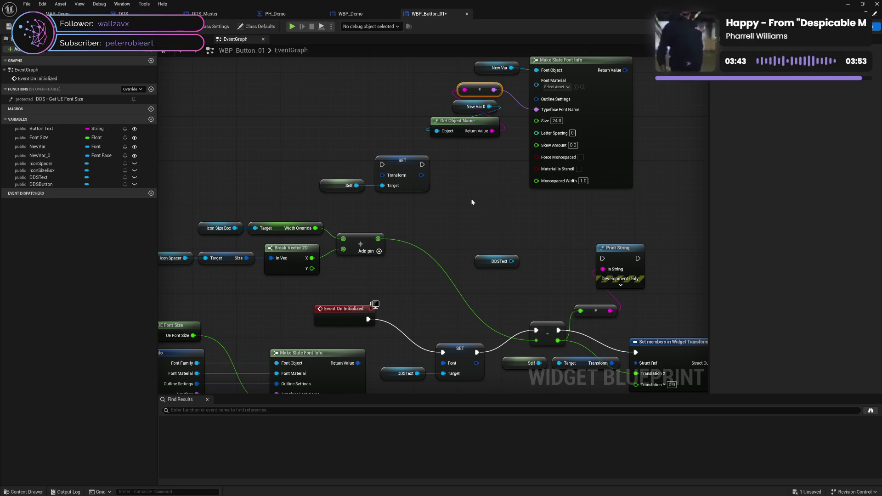
Wire New Var to Make Slate Font Info's Font Object and the object name to Typeface Font Name.
{"action": "mouse_move", "coordinate": [470, 198]}
{"action": "left_mouse_down"}
{"action": "mouse_move", "coordinate": [523, 128]}
{"action": "mouse_move", "coordinate": [546, 151]}
{"action": "mouse_move", "coordinate": [563, 195]}
{"action": "left_mouse_up"}
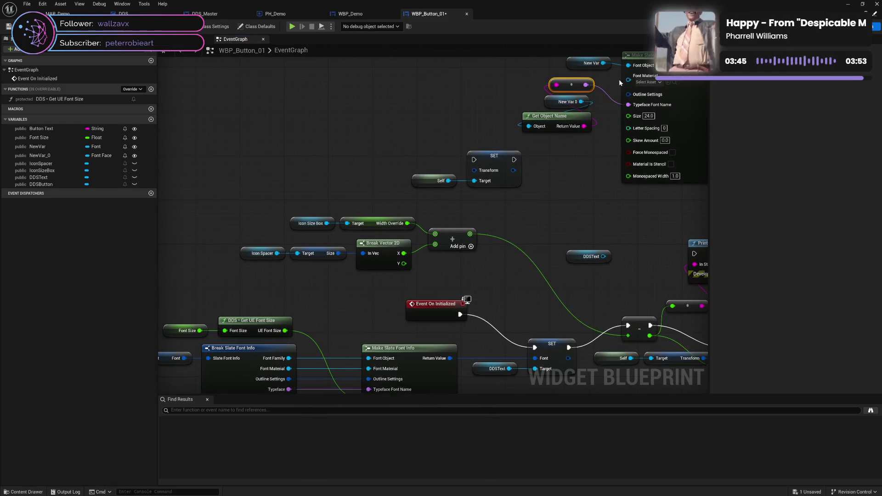
{"action": "left_click_drag", "start_coordinate": [603, 63], "coordinate": [402, 314]}
{"action": "left_click_drag", "start_coordinate": [376, 358], "coordinate": [371, 358]}
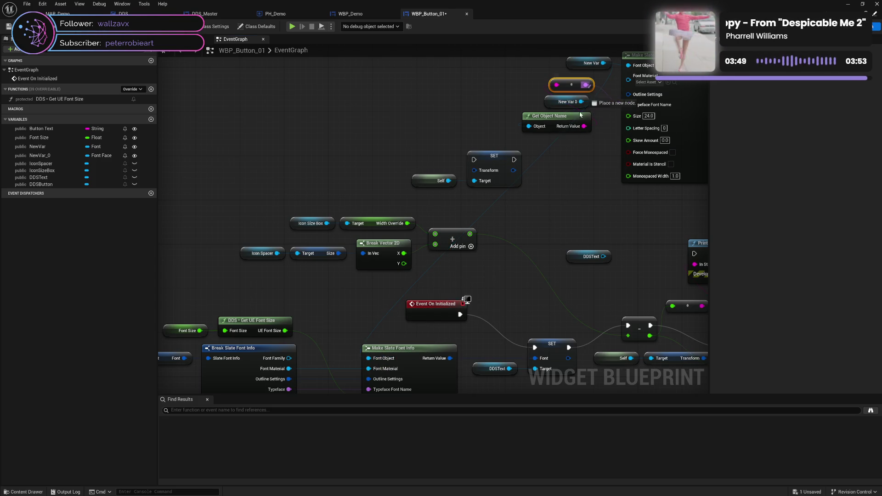
{"action": "mouse_move", "coordinate": [589, 87]}
{"action": "left_mouse_down"}
{"action": "mouse_move", "coordinate": [462, 363]}
{"action": "mouse_move", "coordinate": [395, 377]}
{"action": "left_mouse_up"}
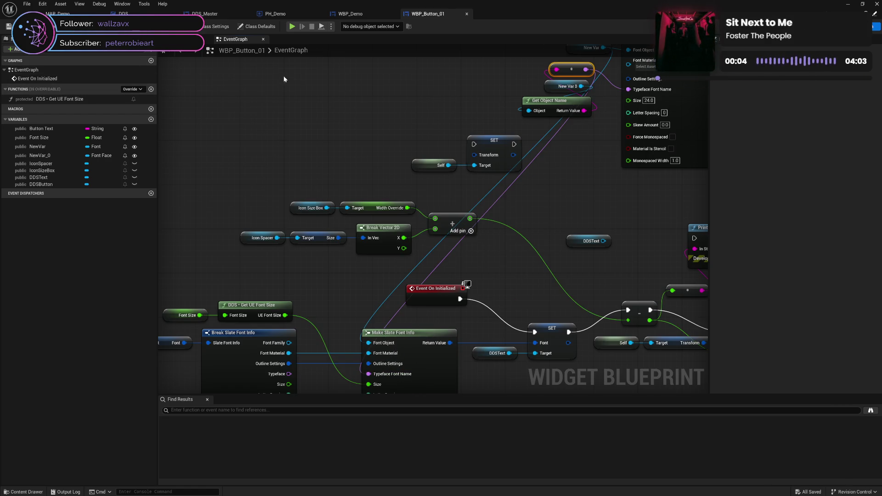
In WBP_Demo, give the first button's New Var 0 the RobotoBold font face and preview the menu.
{"action": "left_click", "coordinate": [351, 14]}
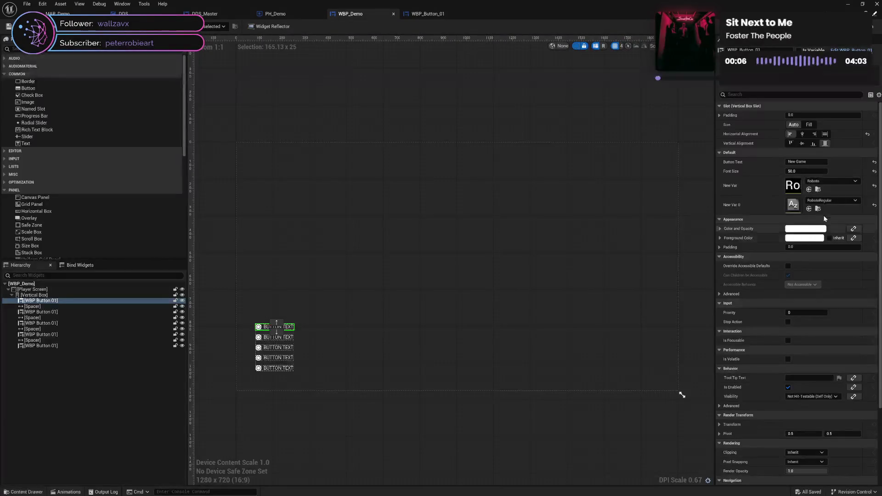
{"action": "left_click", "coordinate": [834, 200]}
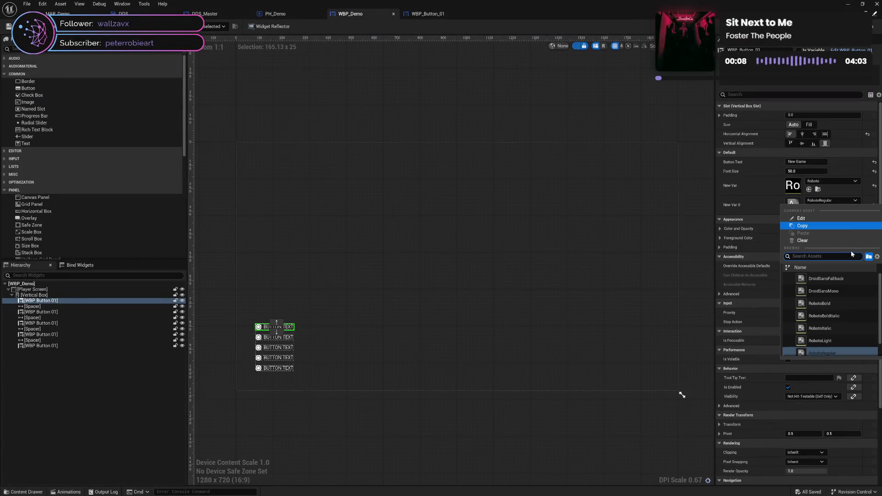
{"action": "left_click", "coordinate": [850, 306]}
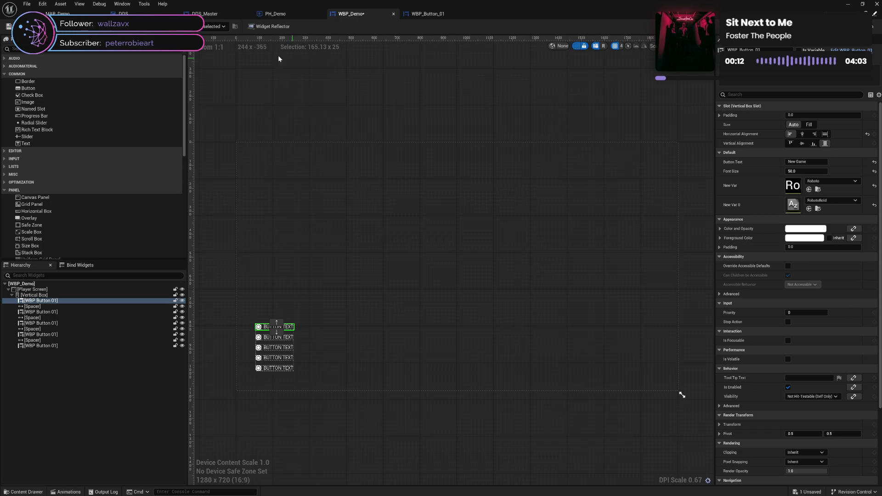
{"action": "key", "text": "alt+p"}
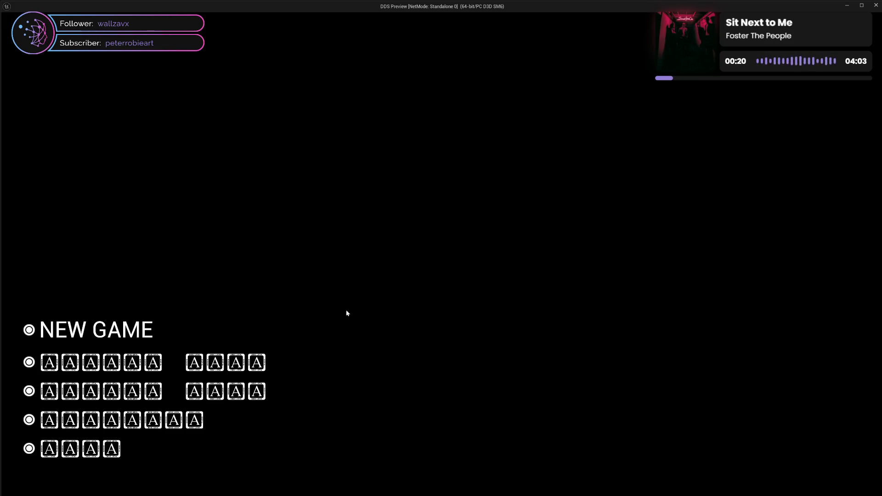
{"action": "left_click", "coordinate": [877, 5]}
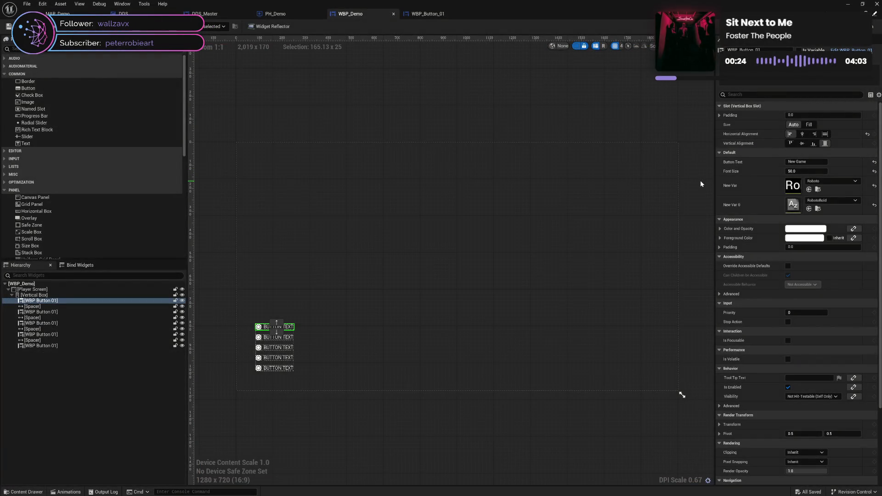
Select the other four buttons, set New Var to Roboto and New Var 0 to RobotoLight, then preview.
{"action": "left_click", "coordinate": [276, 340]}
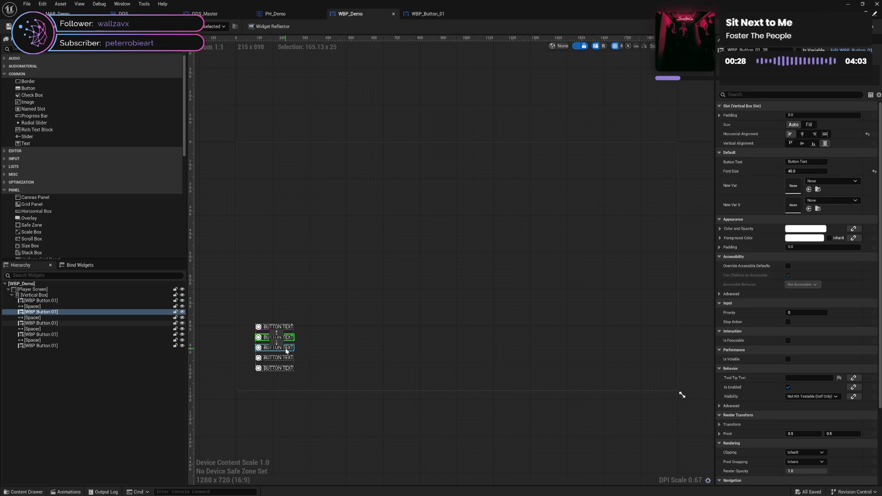
{"action": "left_click", "coordinate": [286, 348], "text": "ctrl"}
{"action": "left_click", "coordinate": [278, 357], "text": "ctrl"}
{"action": "left_click", "coordinate": [278, 368], "text": "ctrl"}
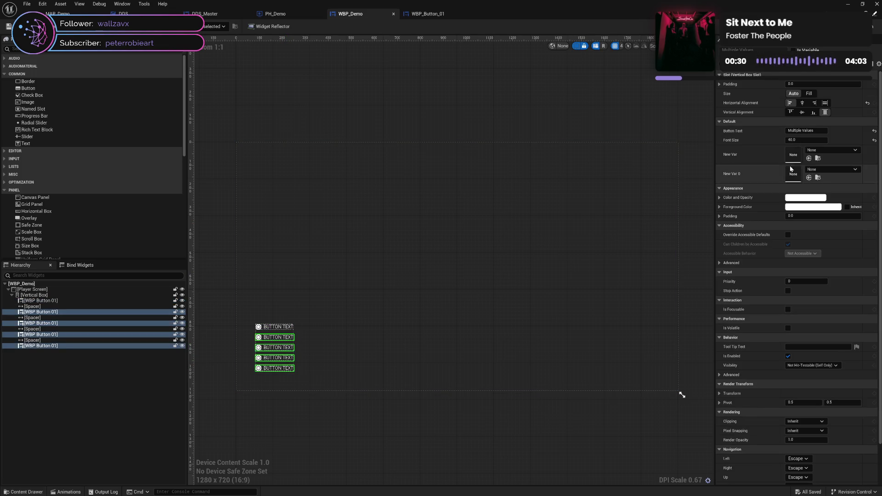
{"action": "left_click", "coordinate": [831, 150]}
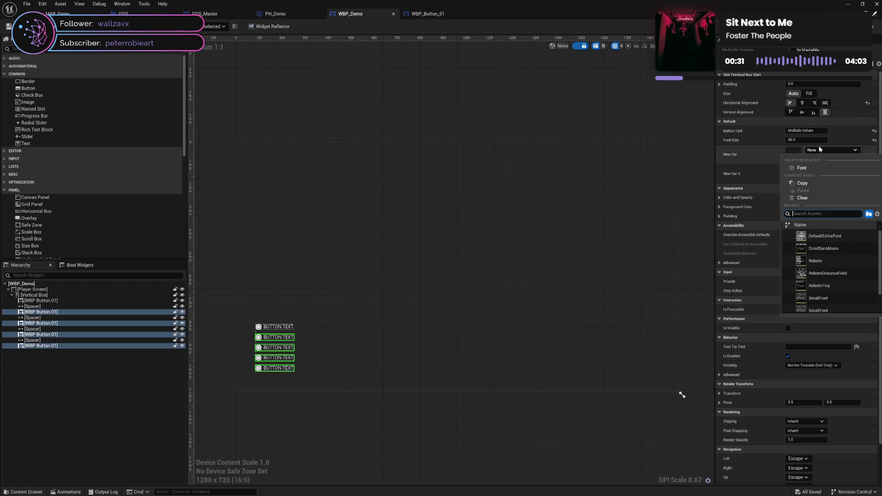
{"action": "left_click", "coordinate": [842, 261]}
{"action": "left_click", "coordinate": [827, 169]}
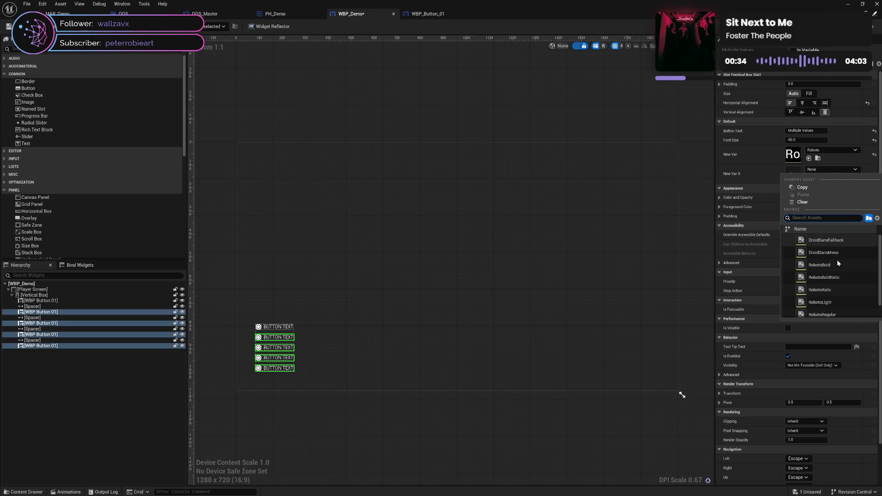
{"action": "left_click", "coordinate": [833, 301]}
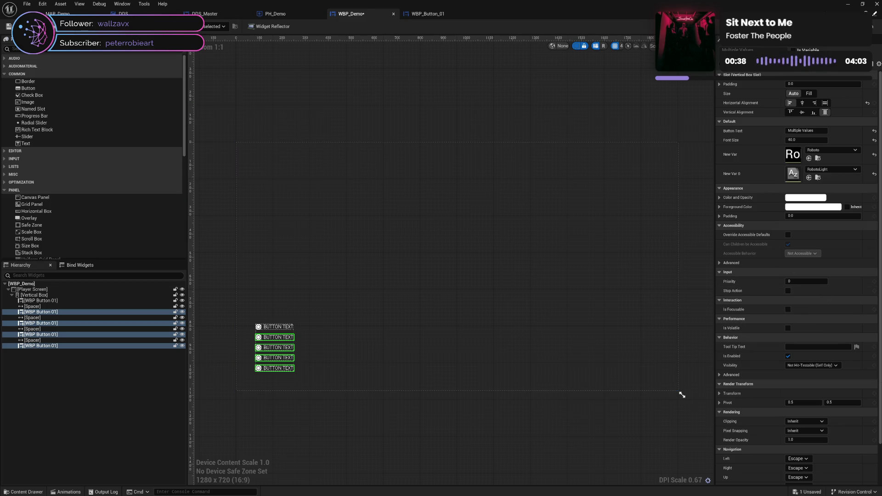
{"action": "left_click", "coordinate": [120, 30]}
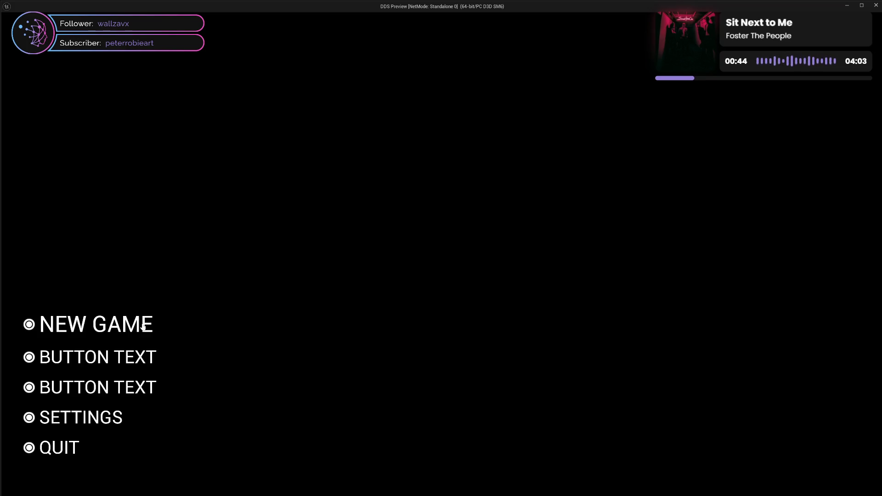
{"action": "left_click", "coordinate": [876, 6]}
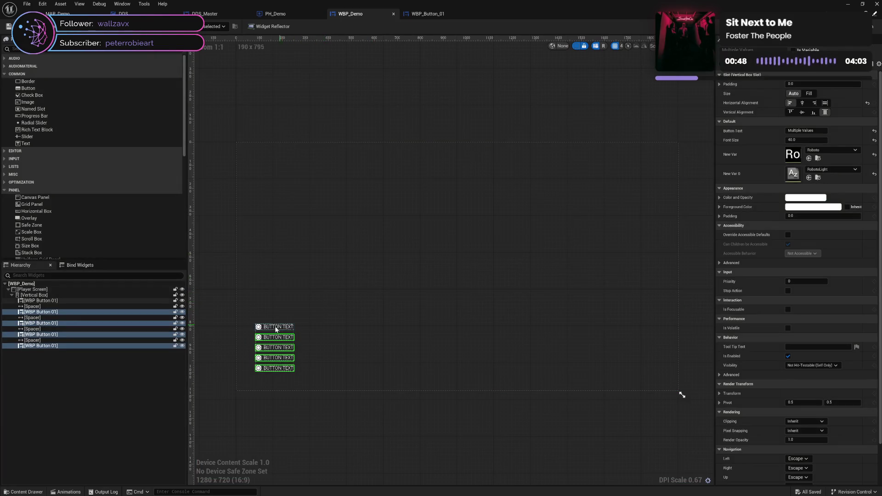
Select only NEW GAME and set its font size to 40 and font face to RobotoBoldItalic.
{"action": "left_click", "coordinate": [276, 327]}
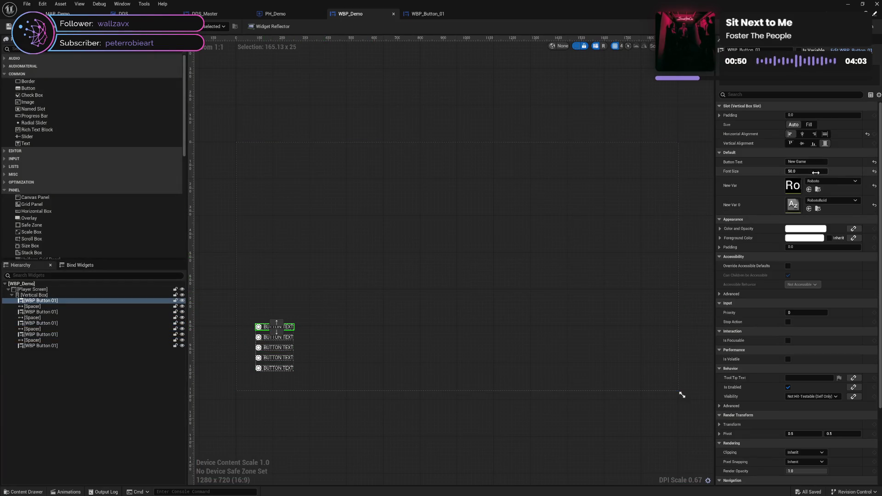
{"action": "left_click_drag", "start_coordinate": [816, 172], "coordinate": [770, 173]}
{"action": "left_click", "coordinate": [833, 201]}
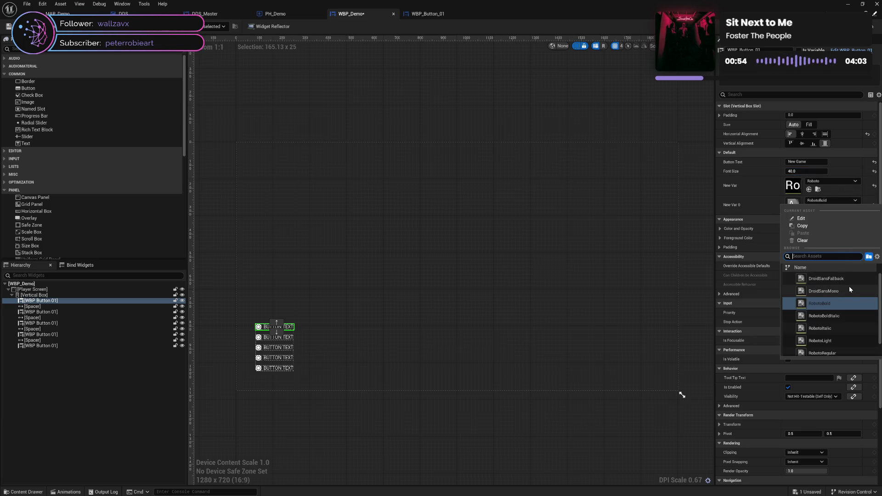
{"action": "scroll", "coordinate": [849, 289], "scroll_direction": "down", "scroll_amount": 1}
{"action": "left_click", "coordinate": [850, 299]}
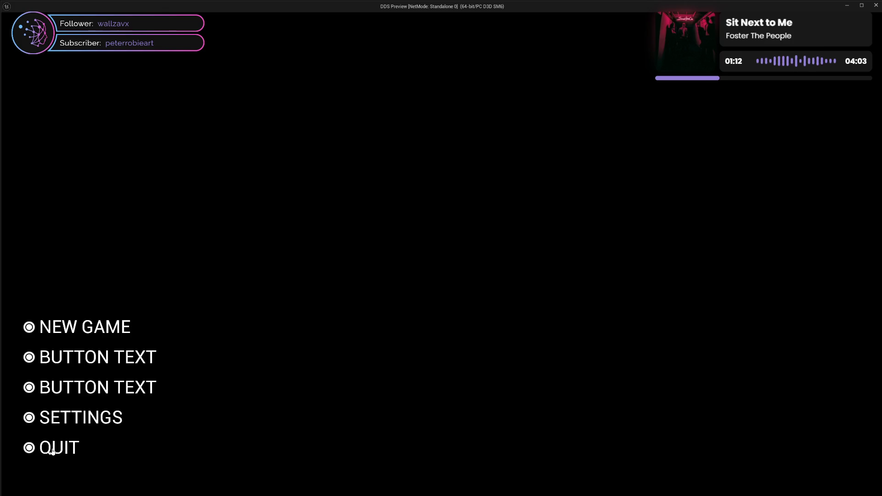
Close the preview, compare the second button's font settings, then open the Graph view.
{"action": "left_click", "coordinate": [875, 5]}
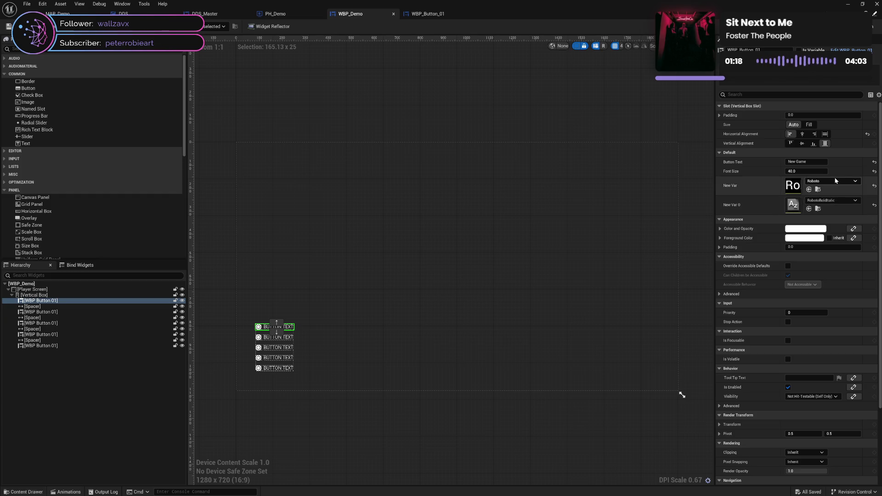
{"action": "left_click", "coordinate": [292, 338]}
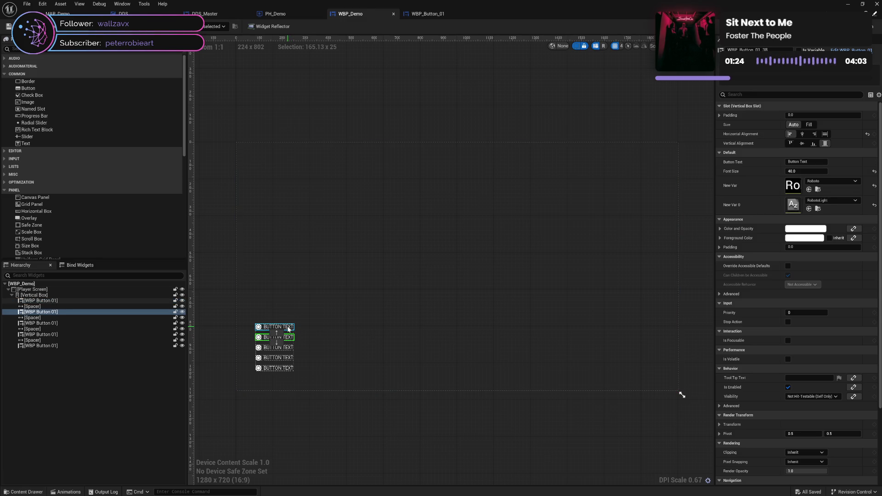
{"action": "left_click", "coordinate": [289, 329]}
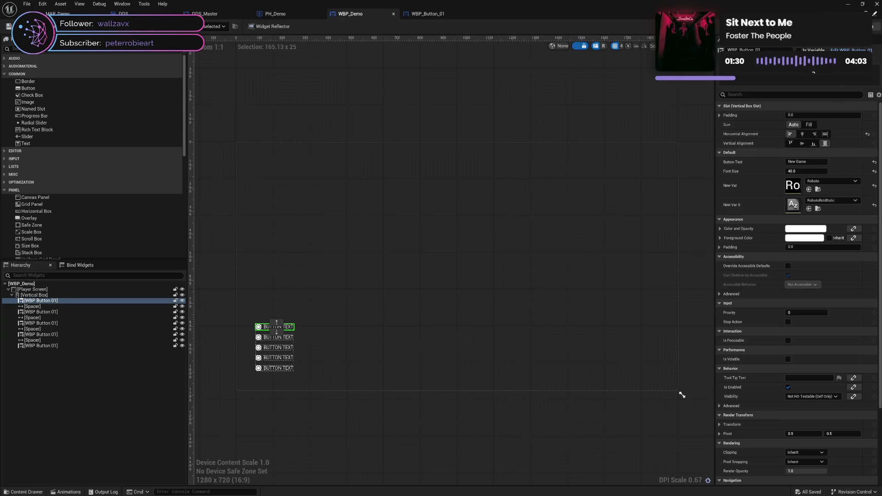
{"action": "left_click", "coordinate": [874, 26]}
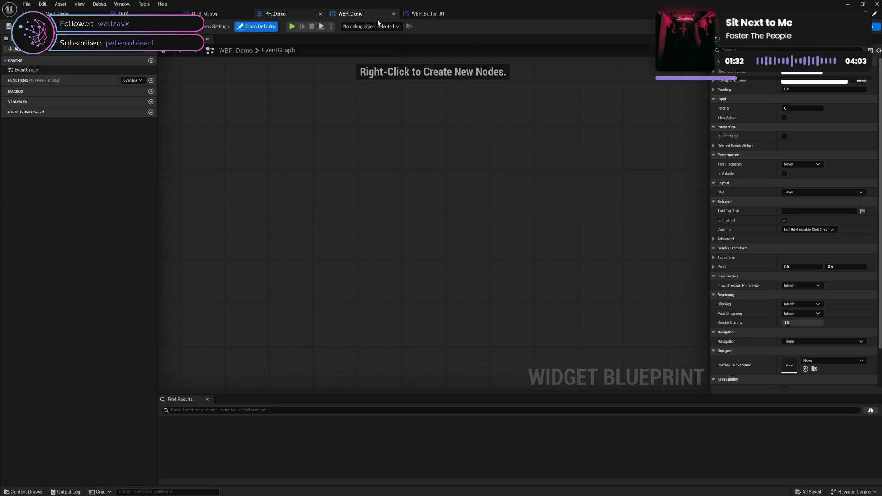
In WBP_Button_01's graph, add a Get Display Name node from New Var 0 below Get Object Name, then save.
{"action": "left_click", "coordinate": [426, 14]}
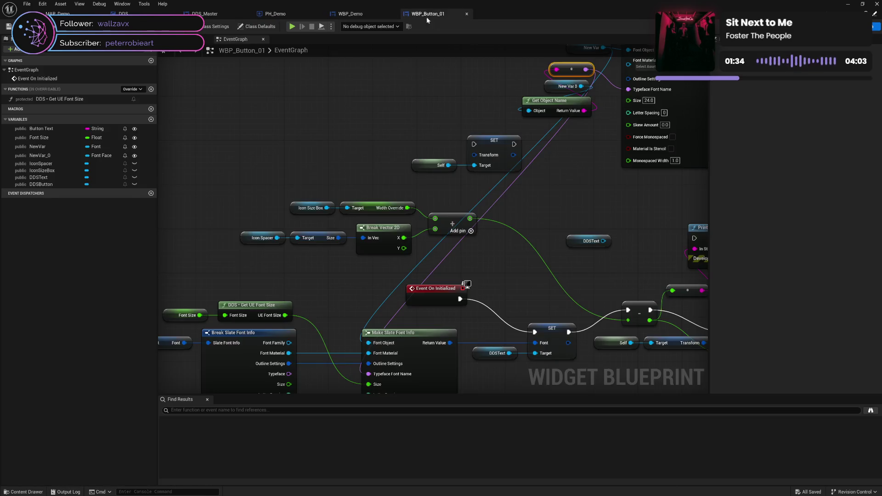
{"action": "left_click_drag", "start_coordinate": [563, 173], "coordinate": [536, 204]}
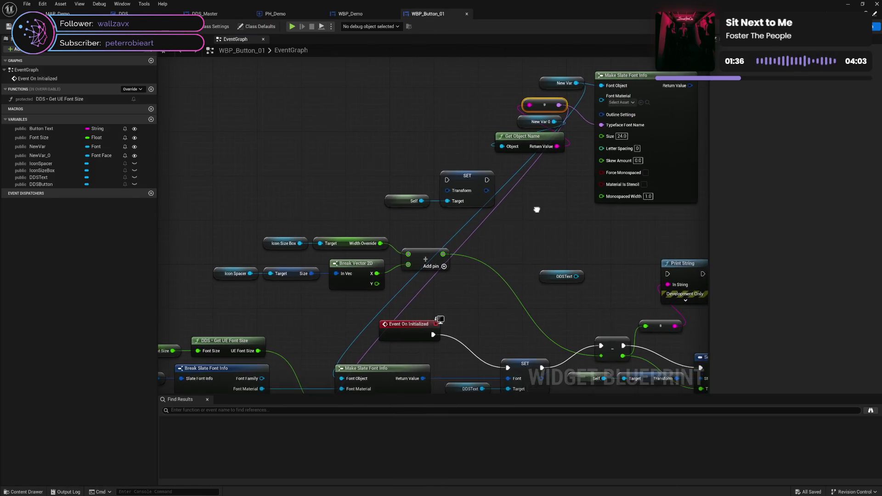
{"action": "left_click_drag", "start_coordinate": [554, 122], "coordinate": [541, 159]}
{"action": "type", "text": "name"}
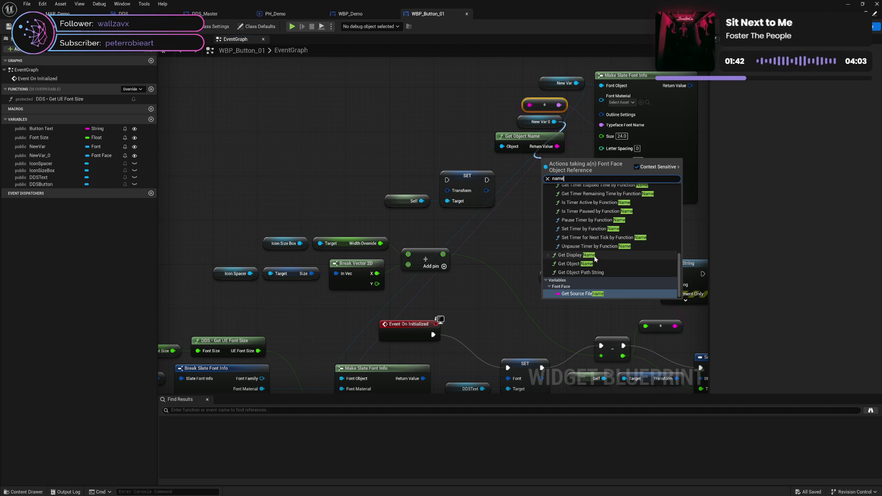
{"action": "left_click", "coordinate": [595, 258]}
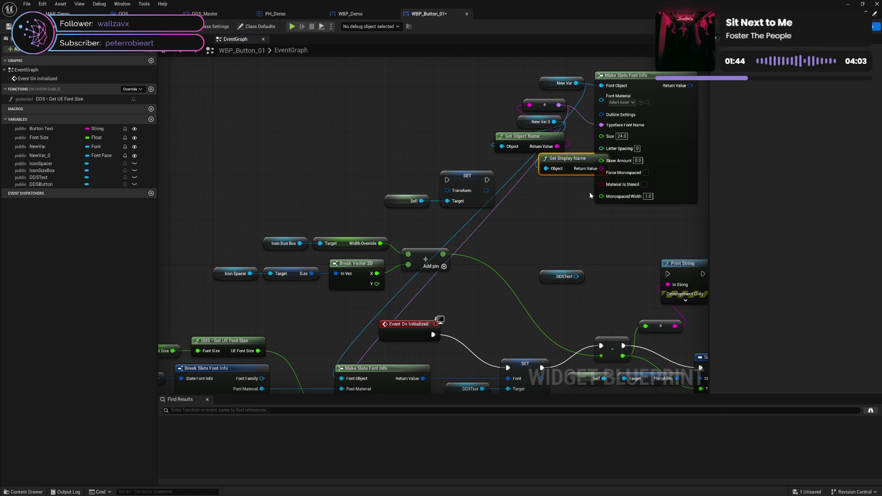
{"action": "mouse_move", "coordinate": [572, 159]}
{"action": "left_mouse_down"}
{"action": "mouse_move", "coordinate": [528, 198]}
{"action": "mouse_move", "coordinate": [514, 428]}
{"action": "mouse_move", "coordinate": [521, 315]}
{"action": "mouse_move", "coordinate": [345, 346]}
{"action": "mouse_move", "coordinate": [420, 216]}
{"action": "mouse_move", "coordinate": [435, 221]}
{"action": "mouse_move", "coordinate": [511, 187]}
{"action": "mouse_move", "coordinate": [529, 161]}
{"action": "left_mouse_up"}
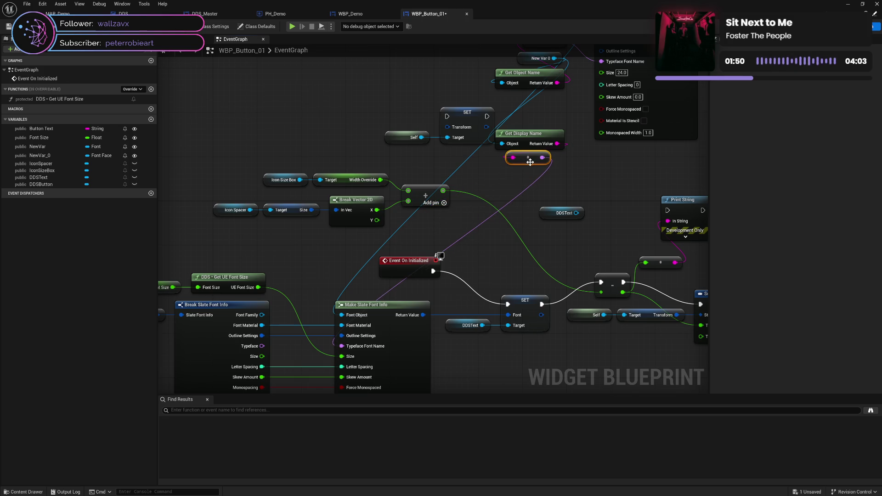
{"action": "key", "text": "ctrl+s"}
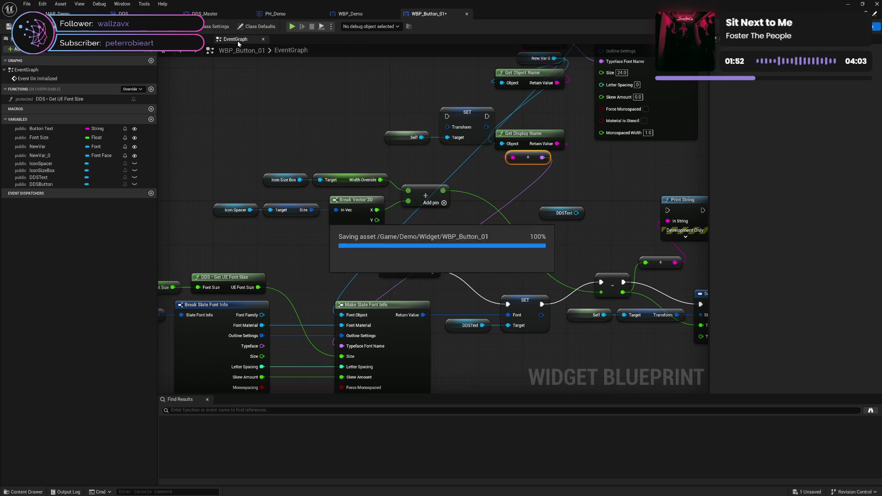
{"action": "left_click", "coordinate": [293, 27]}
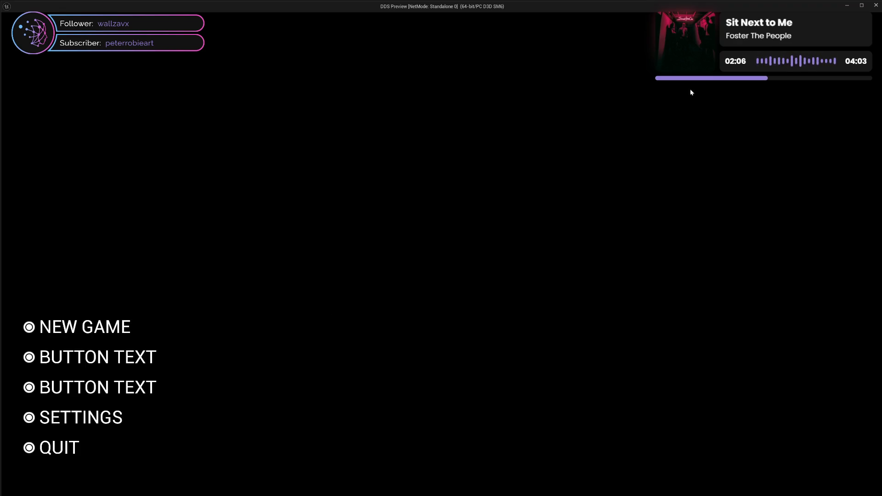
{"action": "left_click", "coordinate": [876, 4]}
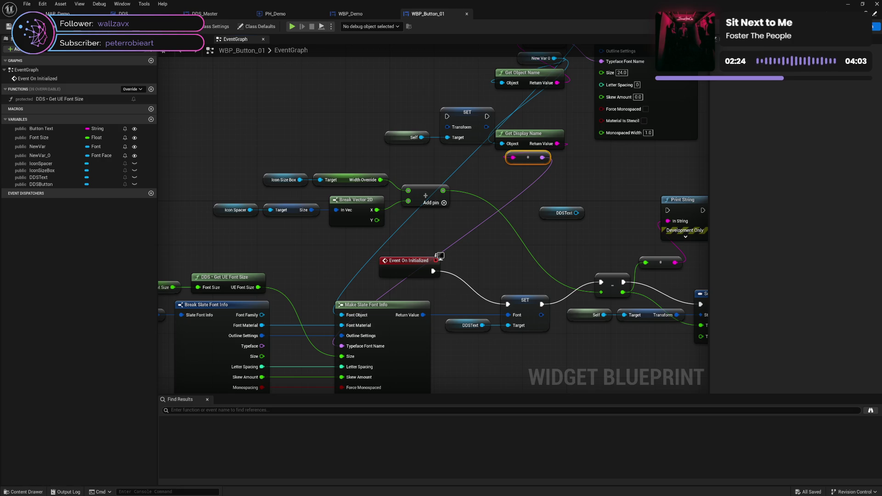
Run a Print String of the font face's display name after the transform is set, and preview.
{"action": "left_click_drag", "start_coordinate": [511, 231], "coordinate": [384, 229]}
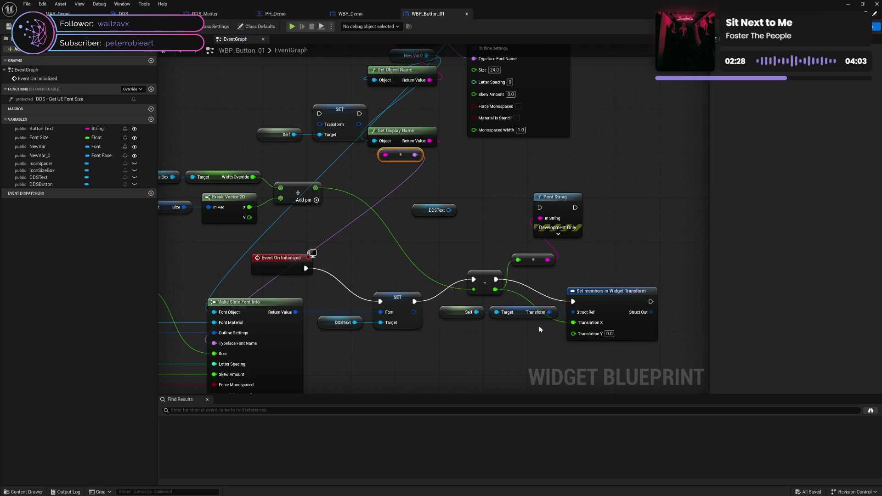
{"action": "left_click_drag", "start_coordinate": [515, 344], "coordinate": [456, 301]}
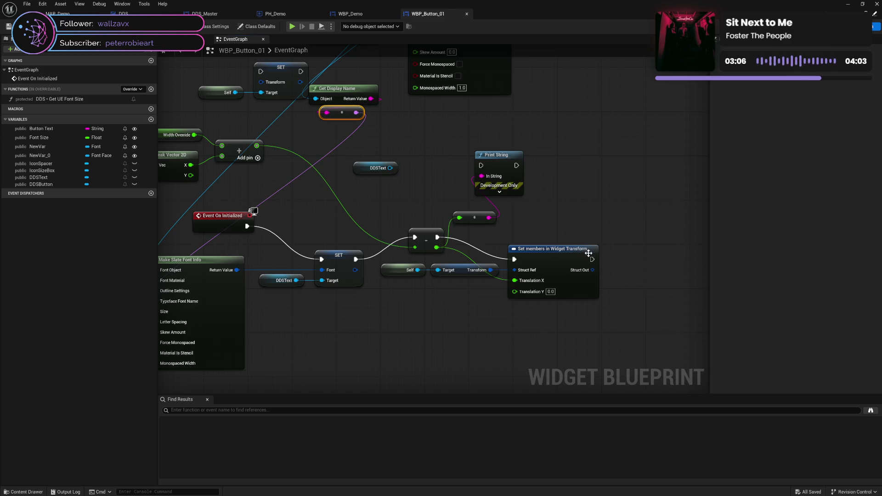
{"action": "mouse_move", "coordinate": [592, 259]}
{"action": "left_mouse_down"}
{"action": "mouse_move", "coordinate": [611, 264]}
{"action": "mouse_move", "coordinate": [480, 167]}
{"action": "mouse_move", "coordinate": [587, 174]}
{"action": "left_mouse_up"}
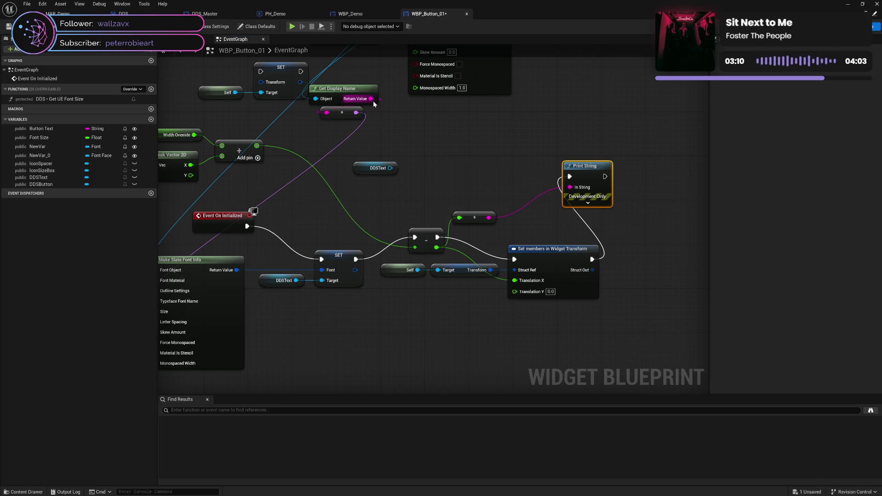
{"action": "left_click_drag", "start_coordinate": [373, 101], "coordinate": [570, 186]}
{"action": "left_click", "coordinate": [291, 27]}
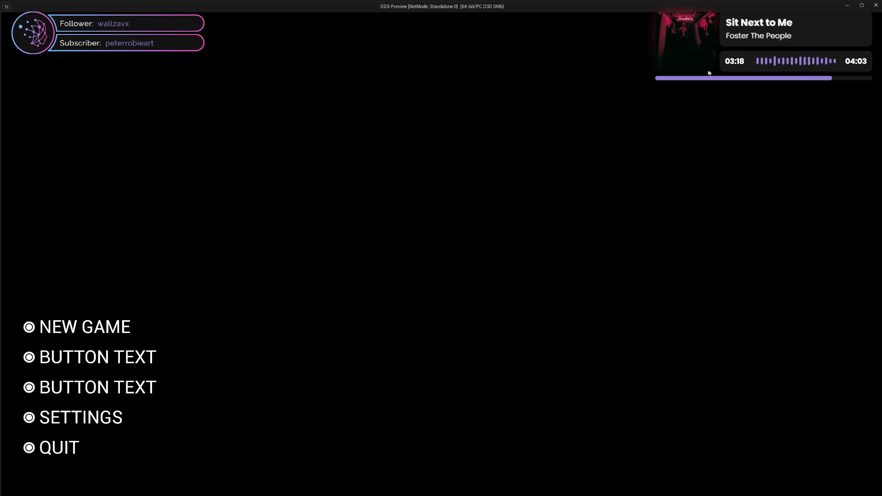
{"action": "left_click", "coordinate": [876, 6]}
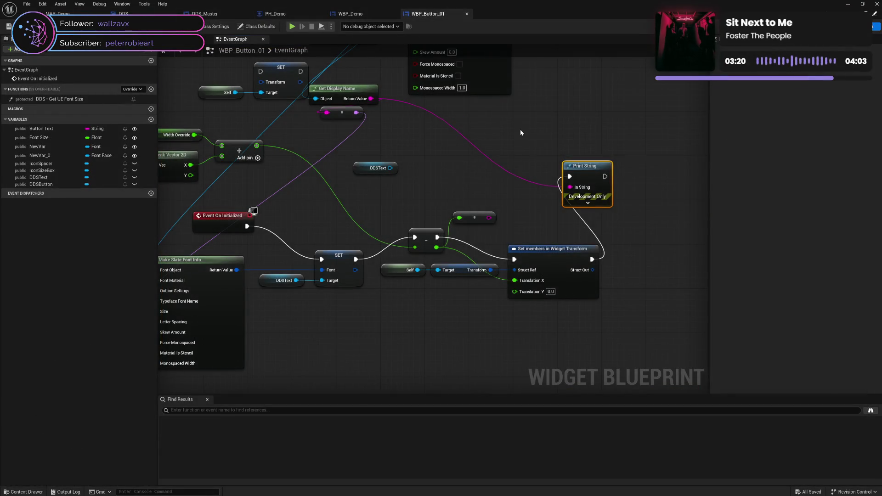
Save the button blueprint, rerun the menu preview, then switch to the Designer layout.
{"action": "mouse_move", "coordinate": [521, 133]}
{"action": "left_mouse_down"}
{"action": "mouse_move", "coordinate": [516, 220]}
{"action": "mouse_move", "coordinate": [494, 247]}
{"action": "mouse_move", "coordinate": [574, 281]}
{"action": "mouse_move", "coordinate": [564, 278]}
{"action": "left_mouse_up"}
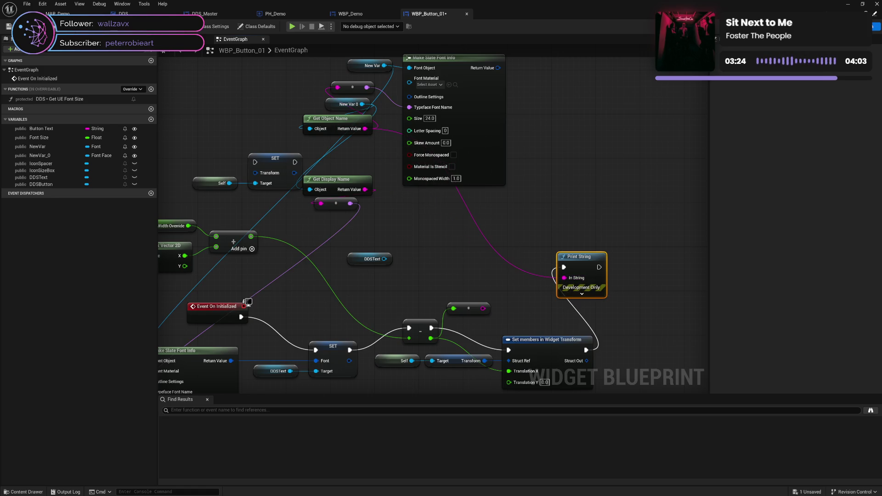
{"action": "key", "text": "ctrl+s"}
{"action": "left_click", "coordinate": [291, 26]}
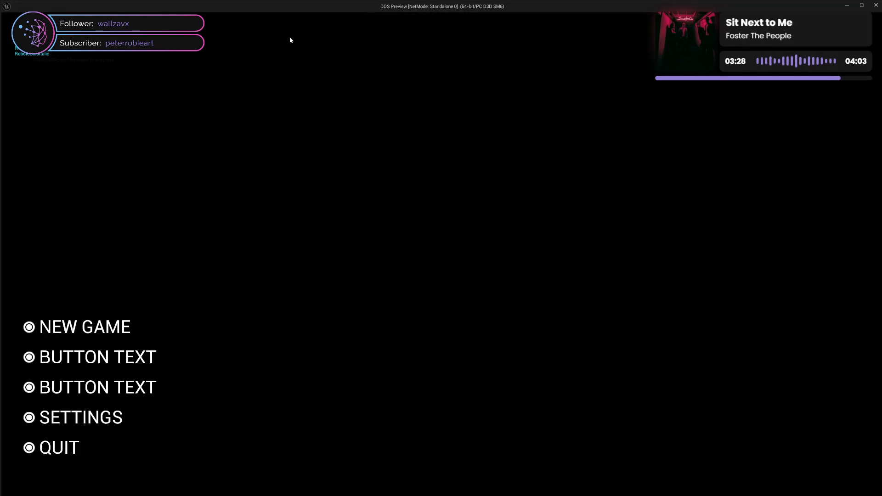
{"action": "left_click", "coordinate": [876, 5]}
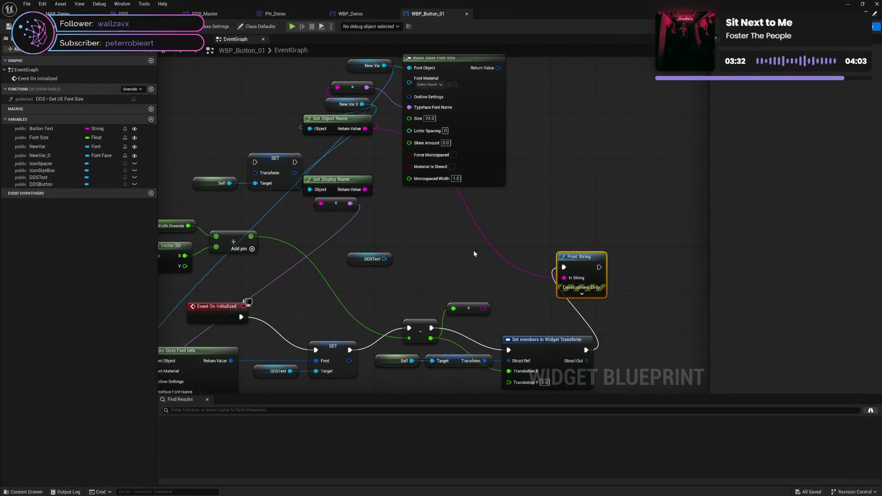
{"action": "mouse_move", "coordinate": [403, 241]}
{"action": "left_mouse_down"}
{"action": "mouse_move", "coordinate": [452, 237]}
{"action": "mouse_move", "coordinate": [466, 218]}
{"action": "left_mouse_up"}
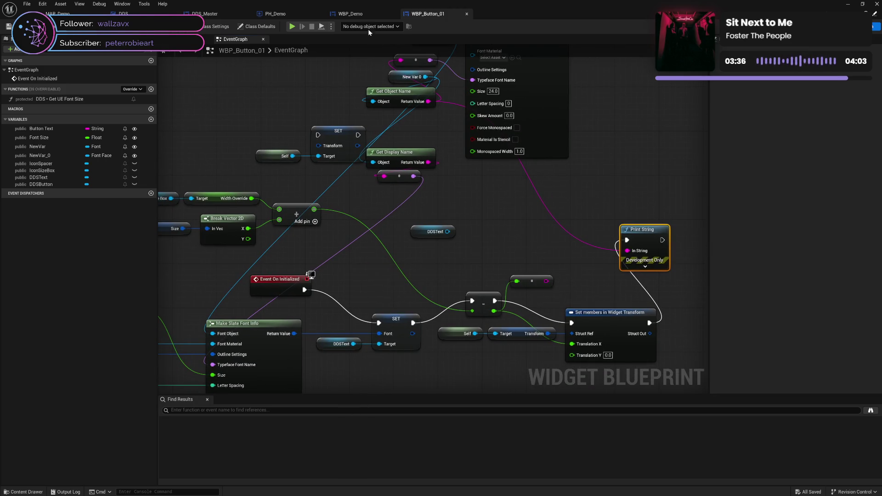
{"action": "double_click", "coordinate": [435, 231]}
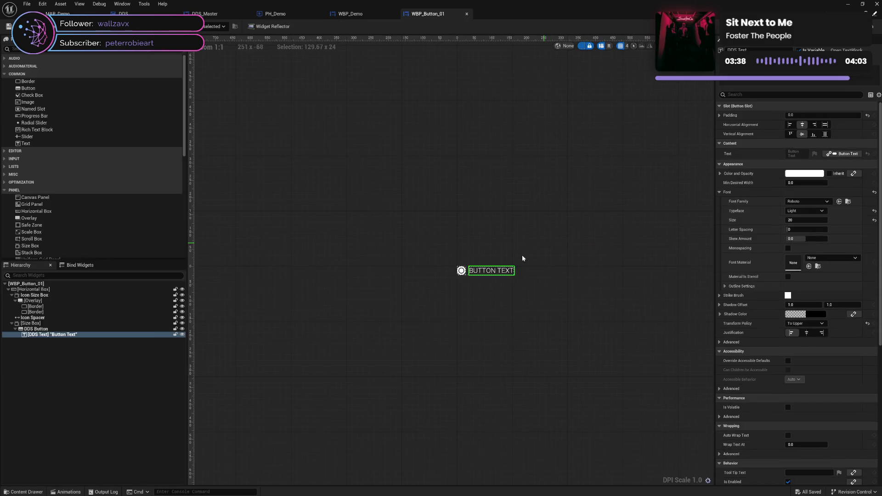
Check the text's Light typeface and WBP_Demo's RobotoBoldItalic font face, leaving both unchanged.
{"action": "left_click", "coordinate": [806, 210]}
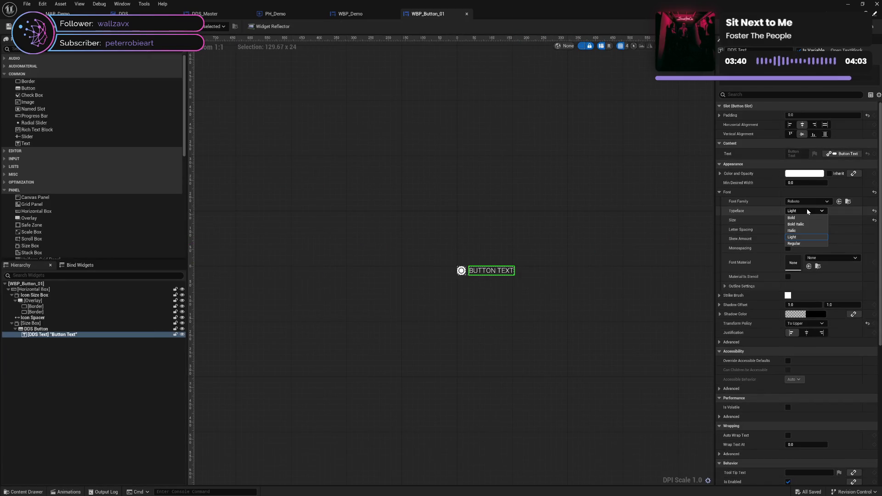
{"action": "left_click", "coordinate": [770, 210]}
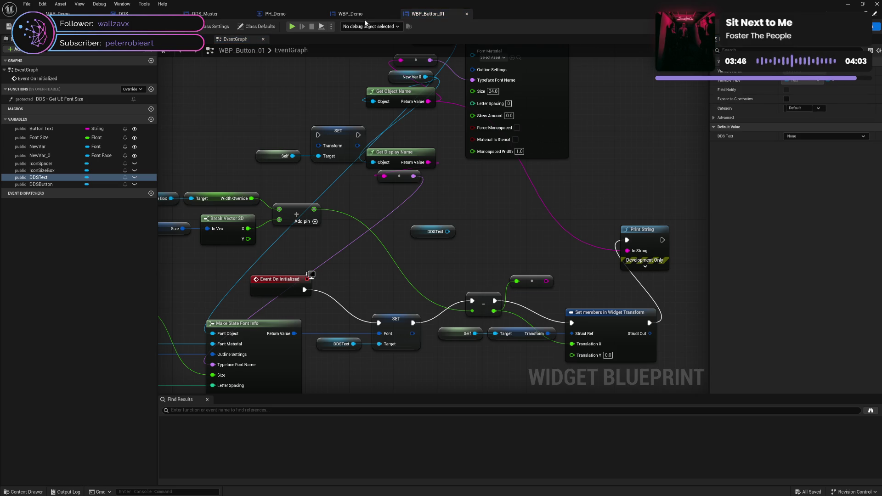
{"action": "left_click", "coordinate": [367, 14]}
{"action": "left_click", "coordinate": [823, 200]}
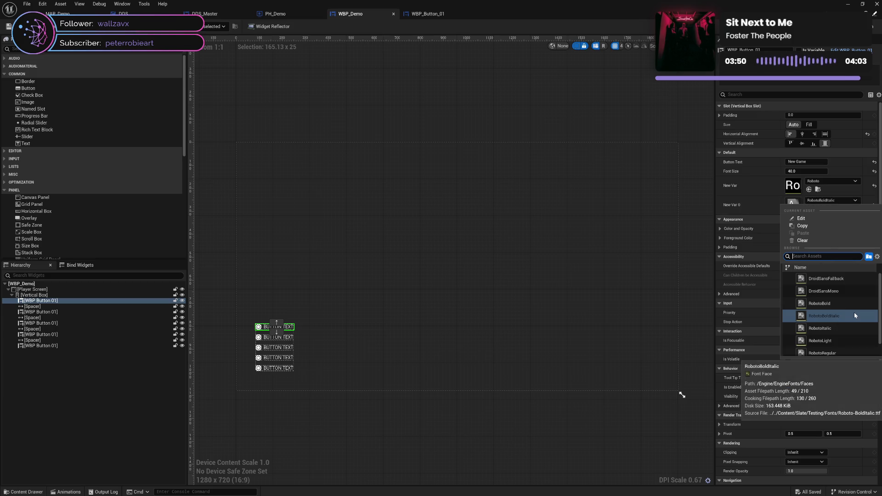
{"action": "scroll", "coordinate": [854, 314], "scroll_direction": "down", "scroll_amount": 1}
{"action": "scroll", "coordinate": [853, 313], "scroll_direction": "up", "scroll_amount": 1}
{"action": "scroll", "coordinate": [853, 313], "scroll_direction": "down", "scroll_amount": 1}
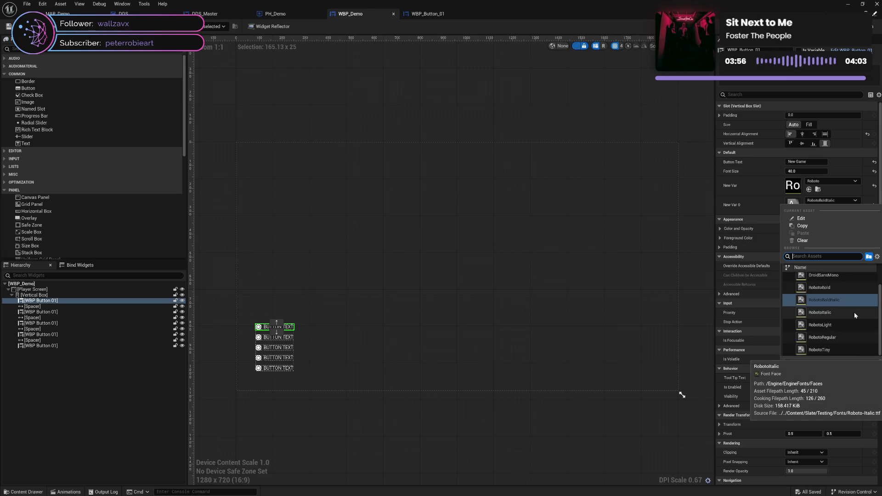
{"action": "scroll", "coordinate": [854, 315], "scroll_direction": "up", "scroll_amount": 1}
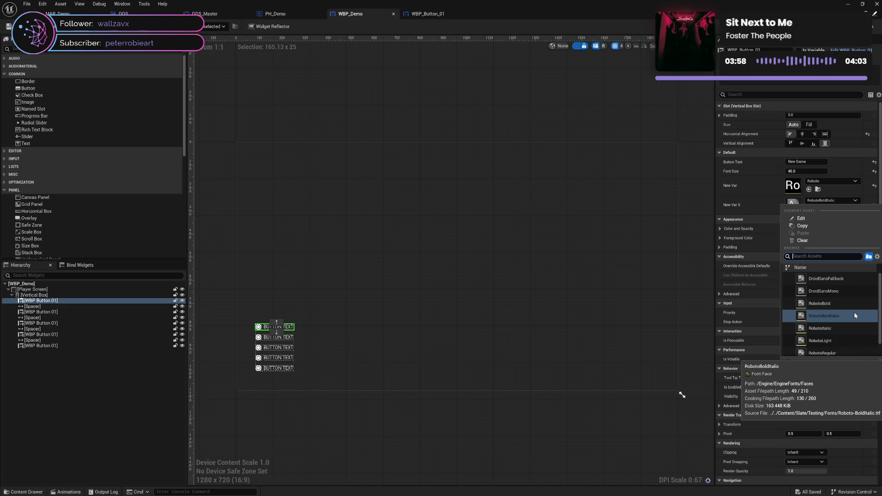
{"action": "left_click", "coordinate": [763, 192]}
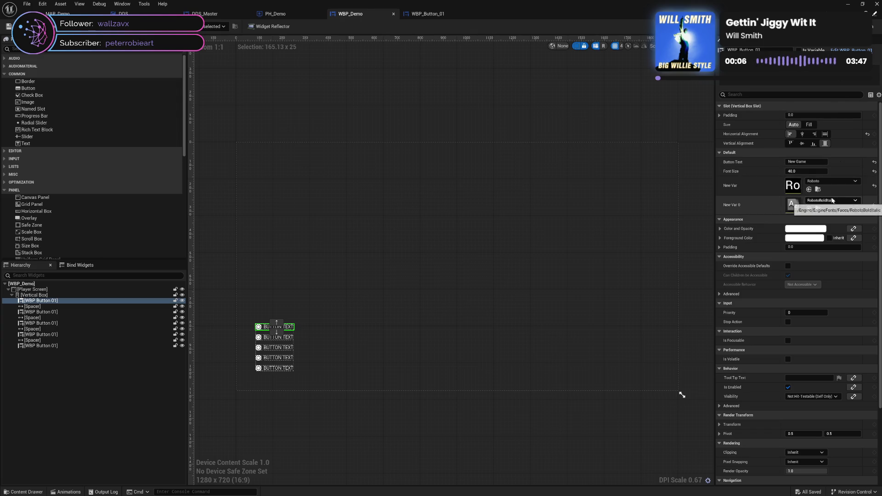
Switch WBP_Demo to its graph, then go back to WBP_Button_01's event graph.
{"action": "key", "text": "ctrl+shift+g"}
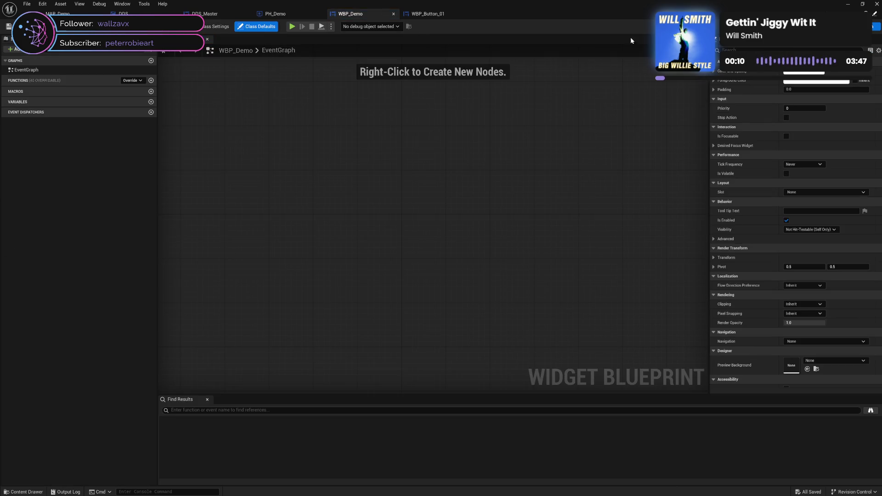
{"action": "key", "text": "ctrl+Tab"}
{"action": "left_click_drag", "start_coordinate": [603, 145], "coordinate": [597, 168]}
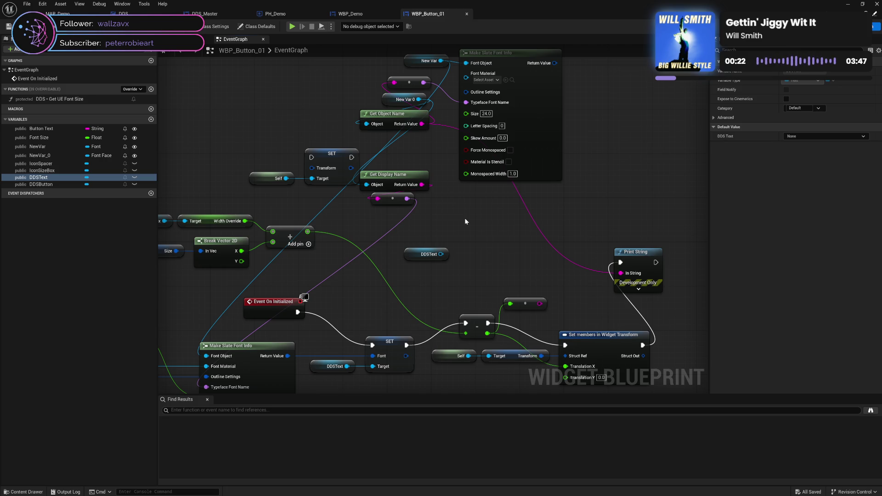
Unwire Make Slate Font Info's Typeface Font Name and set it directly to Light.
{"action": "left_click_drag", "start_coordinate": [465, 221], "coordinate": [529, 145]}
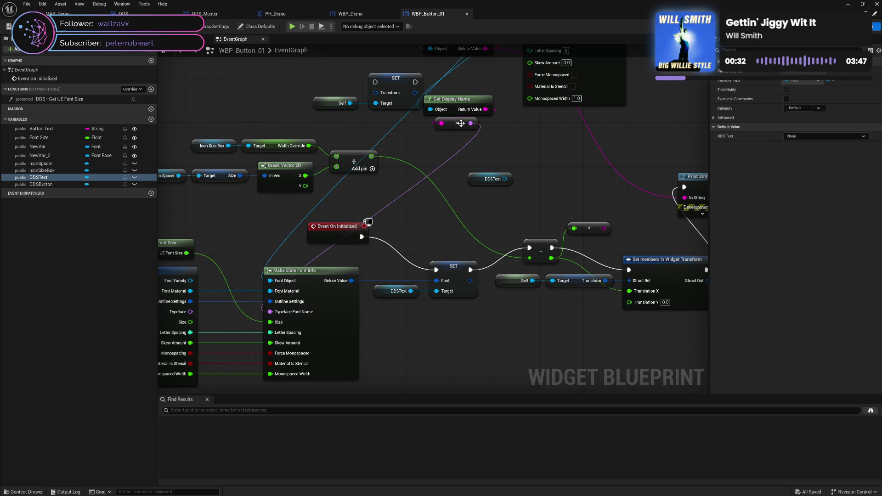
{"action": "left_click_drag", "start_coordinate": [461, 124], "coordinate": [461, 131]}
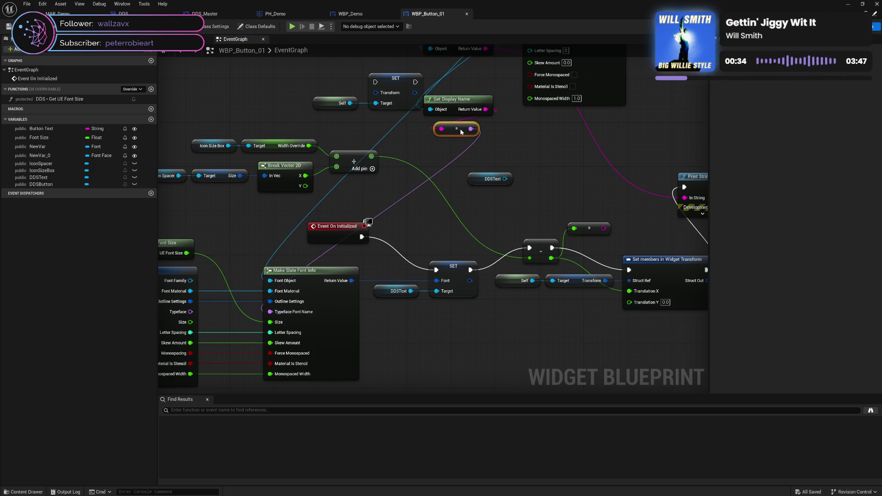
{"action": "left_click", "coordinate": [292, 315], "text": "alt"}
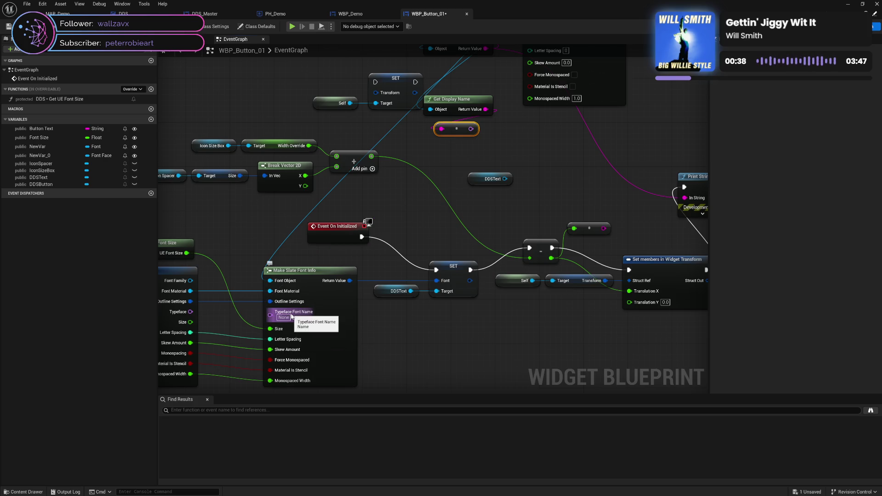
{"action": "type", "text": "Light"}
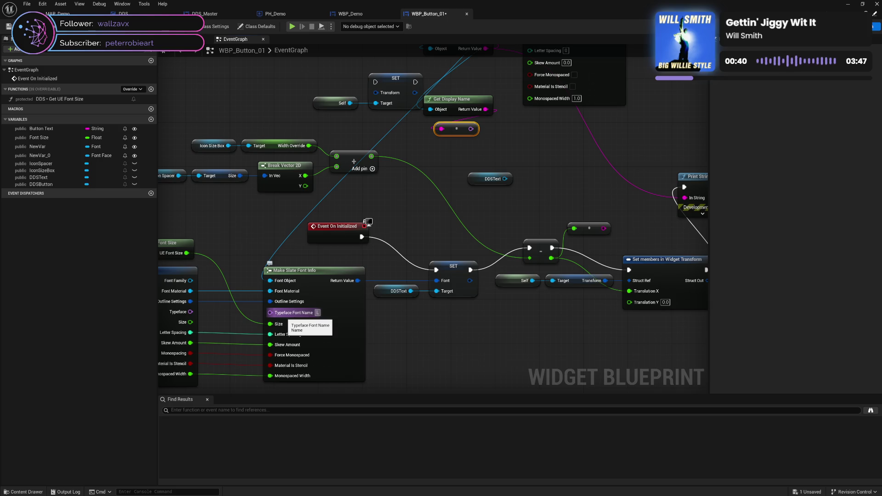
{"action": "key", "text": "Return"}
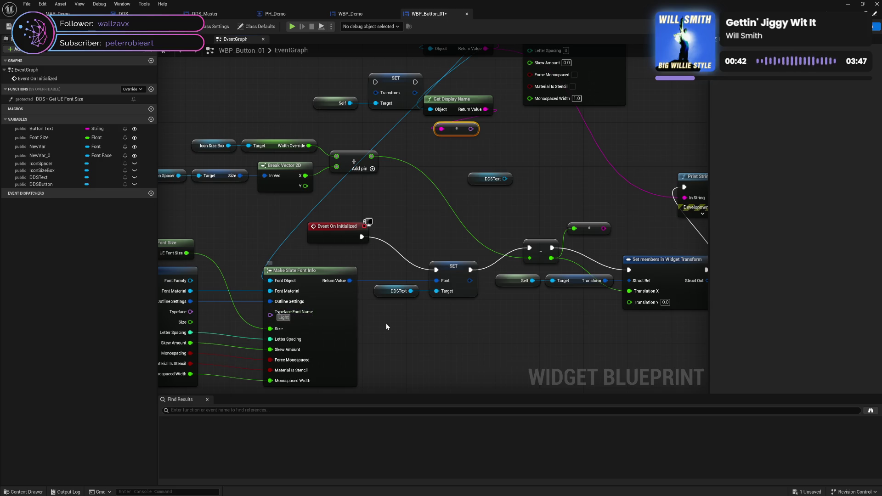
{"action": "left_click", "coordinate": [384, 324]}
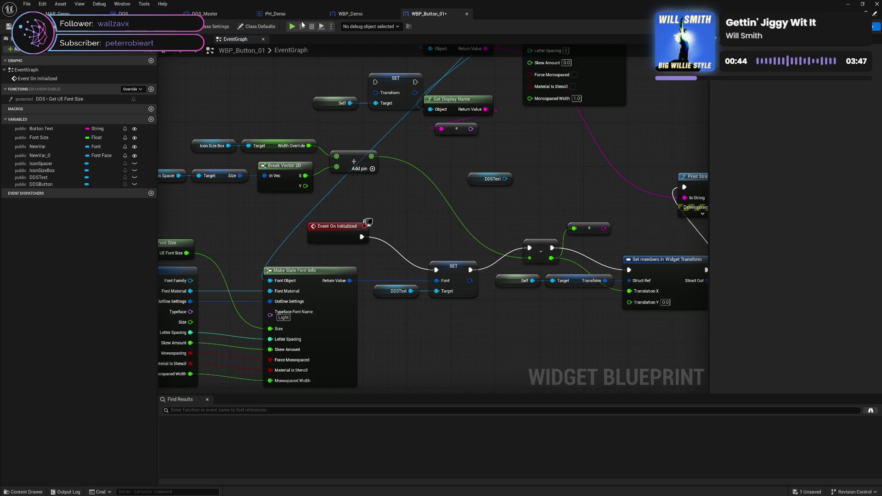
Preview the menu, confirm the text's Light typeface in the Designer, then return to the graph.
{"action": "left_click", "coordinate": [291, 26]}
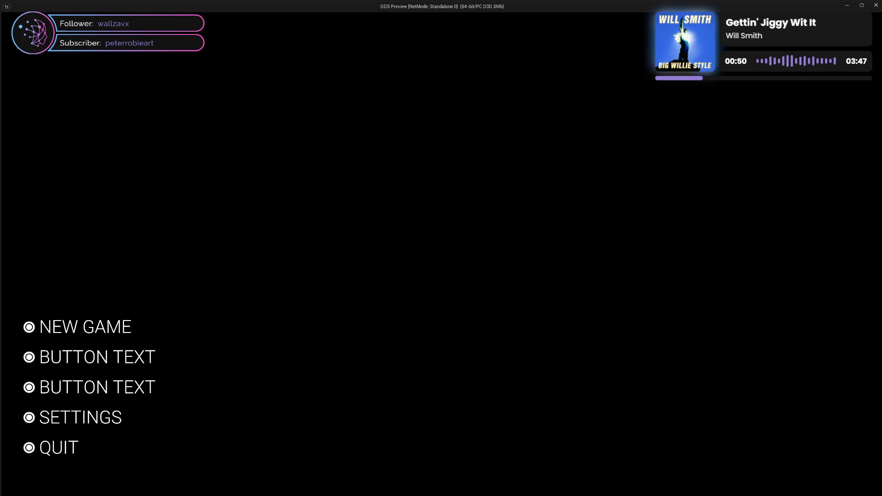
{"action": "left_click", "coordinate": [876, 5]}
{"action": "left_click", "coordinate": [350, 14]}
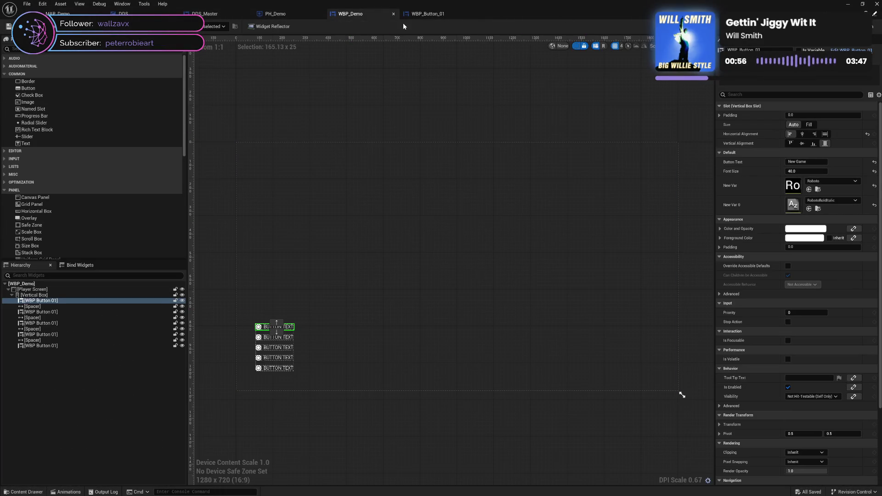
{"action": "left_click", "coordinate": [445, 14]}
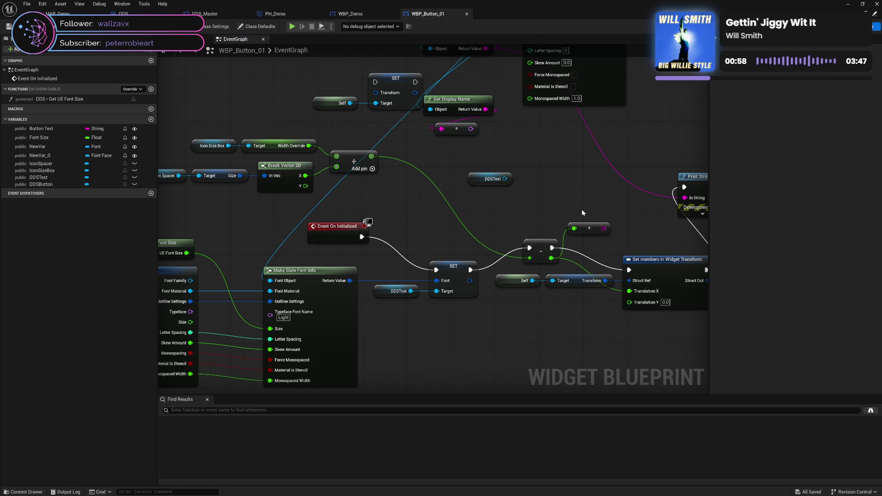
{"action": "left_click", "coordinate": [855, 27]}
{"action": "left_click", "coordinate": [801, 212]}
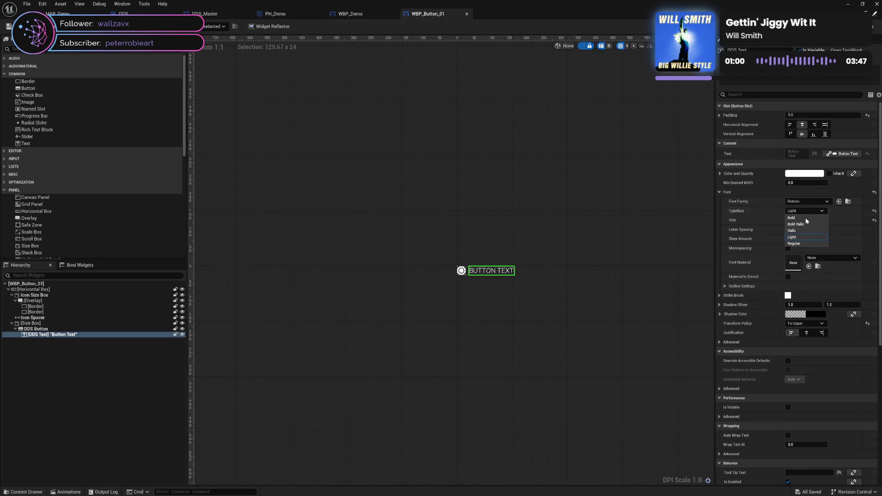
{"action": "left_click", "coordinate": [757, 212]}
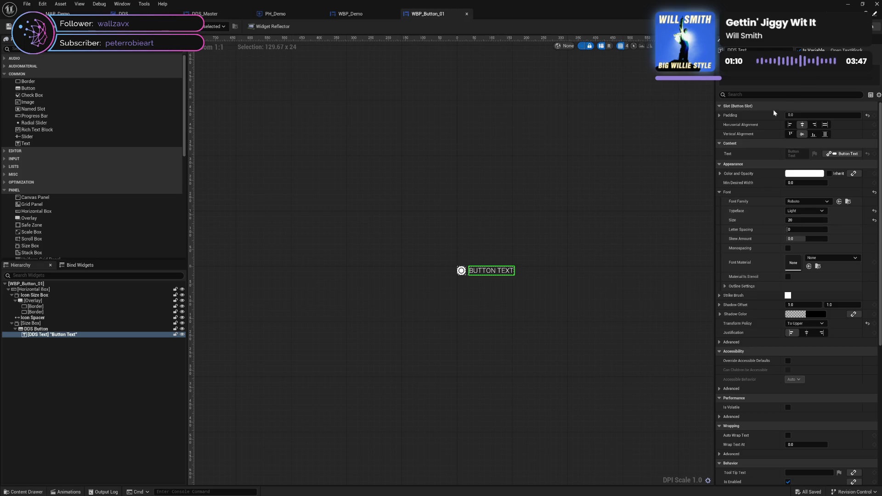
{"action": "left_click", "coordinate": [875, 27]}
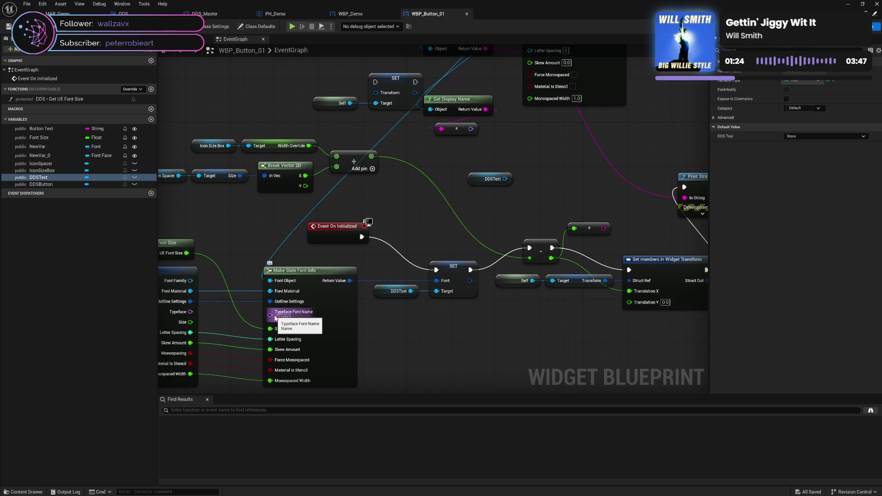
{"action": "mouse_move", "coordinate": [233, 321]}
{"action": "left_mouse_down"}
{"action": "mouse_move", "coordinate": [289, 289]}
{"action": "mouse_move", "coordinate": [338, 279]}
{"action": "left_mouse_up"}
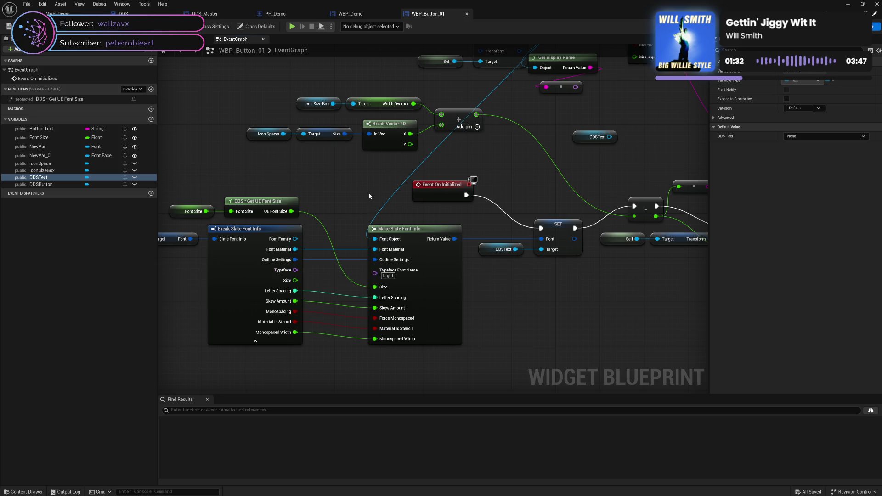
{"action": "left_click_drag", "start_coordinate": [369, 192], "coordinate": [292, 268]}
{"action": "left_click_drag", "start_coordinate": [440, 174], "coordinate": [378, 238]}
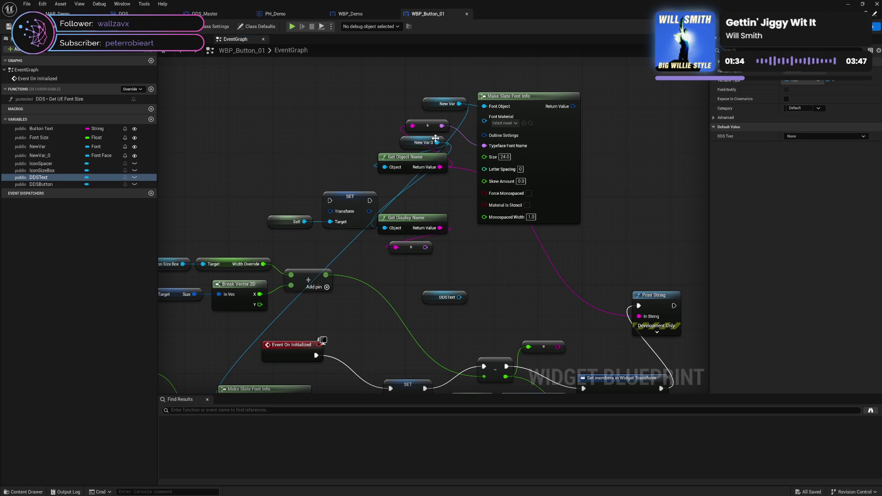
{"action": "left_click_drag", "start_coordinate": [437, 143], "coordinate": [454, 225]}
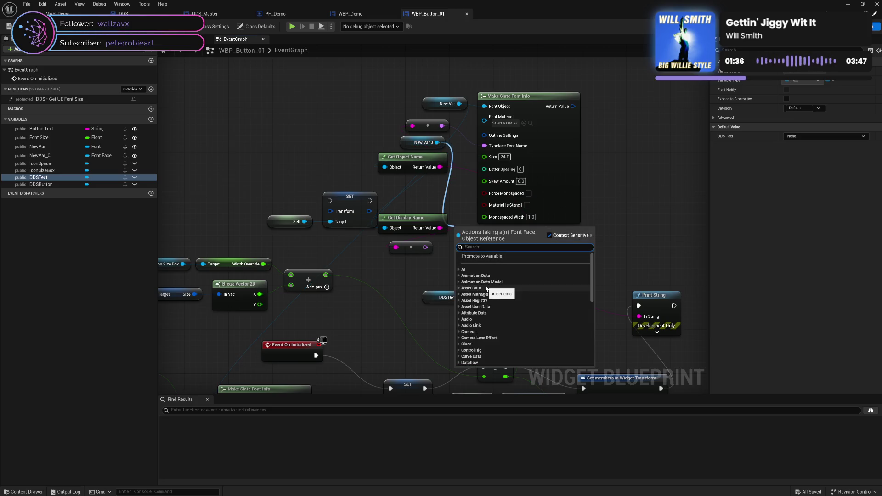
{"action": "scroll", "coordinate": [486, 288], "scroll_direction": "down", "scroll_amount": 1}
{"action": "scroll", "coordinate": [486, 289], "scroll_direction": "down", "scroll_amount": 5}
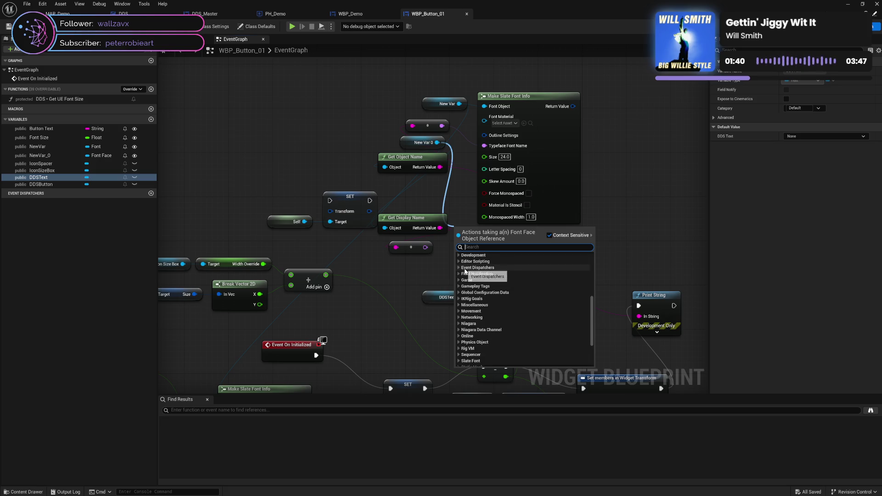
{"action": "scroll", "coordinate": [464, 280], "scroll_direction": "up", "scroll_amount": 1}
{"action": "left_click", "coordinate": [458, 271]}
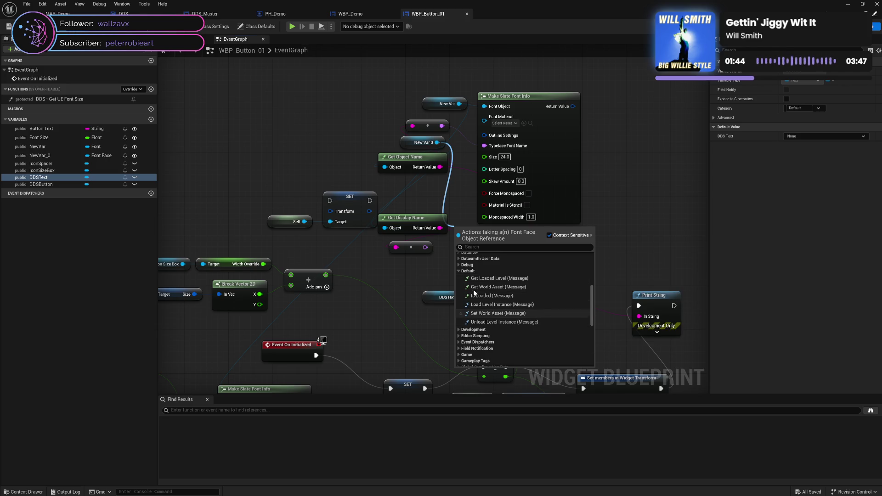
{"action": "left_click", "coordinate": [458, 271]}
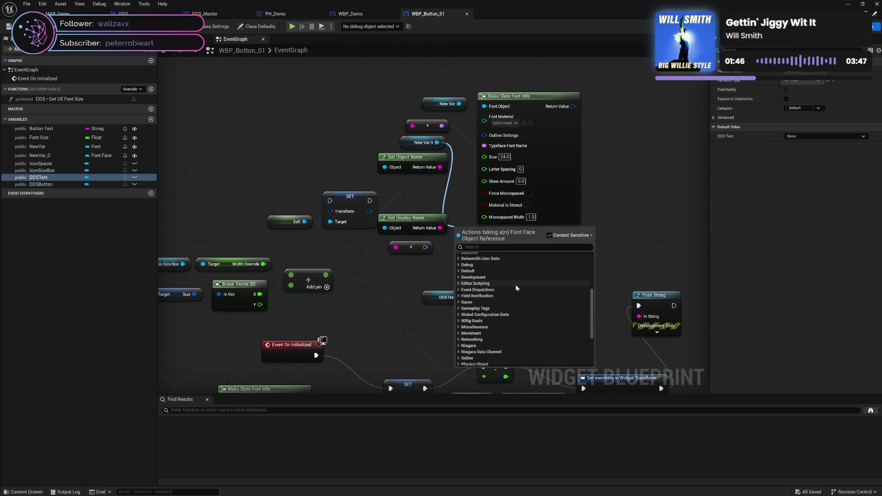
{"action": "scroll", "coordinate": [517, 288], "scroll_direction": "down", "scroll_amount": 1}
{"action": "scroll", "coordinate": [516, 288], "scroll_direction": "down", "scroll_amount": 5}
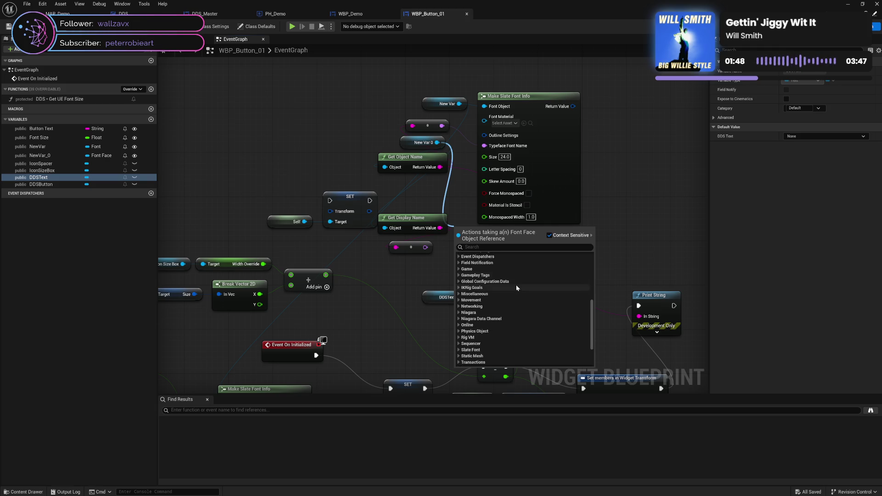
{"action": "scroll", "coordinate": [517, 285], "scroll_direction": "down", "scroll_amount": 2}
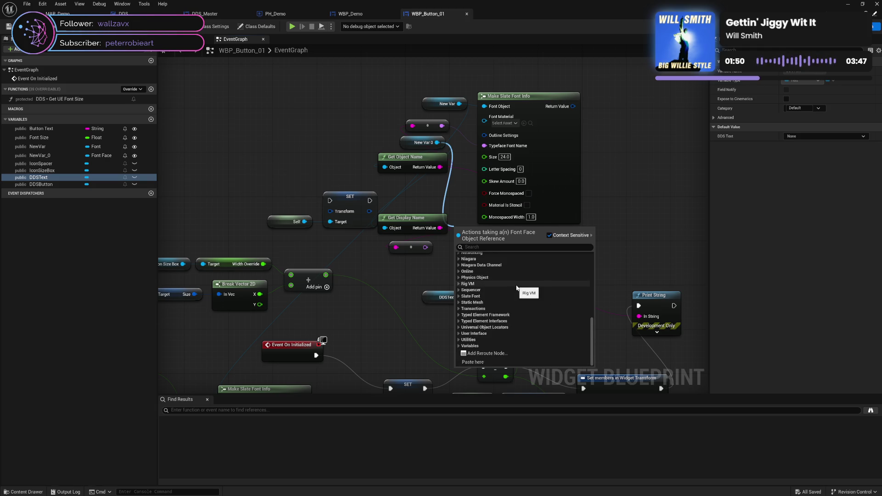
{"action": "left_click", "coordinate": [460, 297]}
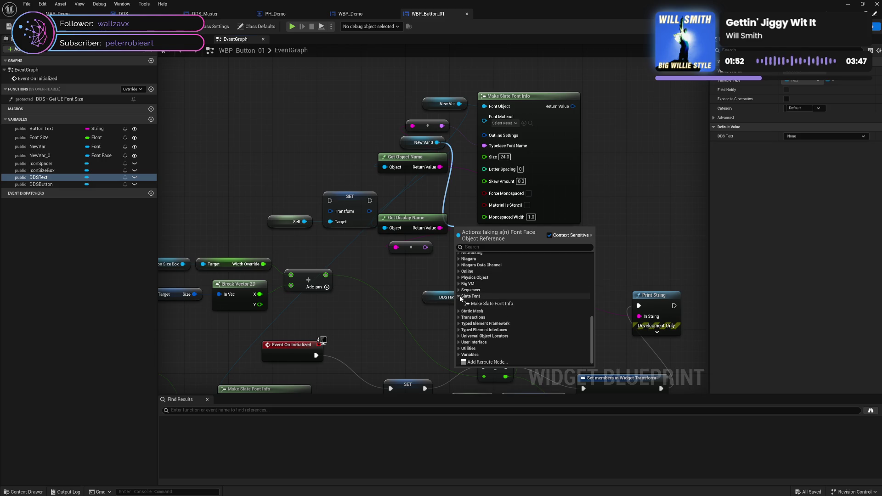
{"action": "left_click", "coordinate": [459, 297]}
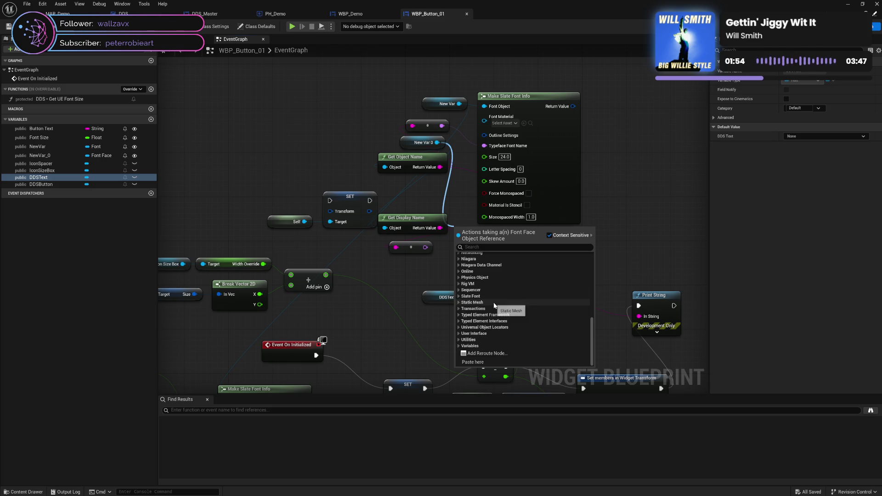
{"action": "left_click", "coordinate": [460, 309]}
{"action": "left_click", "coordinate": [460, 310]}
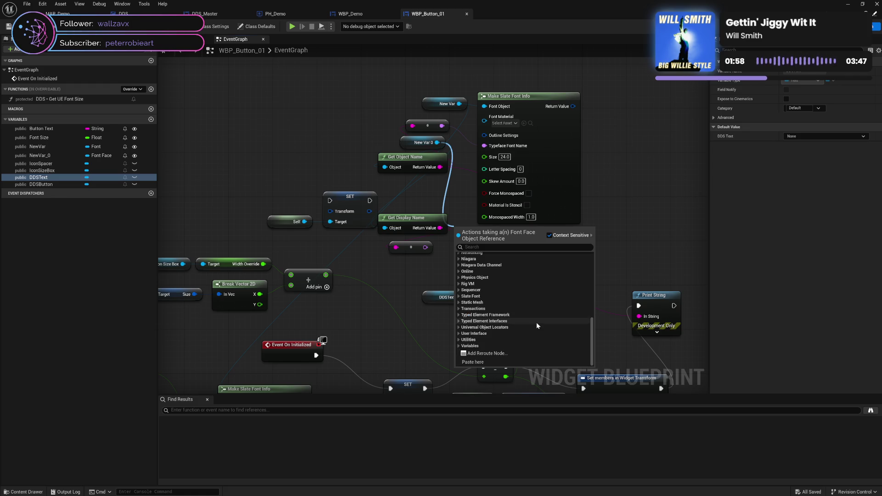
{"action": "left_click", "coordinate": [458, 335]}
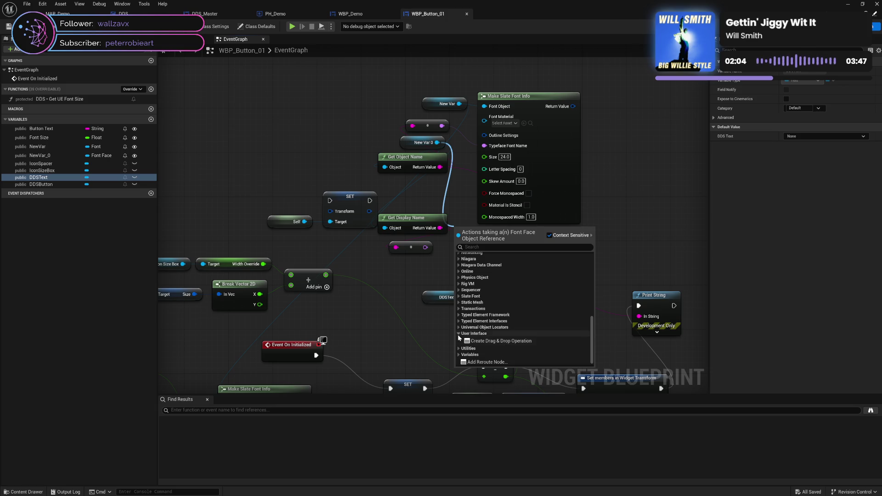
{"action": "left_click", "coordinate": [457, 334]}
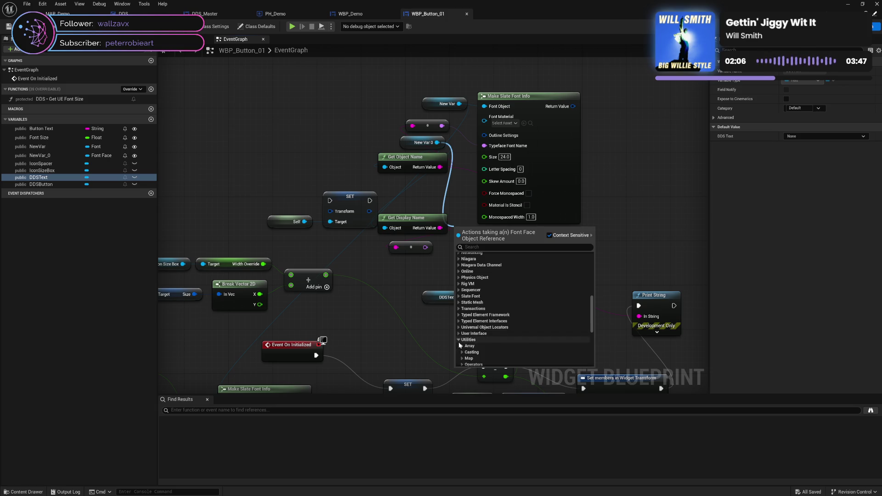
{"action": "left_click", "coordinate": [524, 338]}
{"action": "scroll", "coordinate": [525, 337], "scroll_direction": "down", "scroll_amount": 3}
{"action": "scroll", "coordinate": [521, 335], "scroll_direction": "down", "scroll_amount": 5}
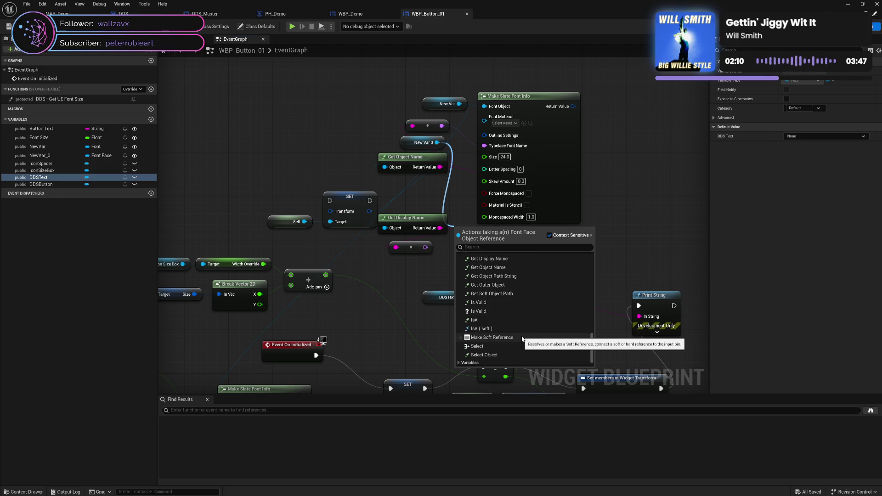
{"action": "scroll", "coordinate": [522, 339], "scroll_direction": "up", "scroll_amount": 2}
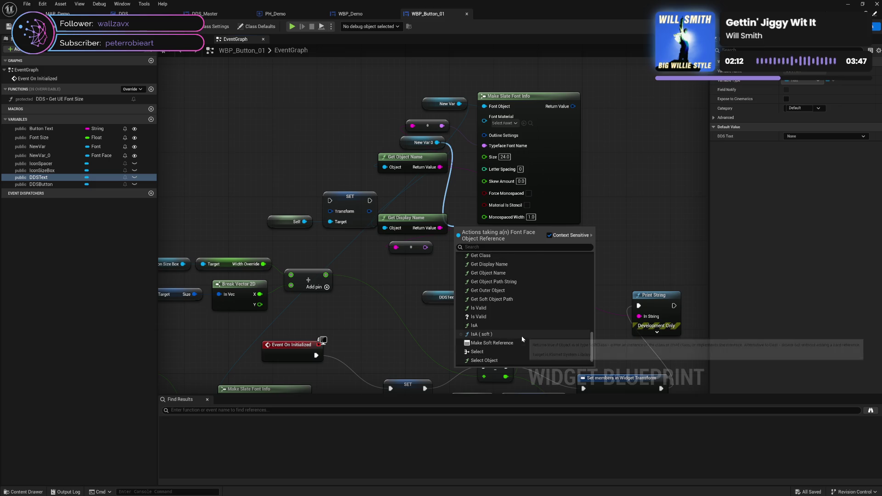
{"action": "scroll", "coordinate": [521, 335], "scroll_direction": "up", "scroll_amount": 3}
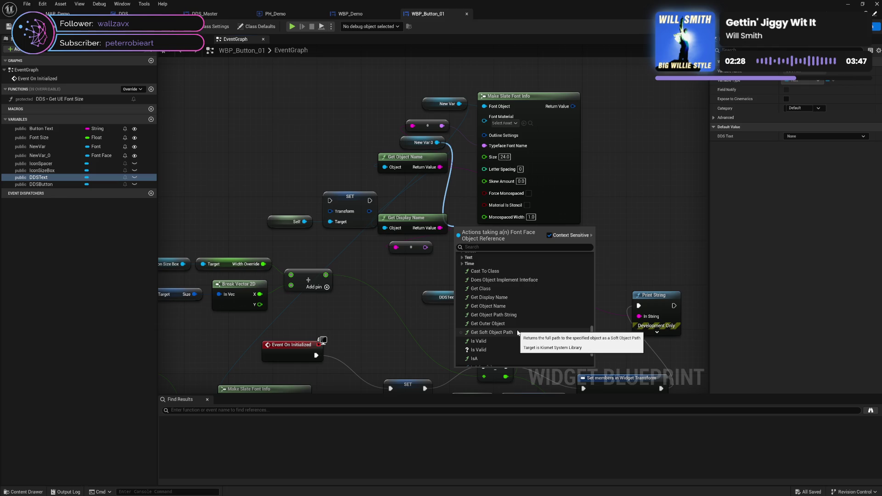
{"action": "scroll", "coordinate": [517, 330], "scroll_direction": "down", "scroll_amount": 2}
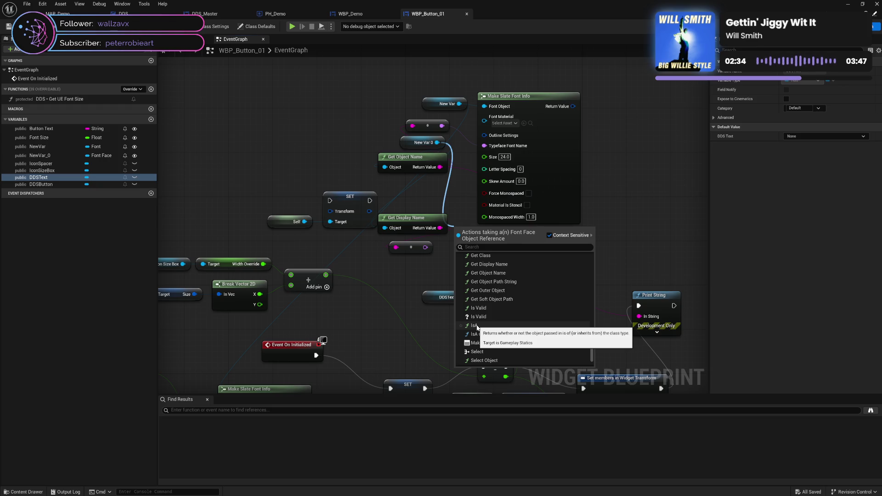
{"action": "left_click", "coordinate": [500, 325]}
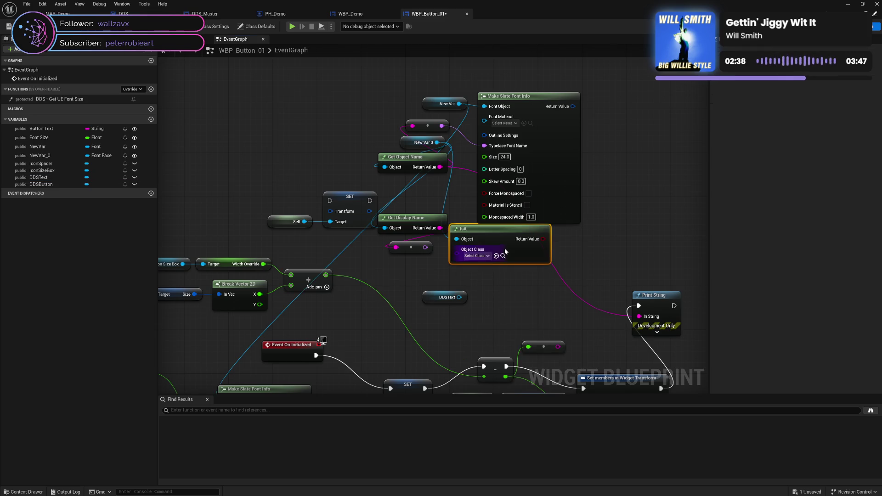
{"action": "left_click_drag", "start_coordinate": [456, 253], "coordinate": [519, 278]}
{"action": "mouse_move", "coordinate": [528, 256]}
{"action": "left_mouse_down"}
{"action": "mouse_move", "coordinate": [530, 275]}
{"action": "mouse_move", "coordinate": [544, 283]}
{"action": "mouse_move", "coordinate": [559, 275]}
{"action": "left_mouse_up"}
{"action": "key", "text": "Delete"}
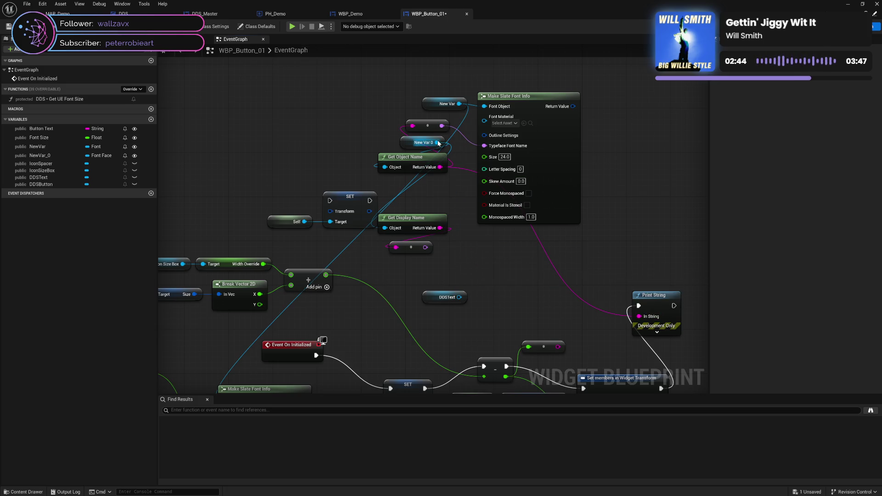
{"action": "left_click_drag", "start_coordinate": [437, 142], "coordinate": [497, 254]}
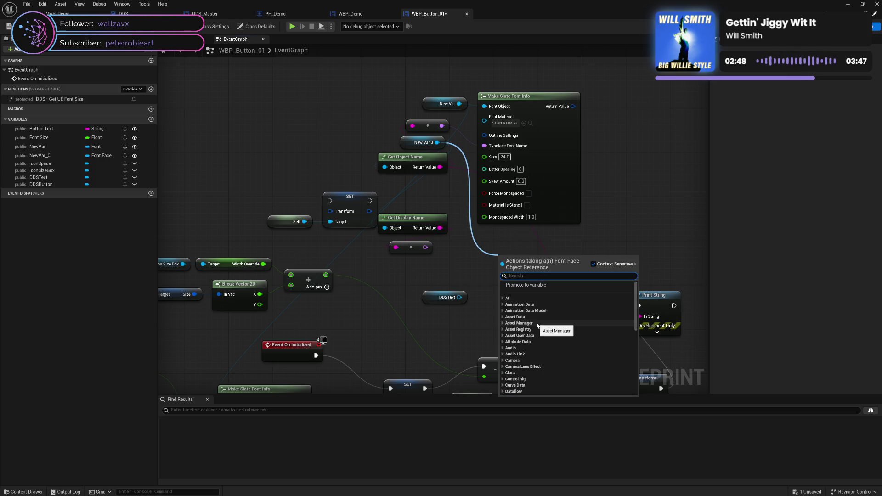
{"action": "scroll", "coordinate": [537, 326], "scroll_direction": "down", "scroll_amount": 1}
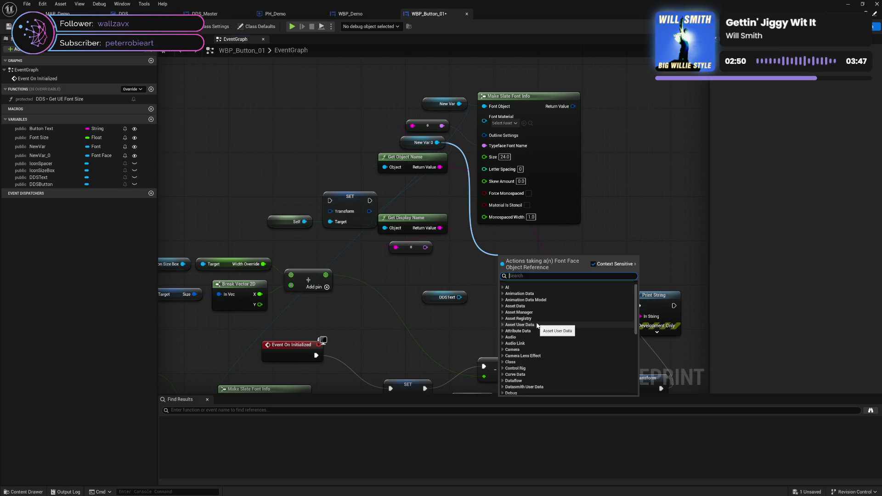
{"action": "scroll", "coordinate": [537, 325], "scroll_direction": "down", "scroll_amount": 10}
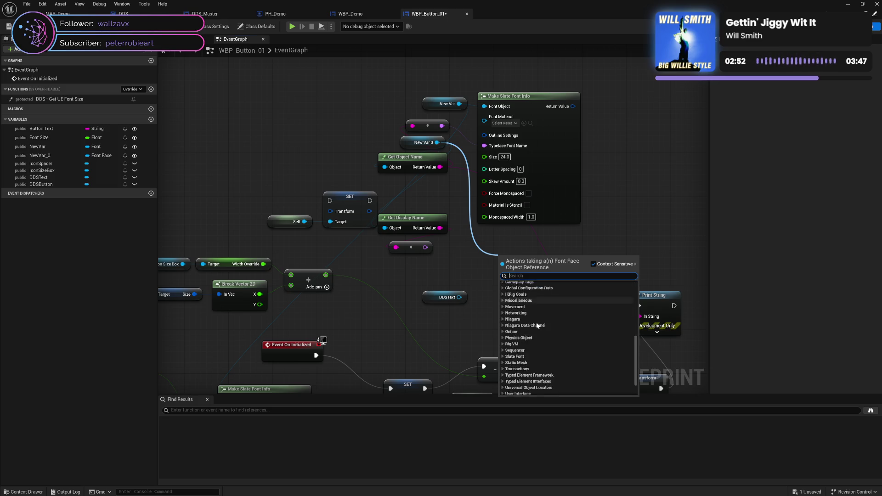
{"action": "scroll", "coordinate": [537, 325], "scroll_direction": "down", "scroll_amount": 3}
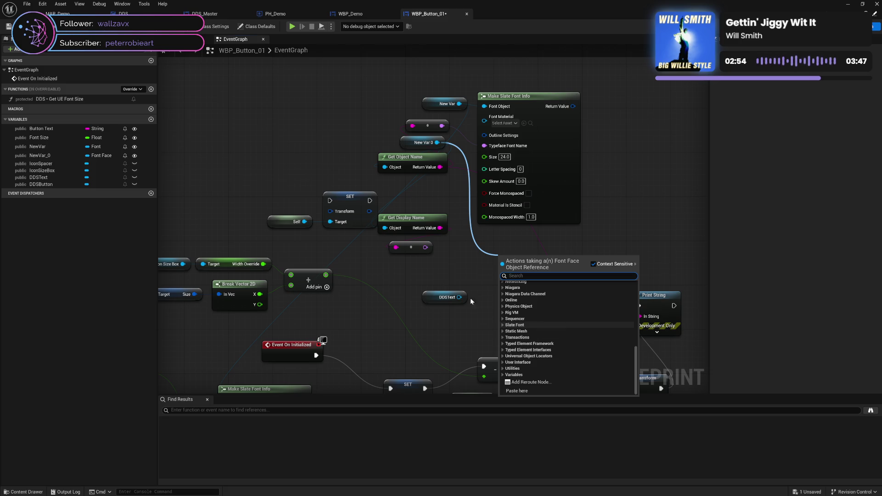
Create a trial NewVar_1 Font Face variable, browse font types for it, then delete it.
{"action": "left_click", "coordinate": [149, 120]}
{"action": "left_click", "coordinate": [101, 165]}
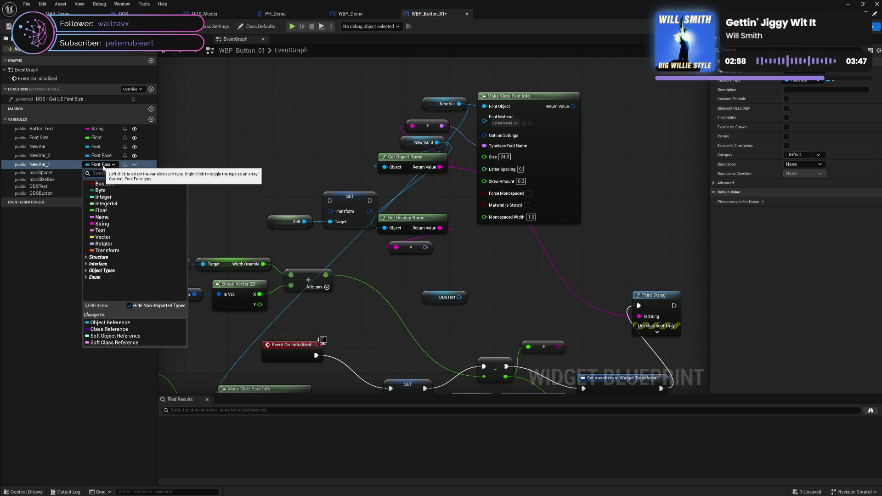
{"action": "type", "text": "type"}
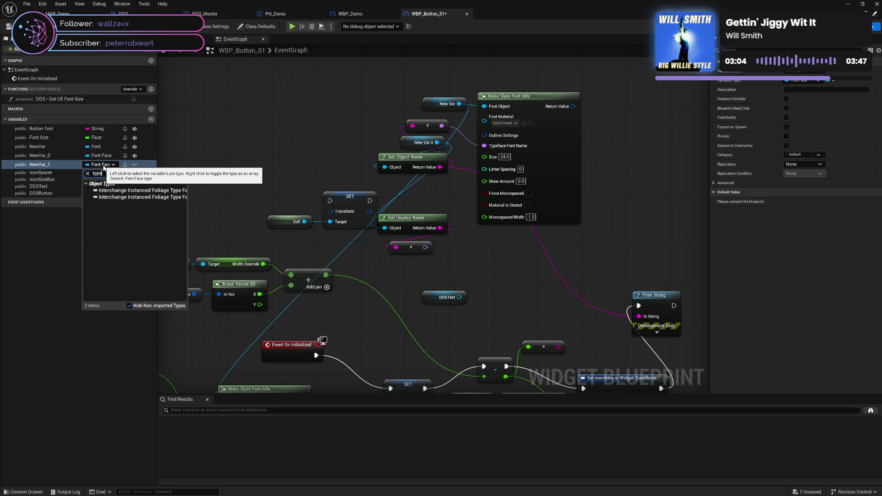
{"action": "key", "text": "BackSpace"}
{"action": "key", "text": "BackSpace"}
{"action": "key", "text": "BackSpace"}
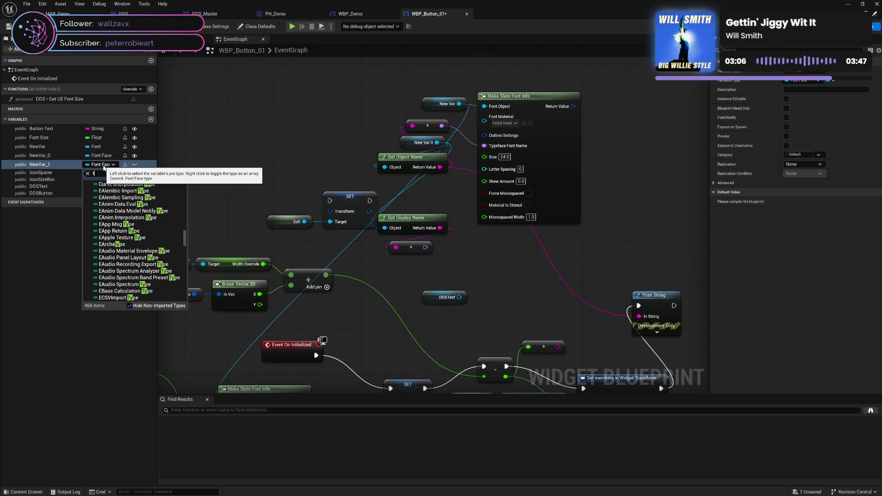
{"action": "key", "text": "BackSpace"}
{"action": "type", "text": "fon"}
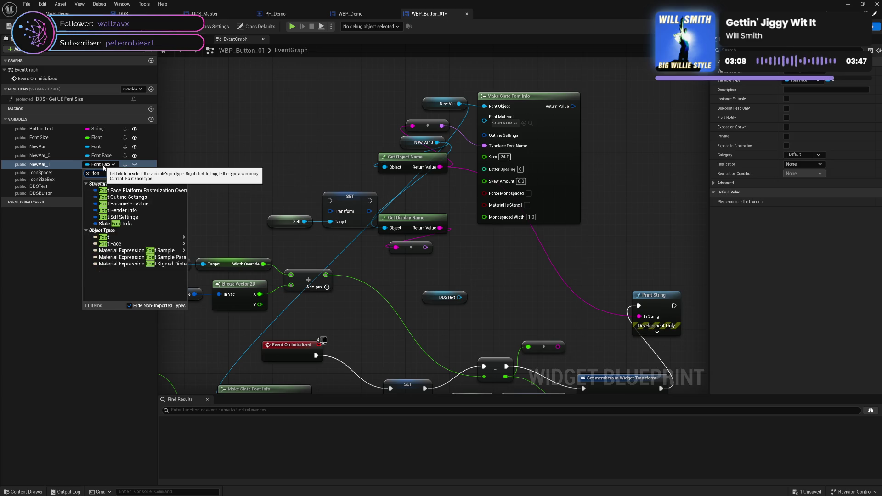
{"action": "type", "text": "t"}
{"action": "left_click", "coordinate": [117, 224]}
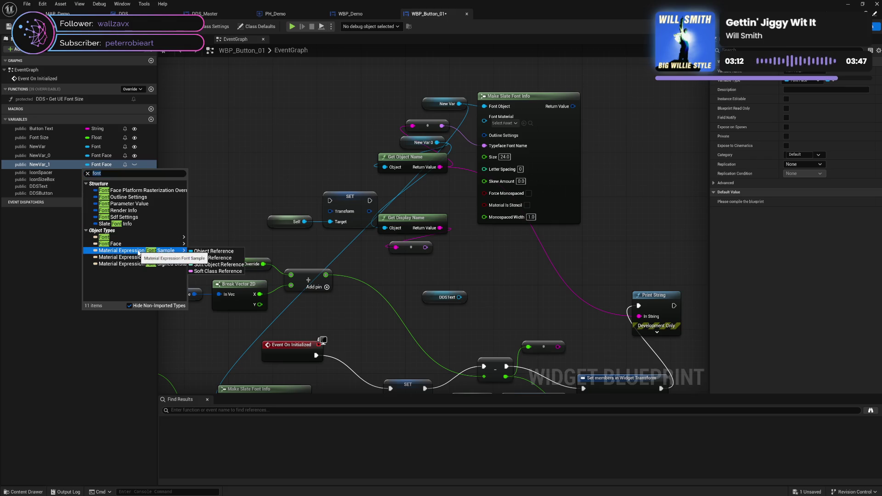
{"action": "mouse_move", "coordinate": [138, 265]}
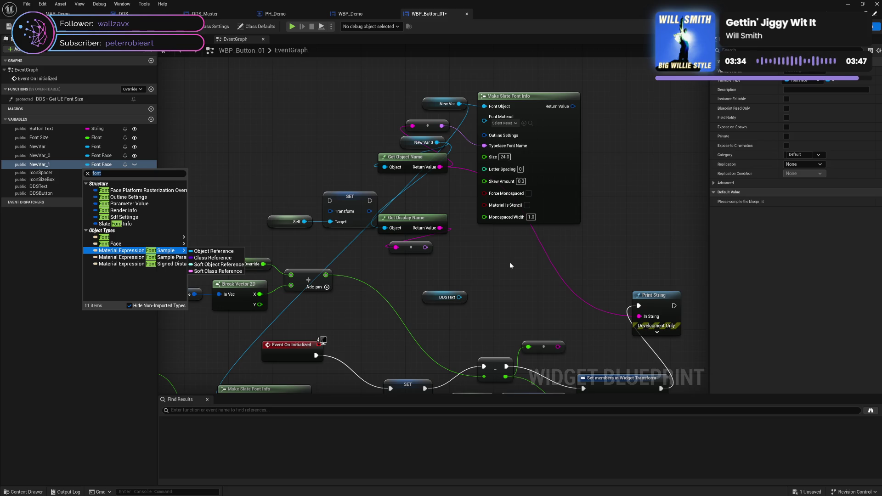
{"action": "left_click", "coordinate": [480, 266]}
{"action": "left_click", "coordinate": [54, 164]}
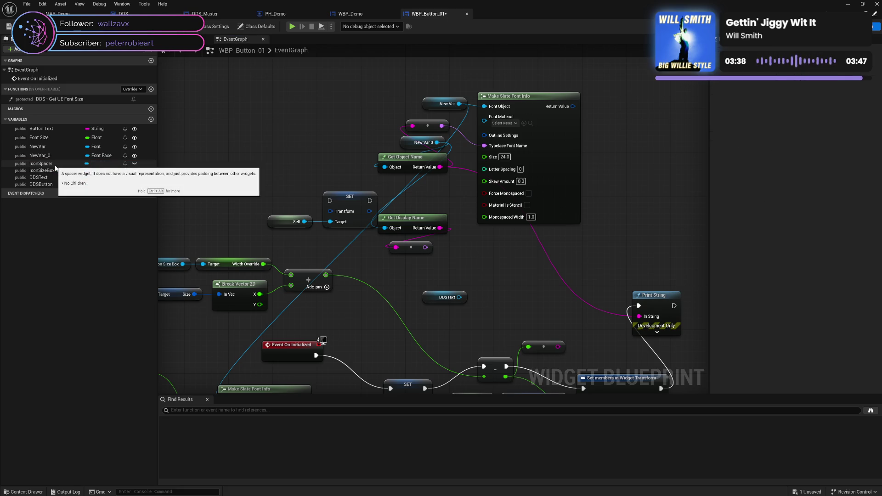
{"action": "key", "text": "Delete"}
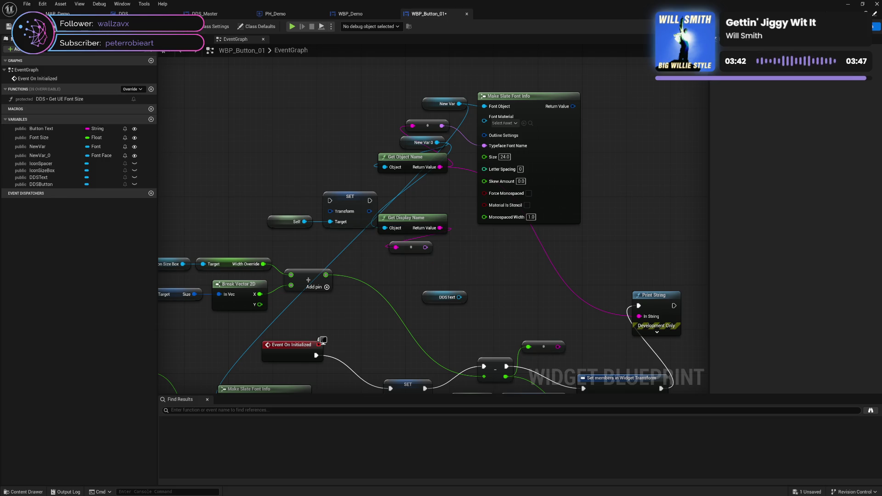
Save WBP_Button_01 and nudge the event graph view.
{"action": "key", "text": "ctrl+s"}
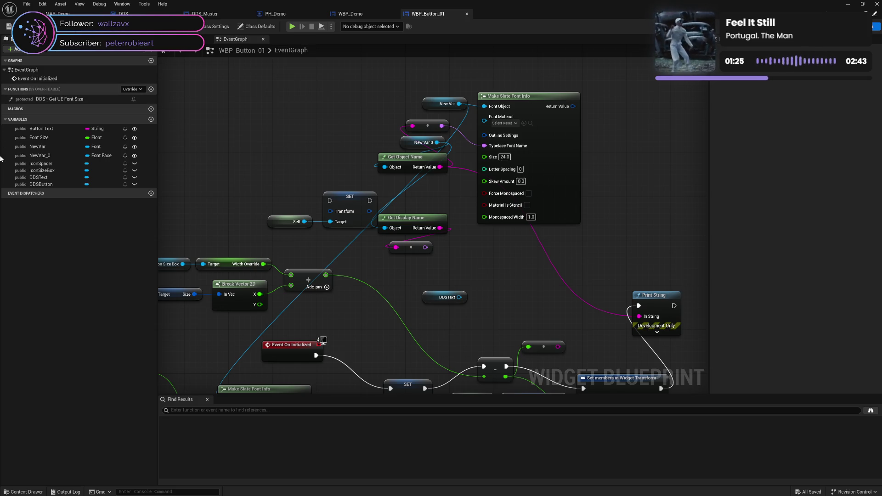
{"action": "mouse_move", "coordinate": [388, 217]}
{"action": "left_mouse_down"}
{"action": "mouse_move", "coordinate": [347, 231]}
{"action": "mouse_move", "coordinate": [418, 234]}
{"action": "left_mouse_up"}
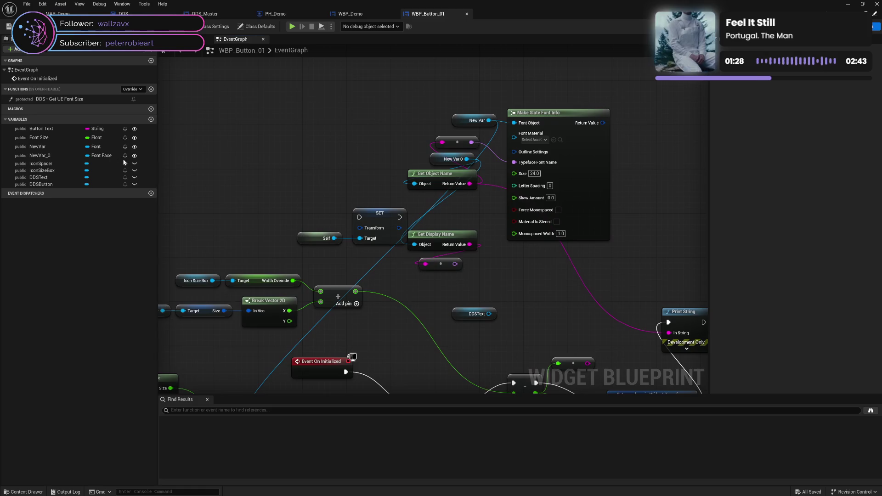
Add a Font Face variable NewVar_1 to the button blueprint, save, and check its default choices.
{"action": "left_click", "coordinate": [150, 119]}
{"action": "left_click", "coordinate": [87, 168]}
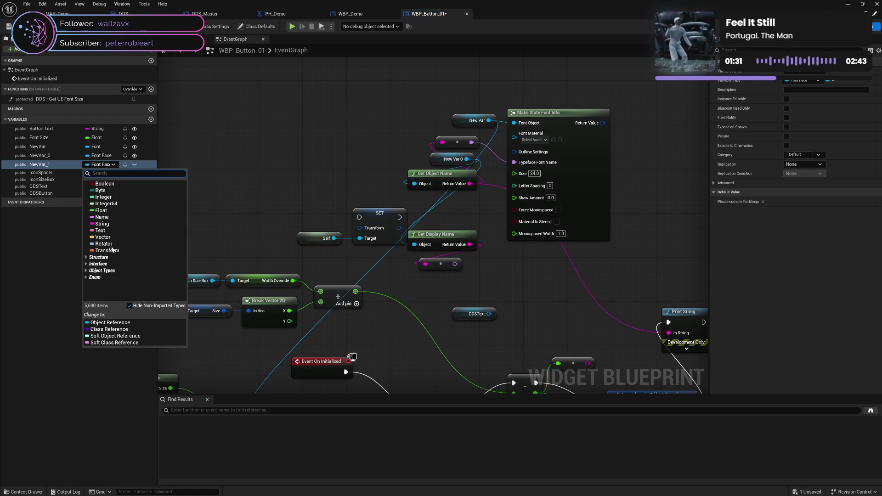
{"action": "left_click", "coordinate": [103, 317]}
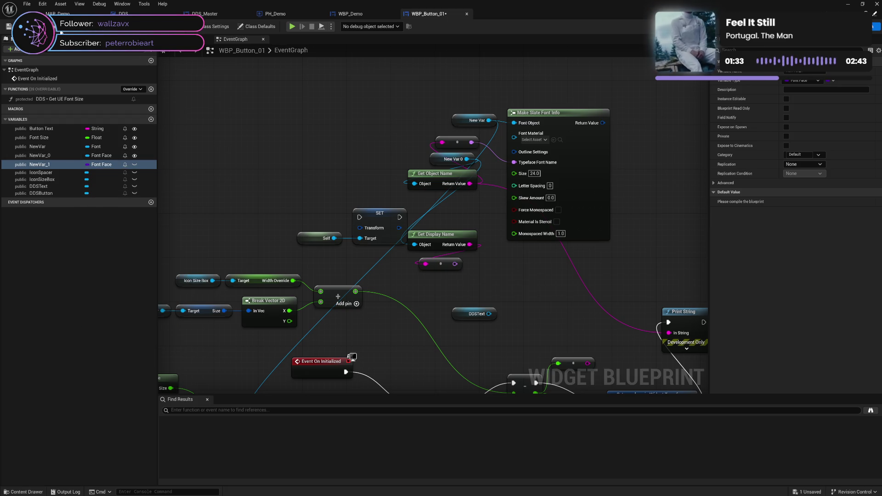
{"action": "key", "text": "ctrl+s"}
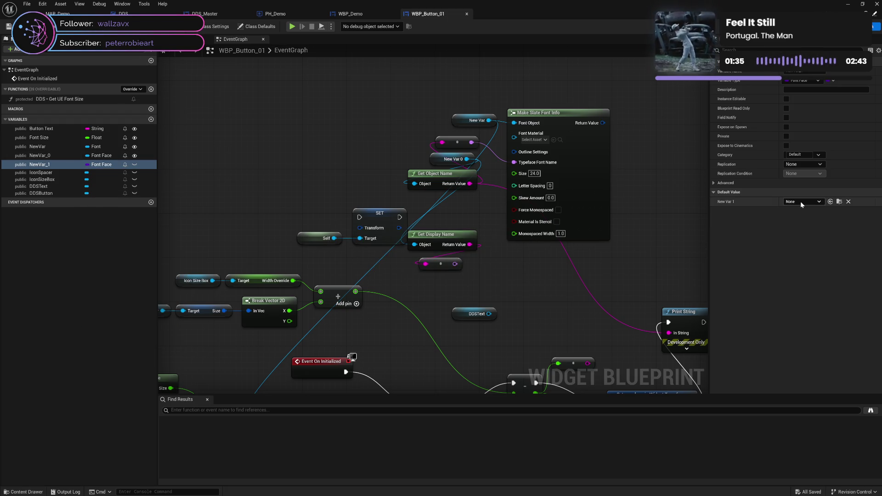
{"action": "left_click", "coordinate": [801, 202]}
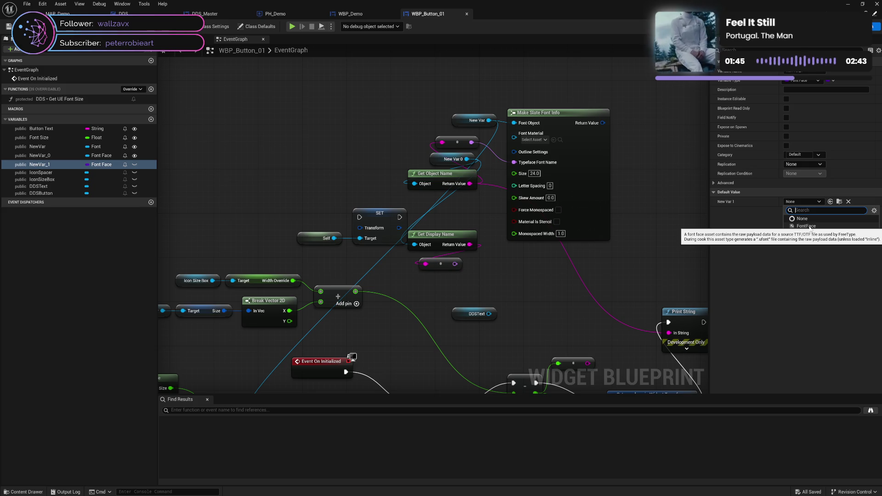
Test a New Var 1 getter with a Get Class Defaults node, delete both, and return to WBP_Demo.
{"action": "mouse_move", "coordinate": [46, 164]}
{"action": "left_mouse_down"}
{"action": "mouse_move", "coordinate": [280, 126]}
{"action": "mouse_move", "coordinate": [332, 130]}
{"action": "left_mouse_up"}
{"action": "left_click", "coordinate": [301, 139]}
{"action": "type", "text": "d"}
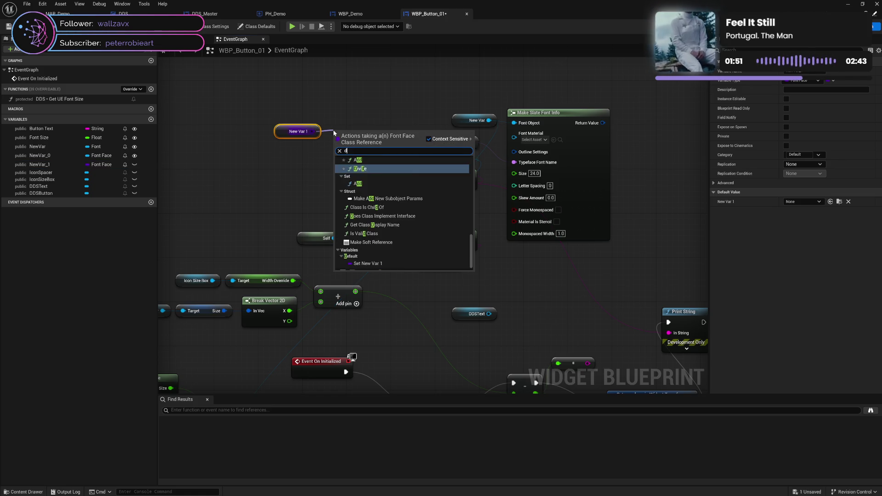
{"action": "type", "text": "efault"}
{"action": "left_click", "coordinate": [395, 168]}
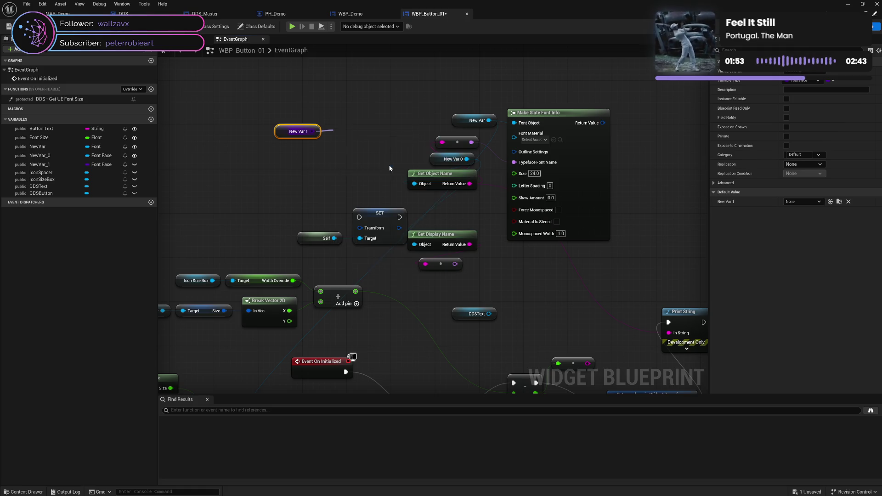
{"action": "left_click_drag", "start_coordinate": [360, 137], "coordinate": [360, 93]}
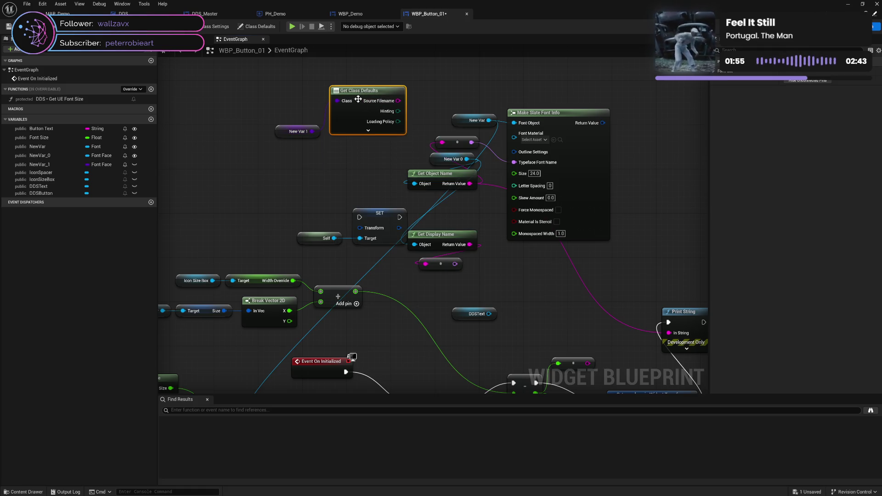
{"action": "left_click", "coordinate": [367, 131]}
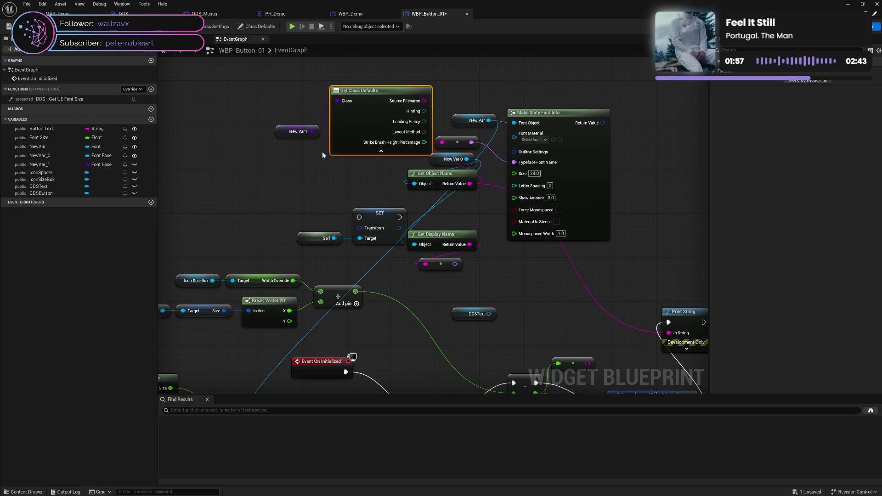
{"action": "left_click", "coordinate": [302, 132], "text": "shift"}
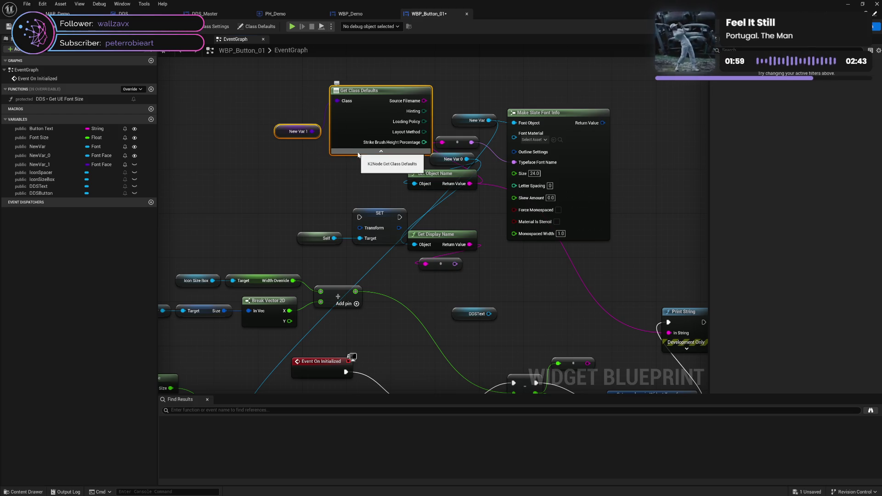
{"action": "key", "text": "Delete"}
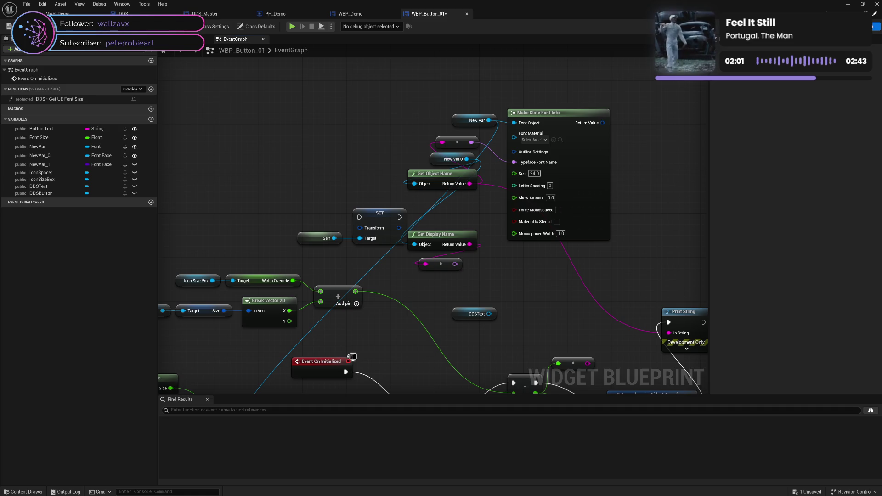
{"action": "left_click", "coordinate": [350, 14]}
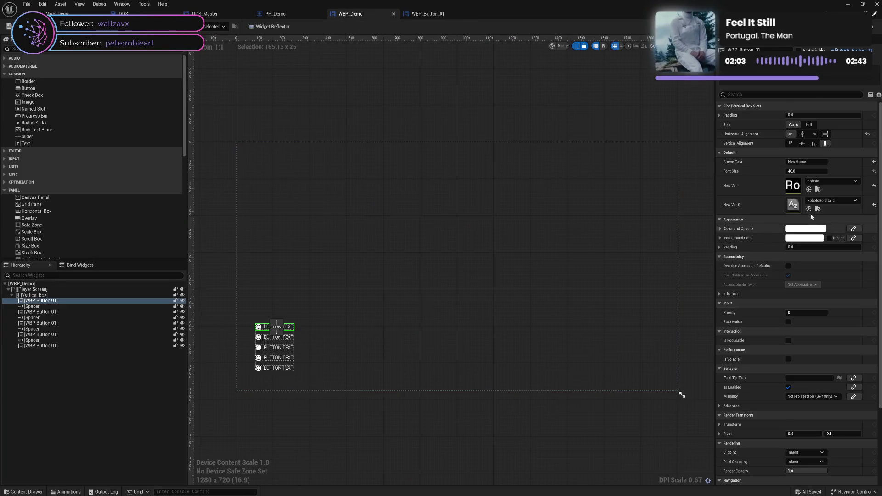
Delete NewVar_1 from WBP_Button_01's variables, save, and drag a wire out of New Var 0.
{"action": "left_click", "coordinate": [420, 14]}
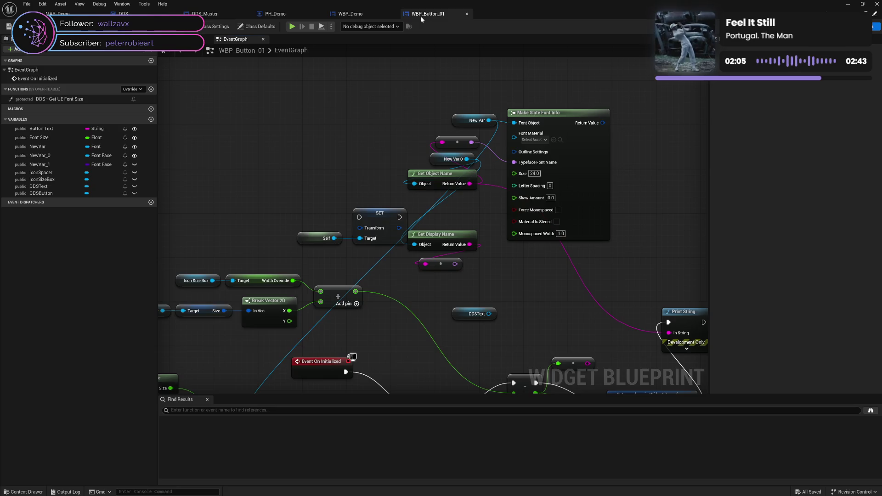
{"action": "left_click", "coordinate": [60, 165]}
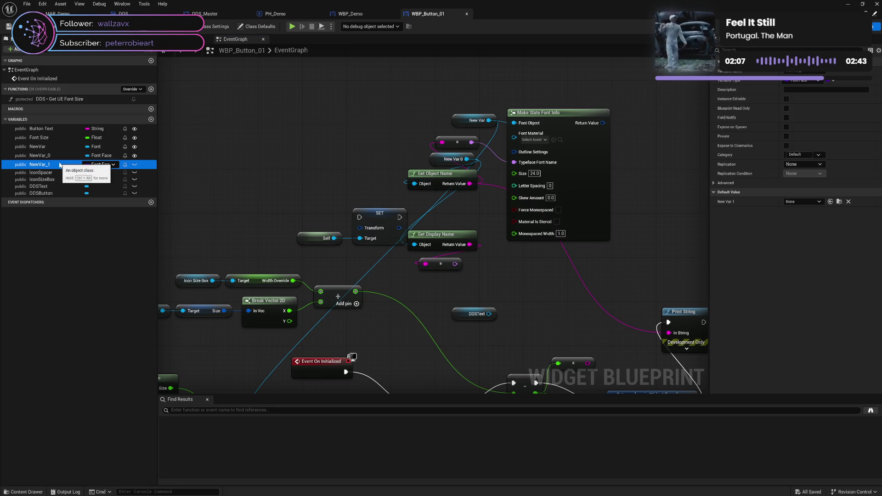
{"action": "key", "text": "Delete"}
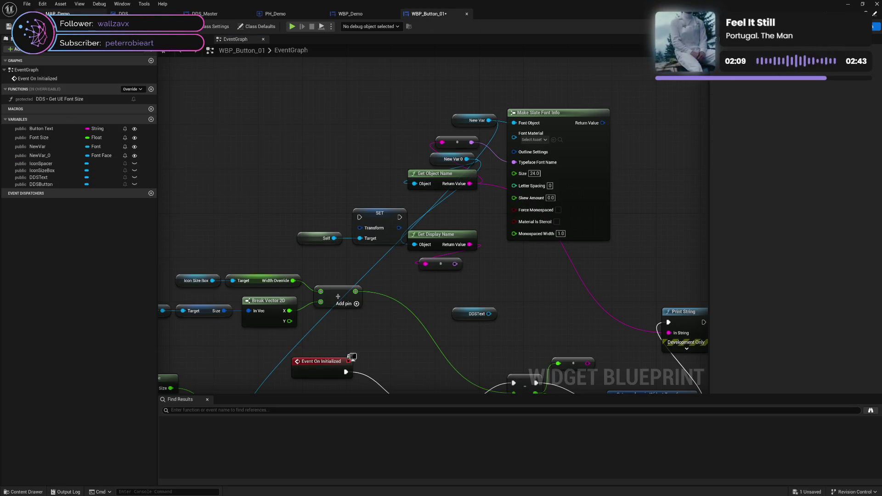
{"action": "key", "text": "ctrl+s"}
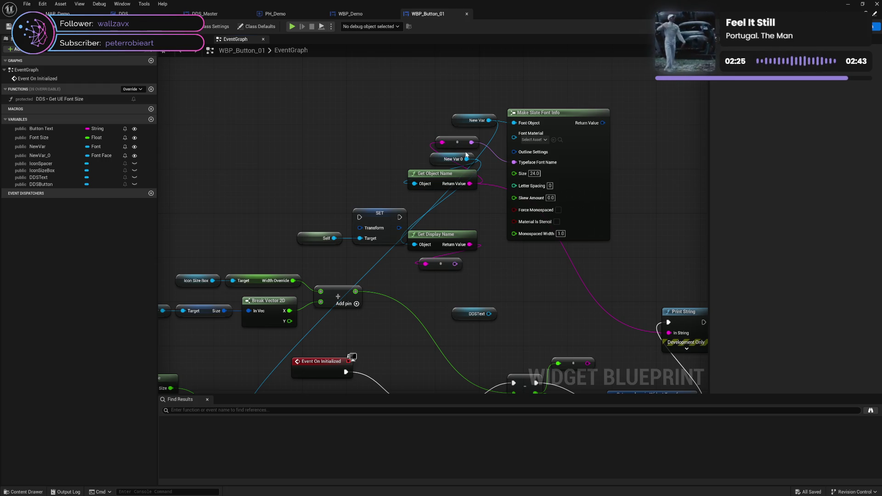
{"action": "mouse_move", "coordinate": [467, 159]}
{"action": "left_mouse_down"}
{"action": "mouse_move", "coordinate": [500, 239]}
{"action": "mouse_move", "coordinate": [493, 234]}
{"action": "left_mouse_up"}
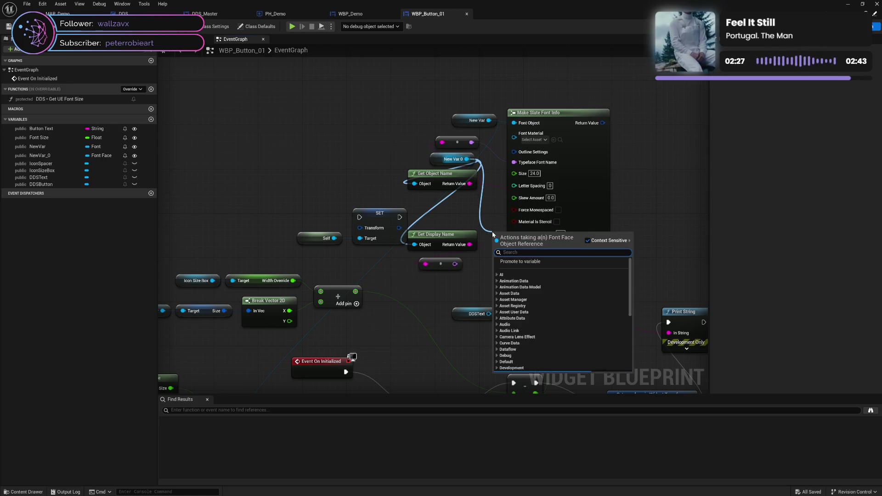
Filter New Var 0's font face actions by 'name' and browse results like Get Display Name.
{"action": "type", "text": "name"}
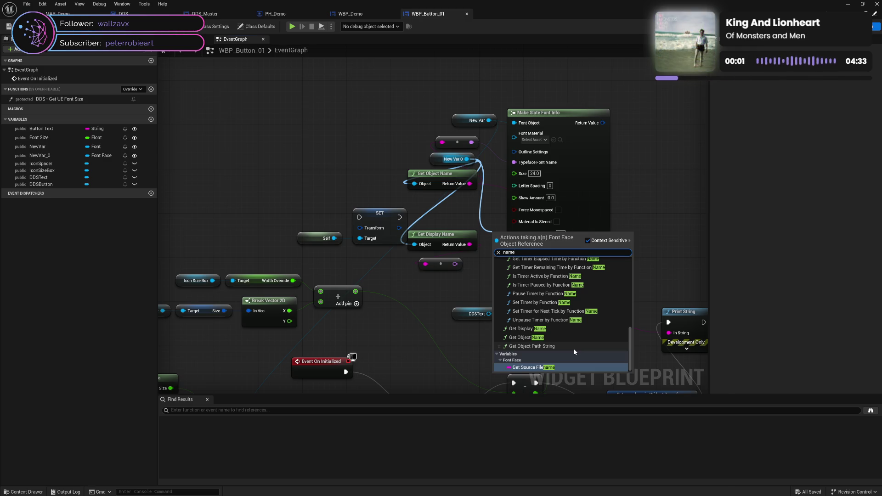
{"action": "scroll", "coordinate": [574, 352], "scroll_direction": "up", "scroll_amount": 5}
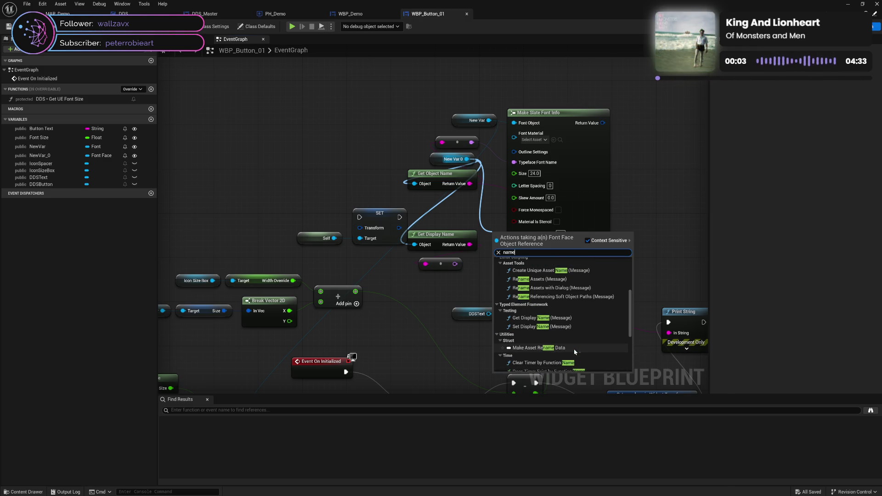
{"action": "scroll", "coordinate": [574, 352], "scroll_direction": "up", "scroll_amount": 1}
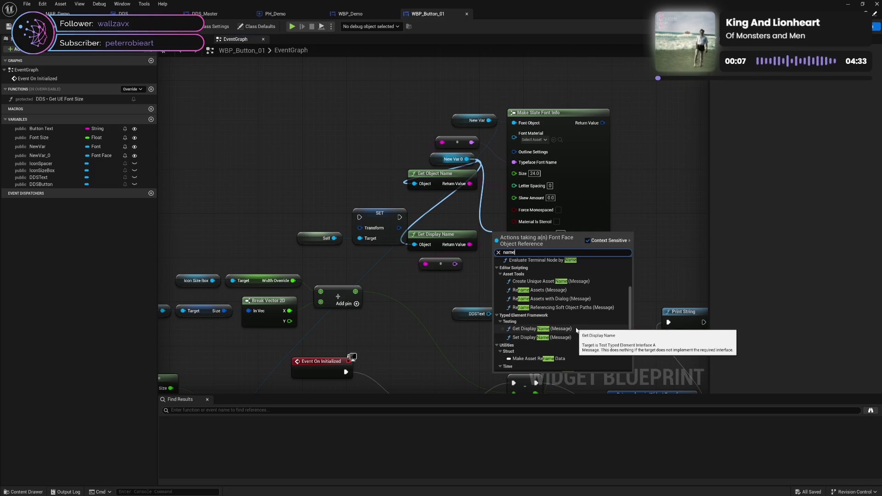
{"action": "scroll", "coordinate": [597, 302], "scroll_direction": "up", "scroll_amount": 5}
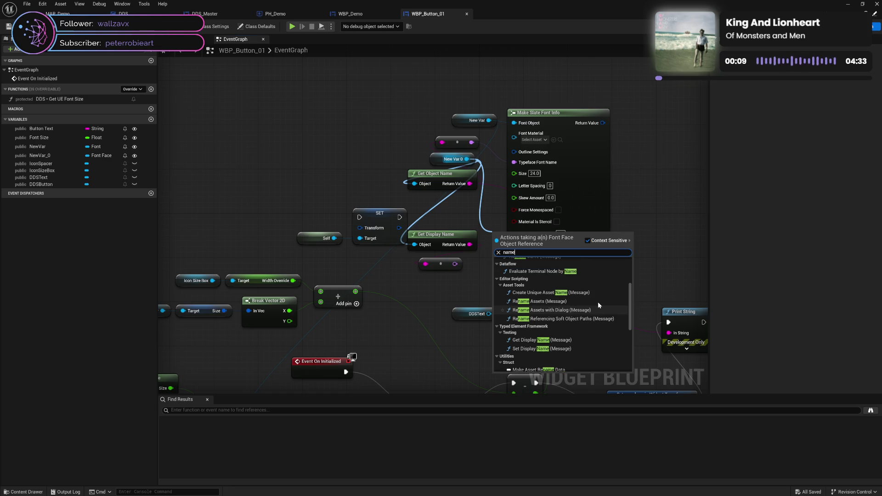
{"action": "scroll", "coordinate": [598, 304], "scroll_direction": "up", "scroll_amount": 5}
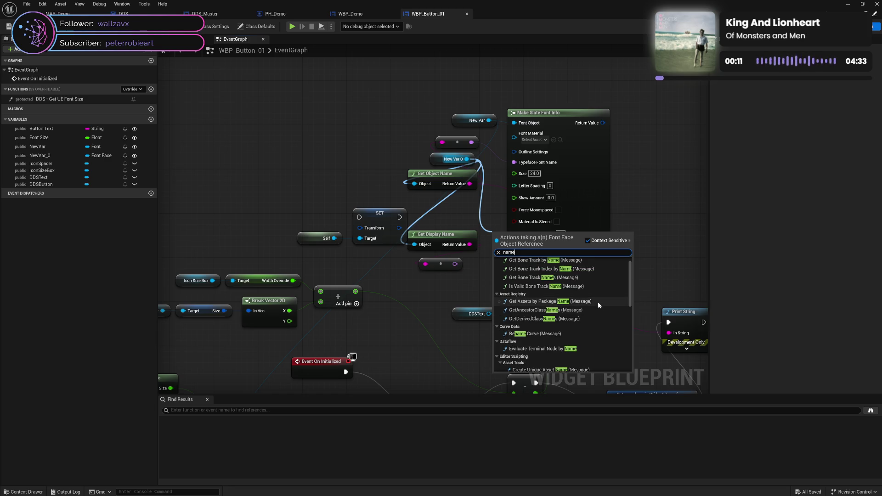
{"action": "scroll", "coordinate": [598, 304], "scroll_direction": "up", "scroll_amount": 1}
{"action": "scroll", "coordinate": [598, 304], "scroll_direction": "down", "scroll_amount": 15}
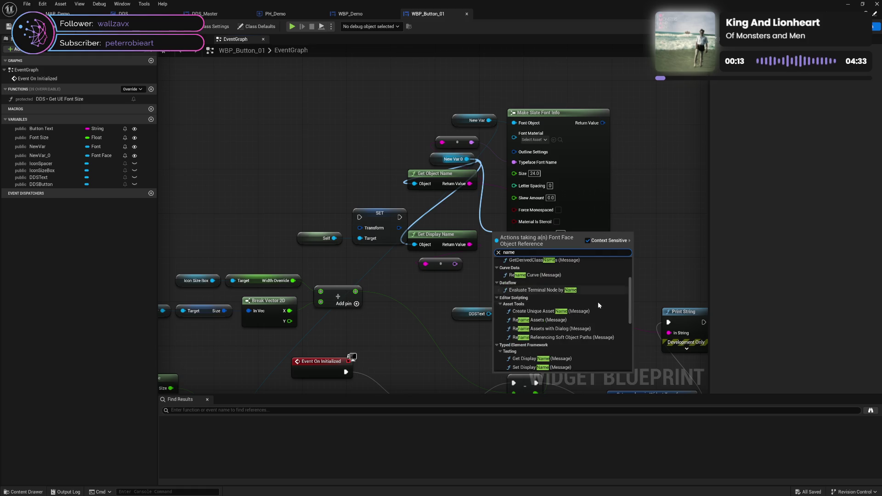